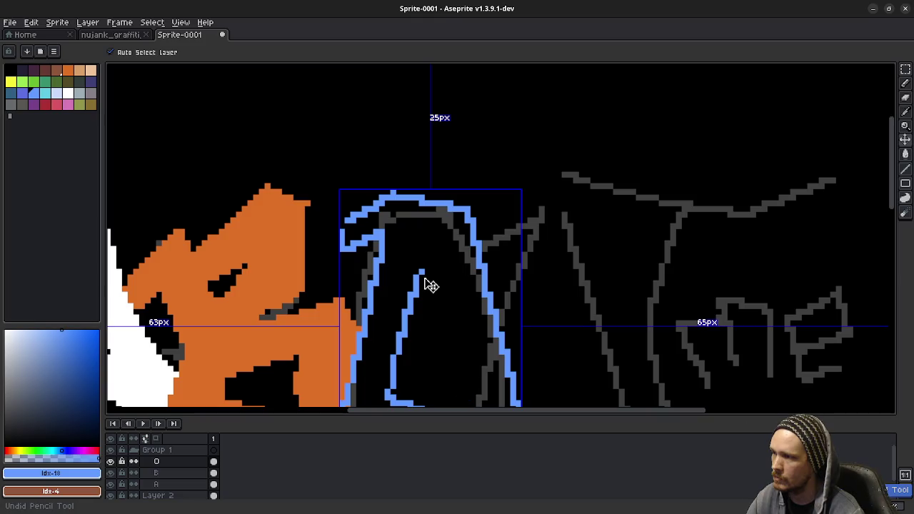
# Undo the stray stroke and pencil a new triangular hole inside the blue O
pyautogui.hotkey('ctrl', 'z')
pyautogui.press('b')
pyautogui.scroll(-2, 436, 244)
pyautogui.scroll(-1, 436, 244)
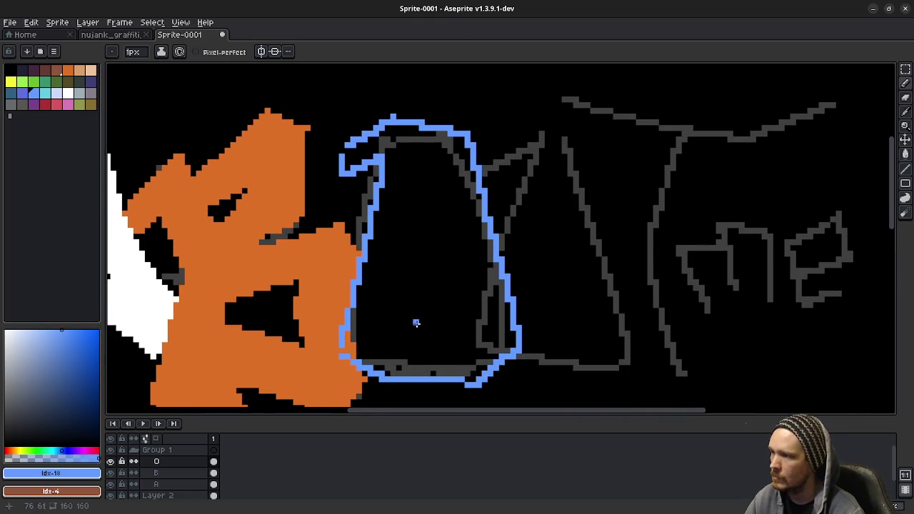
pyautogui.moveTo(395, 328); pyautogui.dragTo(469, 332)
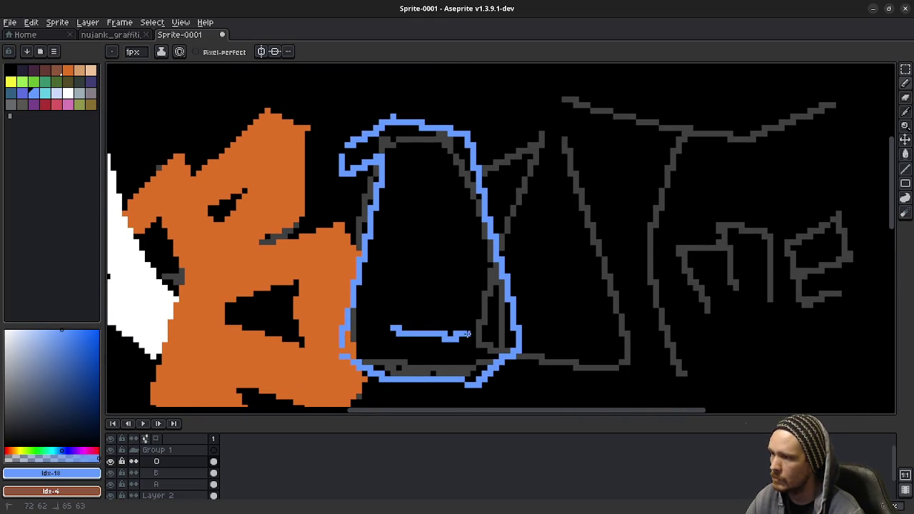
pyautogui.hotkey('ctrl', 'z')
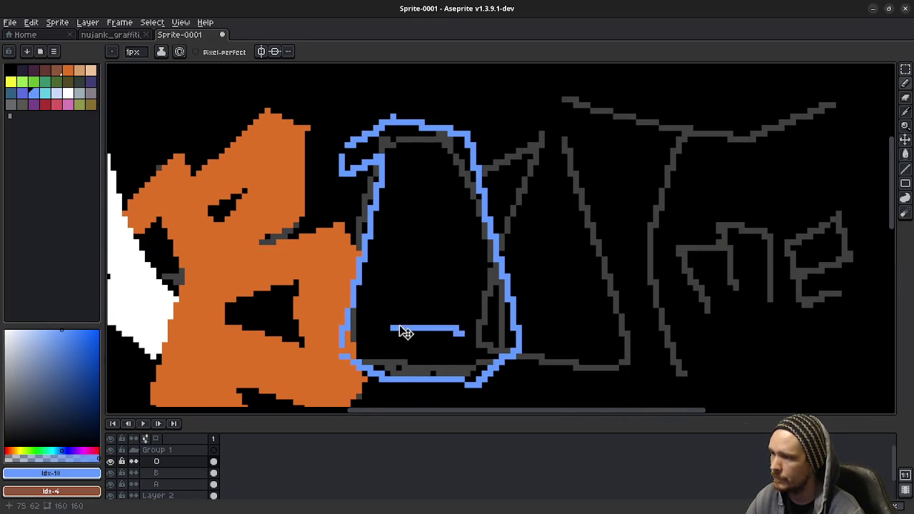
pyautogui.moveTo(386, 329); pyautogui.dragTo(465, 319)
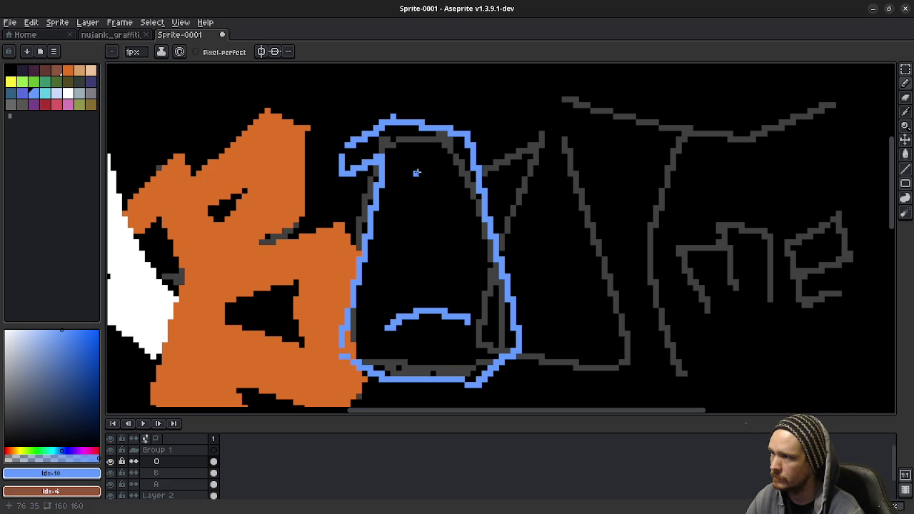
pyautogui.moveTo(414, 180)
pyautogui.mouseDown()
pyautogui.moveTo(440, 184)
pyautogui.moveTo(473, 320)
pyautogui.mouseUp()
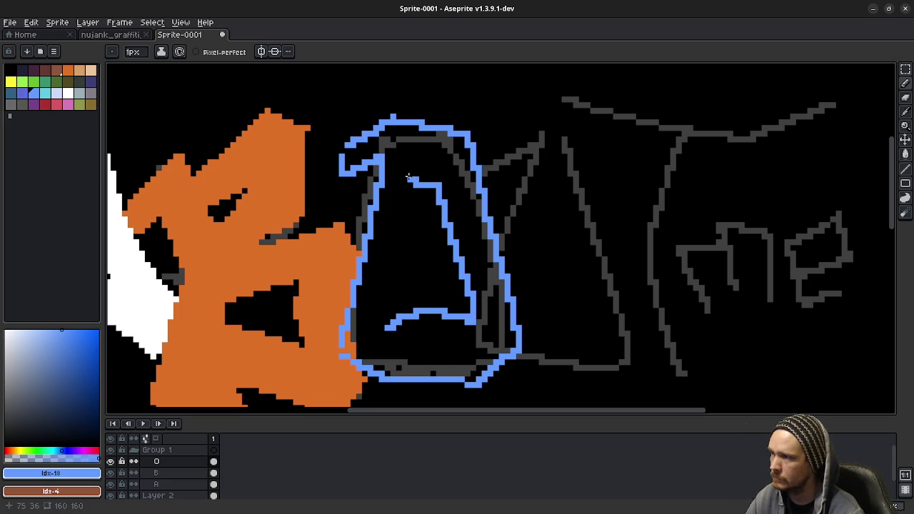
pyautogui.moveTo(409, 178); pyautogui.dragTo(389, 326)
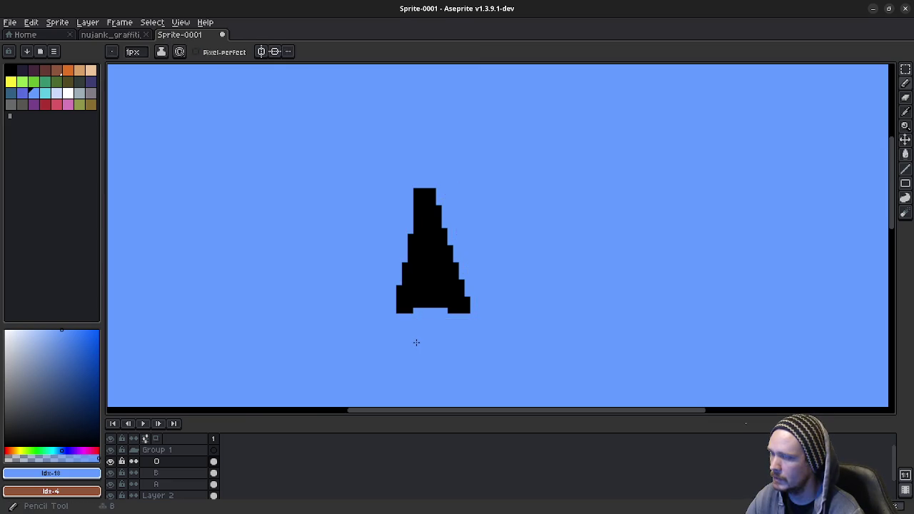
pyautogui.press('v')
pyautogui.press('b')
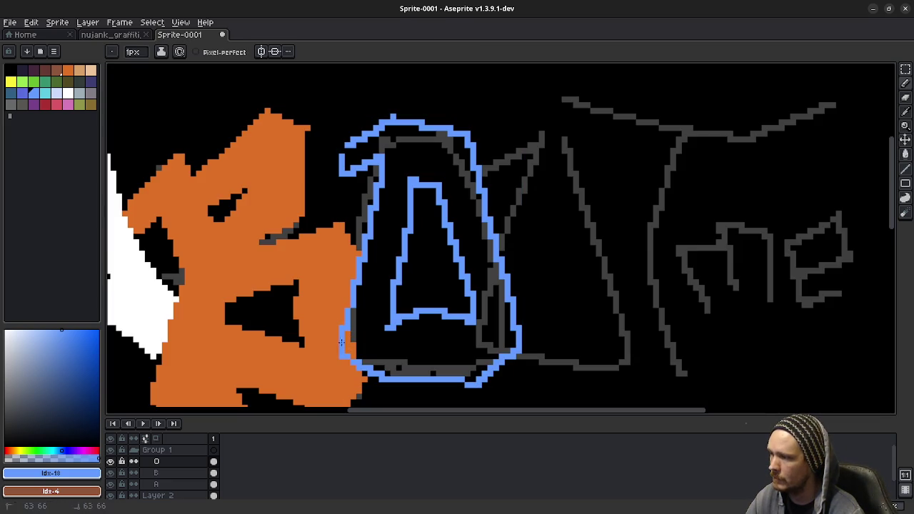
# Flood-fill the blue O's outline solid blue and reframe the lettering
pyautogui.press('g')
pyautogui.click(408, 177)
pyautogui.scroll(-2, 445, 272)
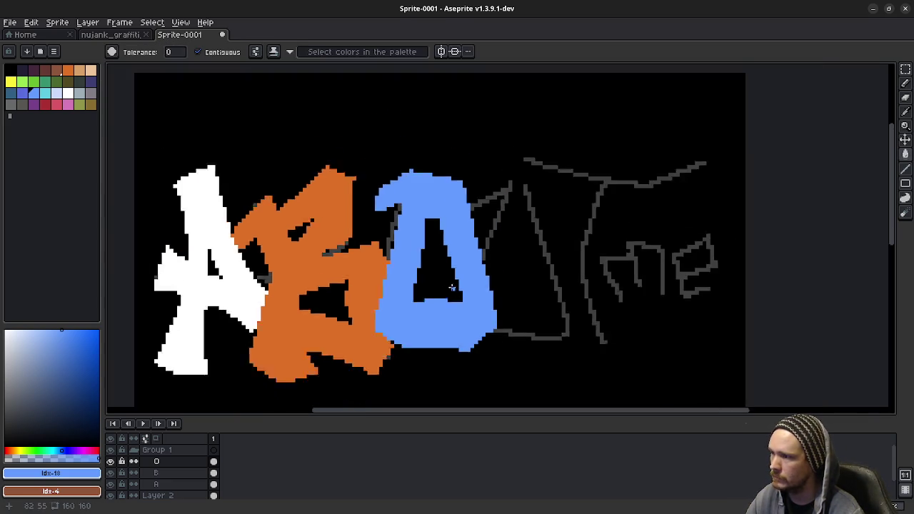
pyautogui.scroll(-5, 455, 289)
pyautogui.scroll(2, 453, 289)
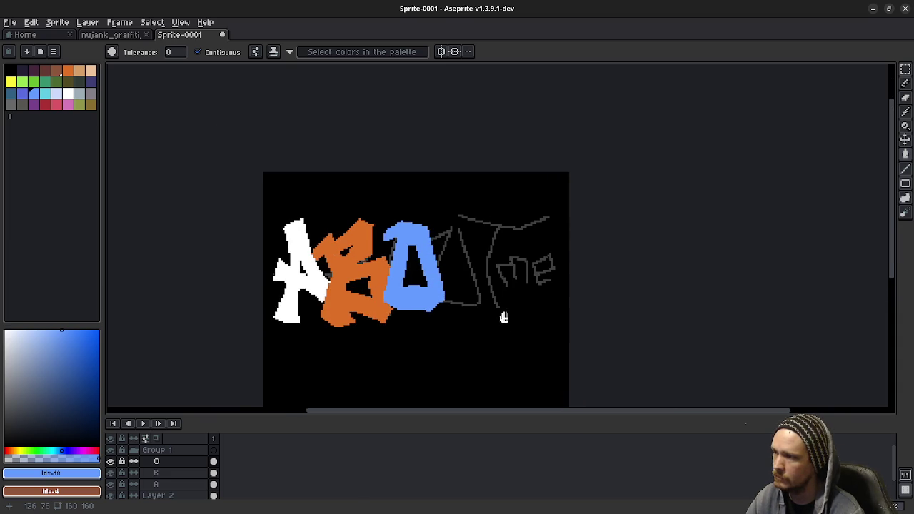
pyautogui.moveTo(504, 316); pyautogui.dragTo(488, 321)
pyautogui.scroll(2, 398, 255)
pyautogui.press('b')
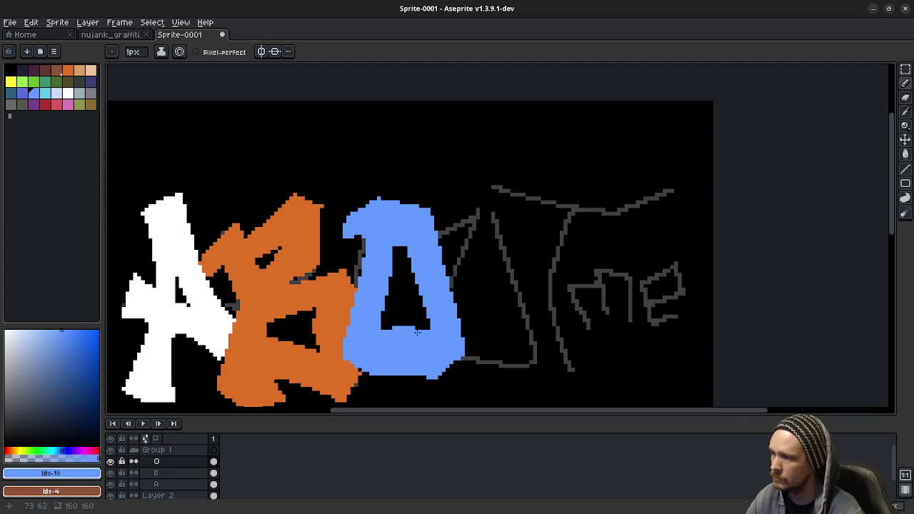
pyautogui.moveTo(504, 282); pyautogui.dragTo(501, 269)
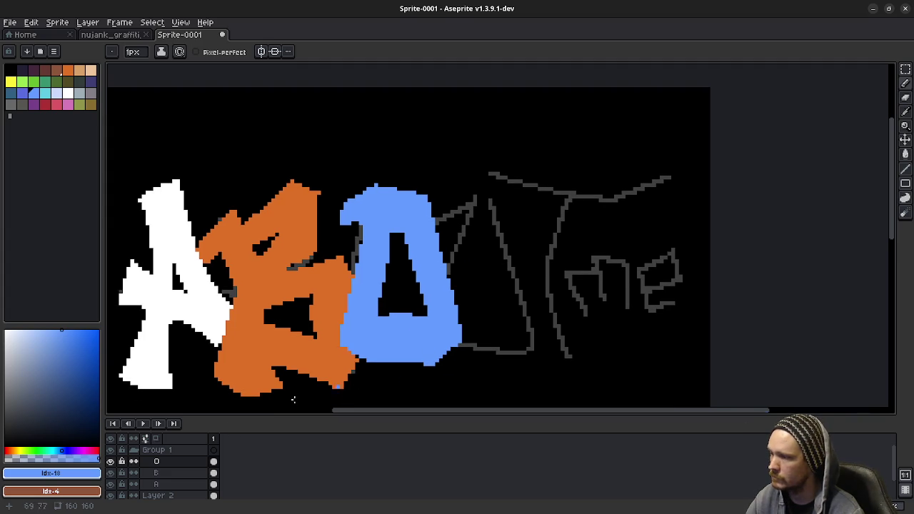
# Add a new layer named U inside Group 1
pyautogui.rightClick(164, 450)
pyautogui.moveTo(193, 438)
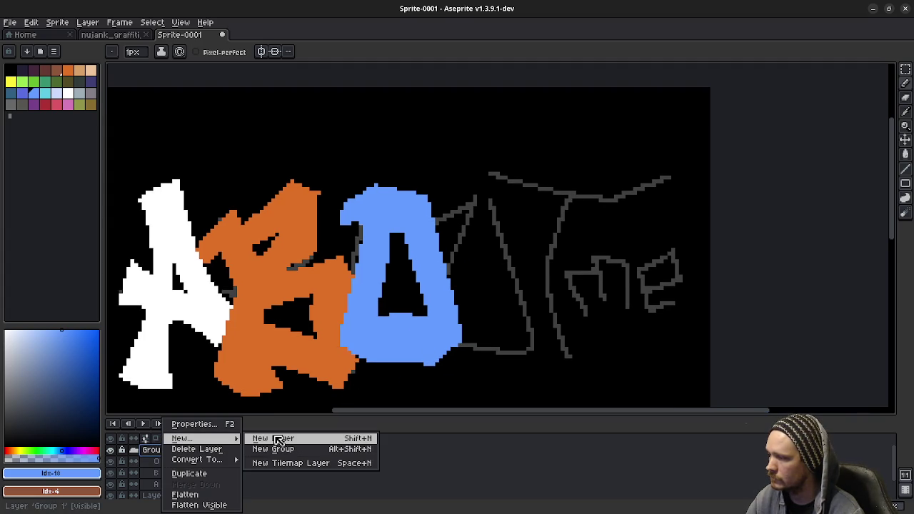
pyautogui.click(278, 438)
pyautogui.doubleClick(179, 463)
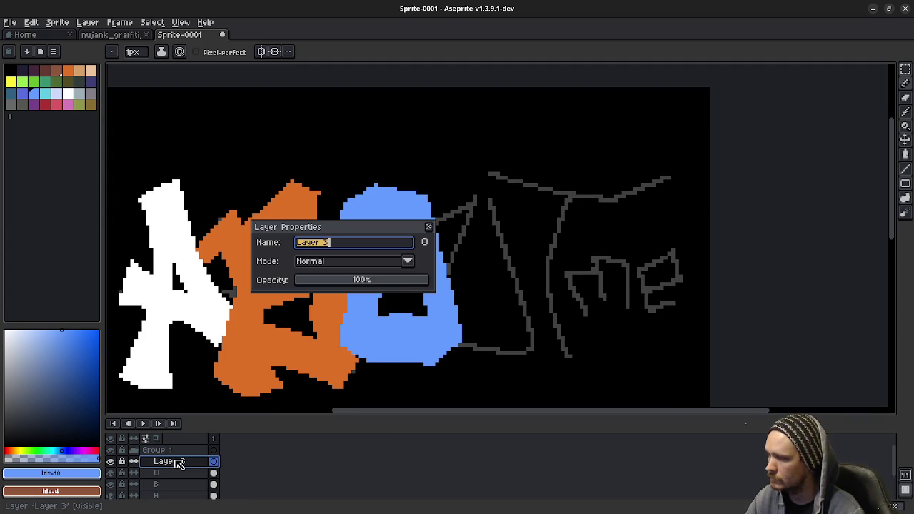
pyautogui.write('U')
pyautogui.press('Return')
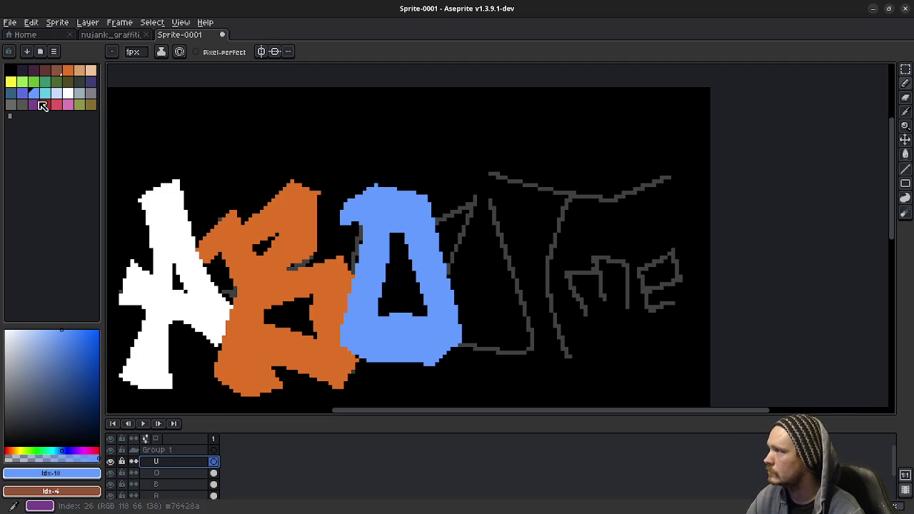
# Pick purple and pencil the U's outer outline and inner triangle
pyautogui.click(39, 106)
pyautogui.scroll(1, 346, 215)
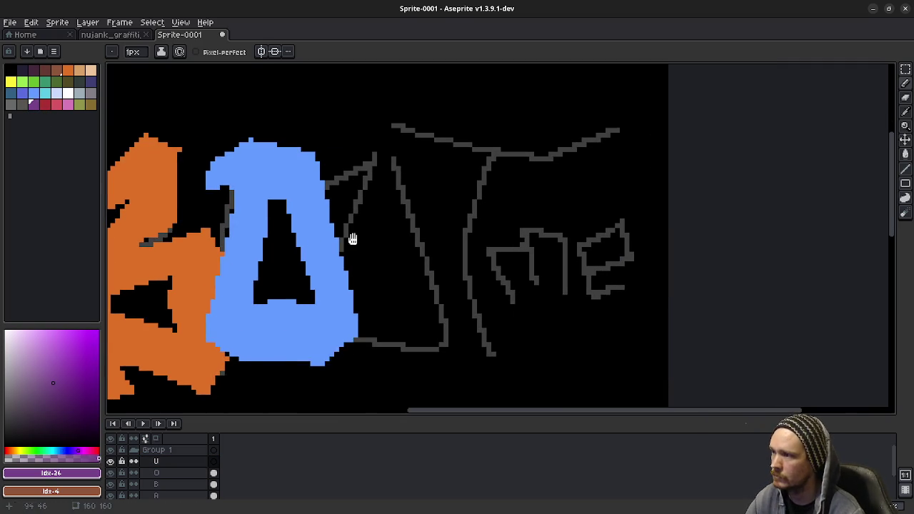
pyautogui.moveTo(307, 173)
pyautogui.mouseDown()
pyautogui.moveTo(369, 181)
pyautogui.moveTo(307, 347)
pyautogui.mouseUp()
pyautogui.hotkey('ctrl', 'z')
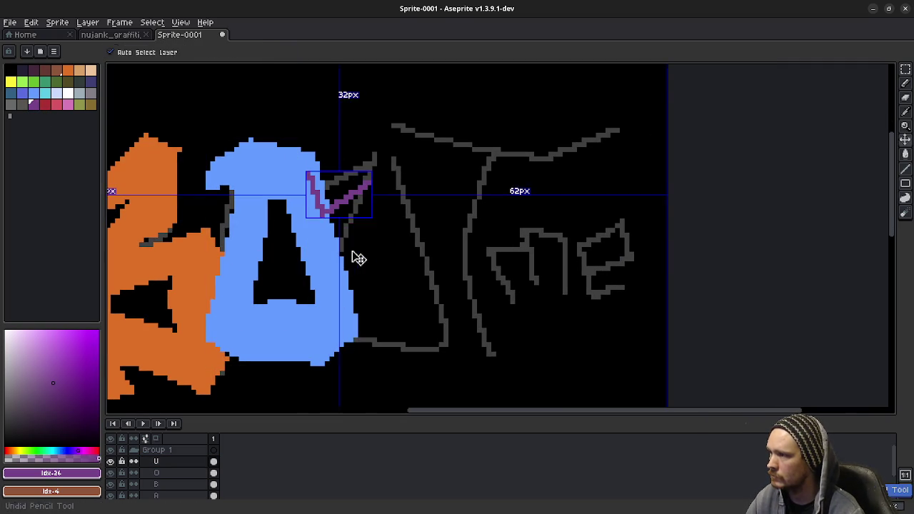
pyautogui.moveTo(364, 187)
pyautogui.mouseDown()
pyautogui.moveTo(288, 298)
pyautogui.moveTo(333, 354)
pyautogui.mouseUp()
pyautogui.hotkey('ctrl', 'z')
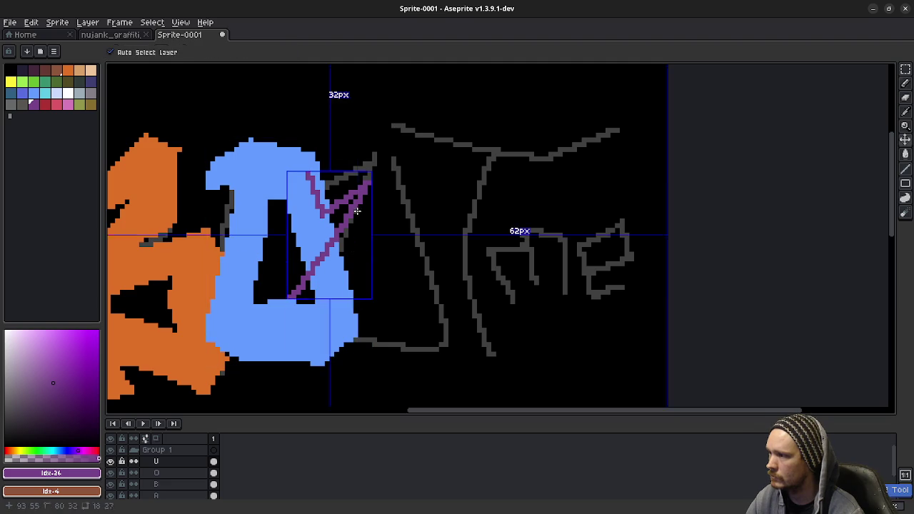
pyautogui.moveTo(364, 190)
pyautogui.mouseDown()
pyautogui.moveTo(309, 310)
pyautogui.moveTo(326, 349)
pyautogui.moveTo(440, 356)
pyautogui.moveTo(457, 314)
pyautogui.moveTo(411, 164)
pyautogui.moveTo(374, 160)
pyautogui.moveTo(388, 195)
pyautogui.mouseUp()
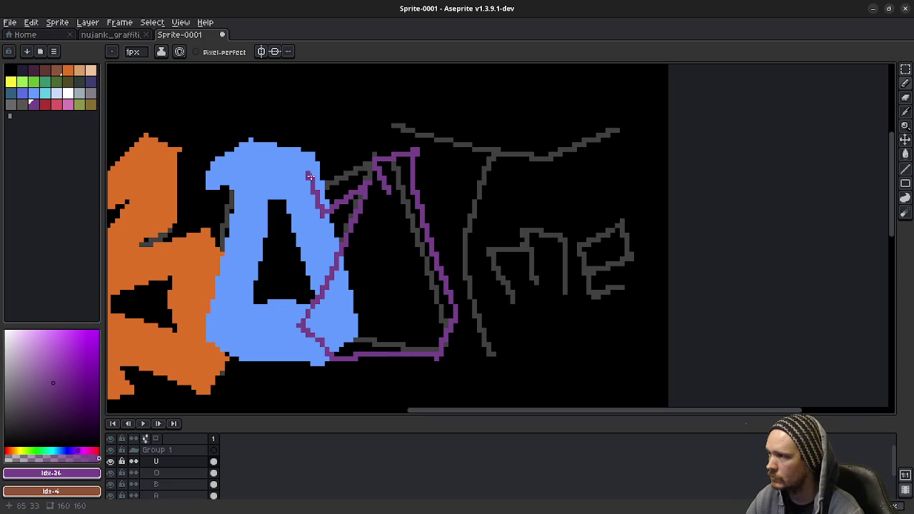
pyautogui.moveTo(309, 176)
pyautogui.mouseDown()
pyautogui.moveTo(373, 163)
pyautogui.moveTo(429, 312)
pyautogui.moveTo(351, 306)
pyautogui.moveTo(389, 196)
pyautogui.mouseUp()
pyautogui.moveTo(350, 320); pyautogui.dragTo(360, 312)
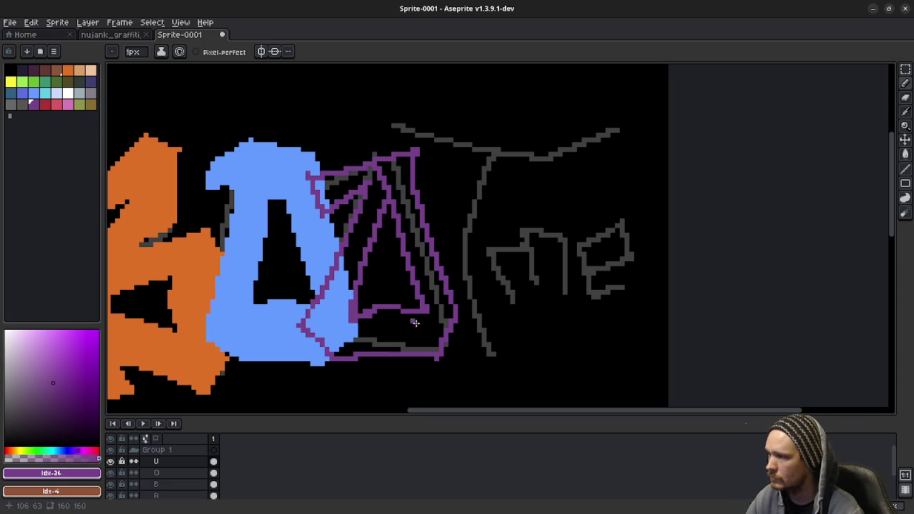
# Fill the purple outline solid and erase a black gap through its top
pyautogui.press('g')
pyautogui.click(369, 202)
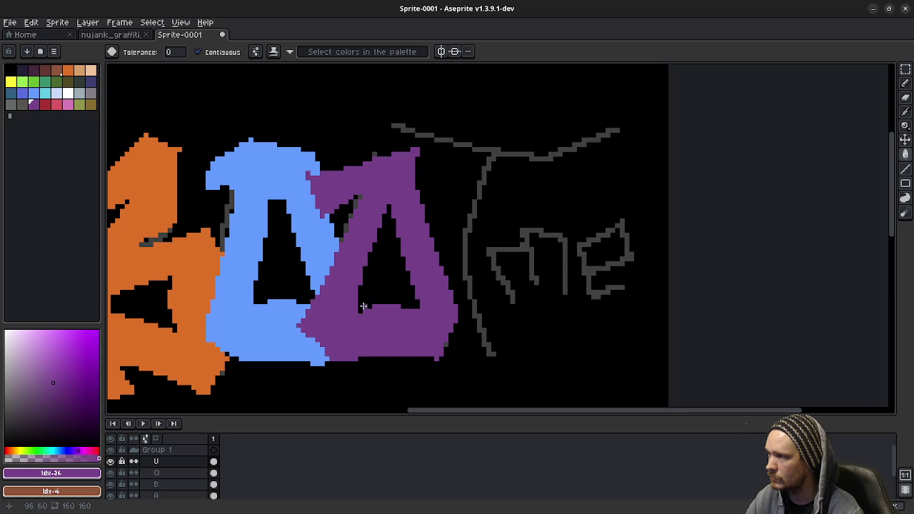
pyautogui.scroll(-1, 437, 307)
pyautogui.scroll(1, 437, 307)
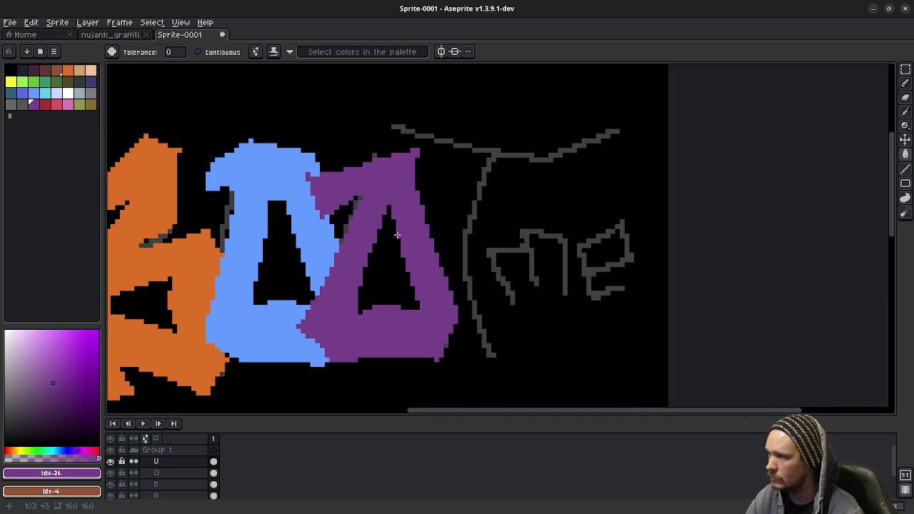
pyautogui.press('e')
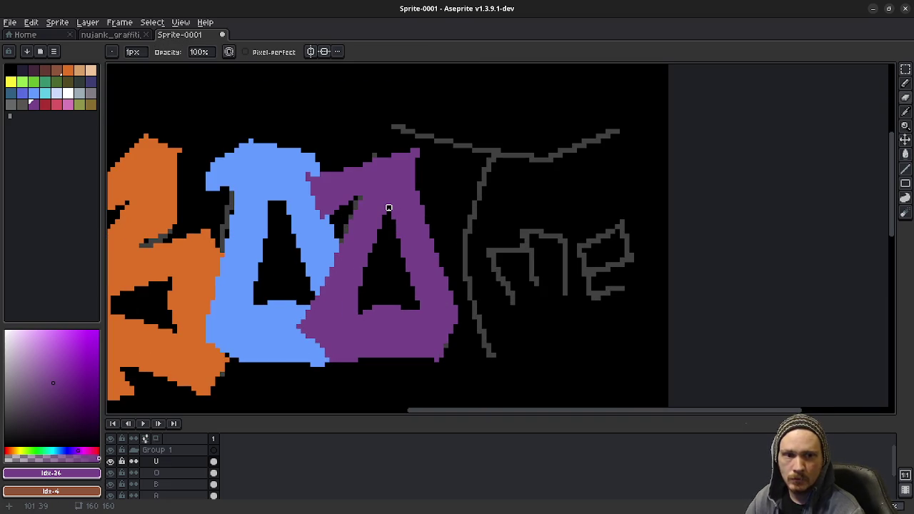
pyautogui.moveTo(377, 148)
pyautogui.mouseDown()
pyautogui.moveTo(393, 172)
pyautogui.moveTo(377, 230)
pyautogui.moveTo(399, 279)
pyautogui.mouseUp()
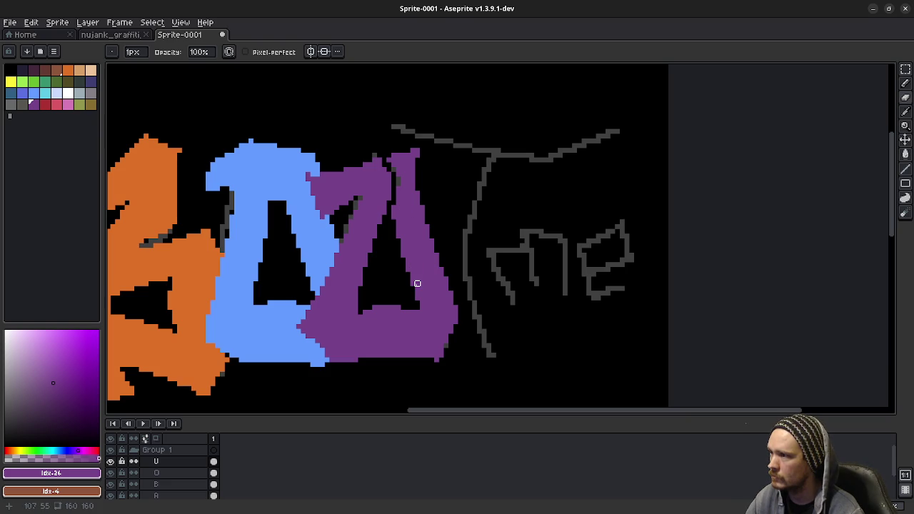
# On layer A, cut a black notch through the white A
pyautogui.hscroll(-1, 394, 303)
pyautogui.hscroll(-3, 408, 276)
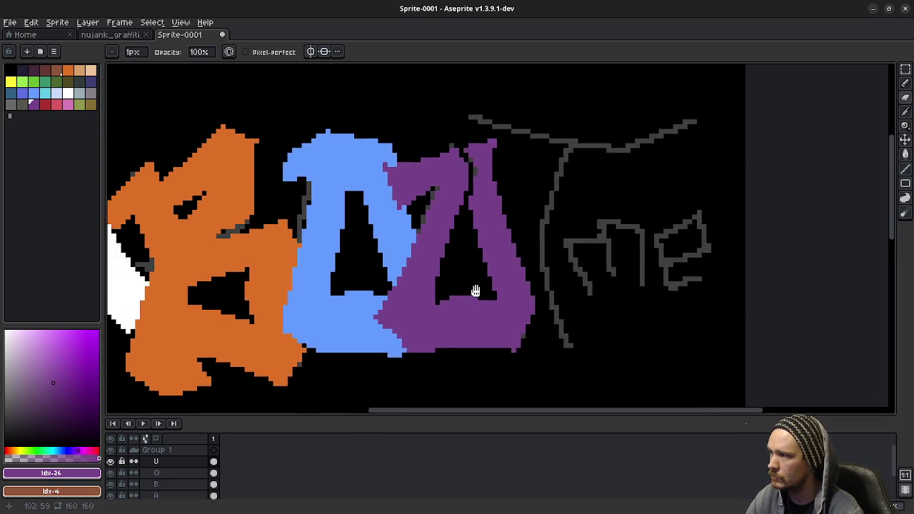
pyautogui.hscroll(-3, 476, 290)
pyautogui.hscroll(-1, 416, 290)
pyautogui.hscroll(-2, 364, 294)
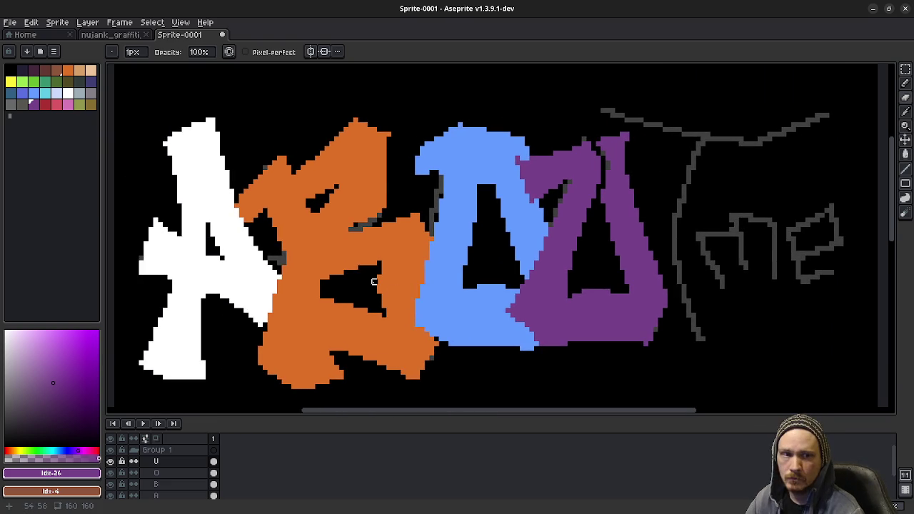
pyautogui.hscroll(-2, 253, 292)
pyautogui.hscroll(-1, 262, 301)
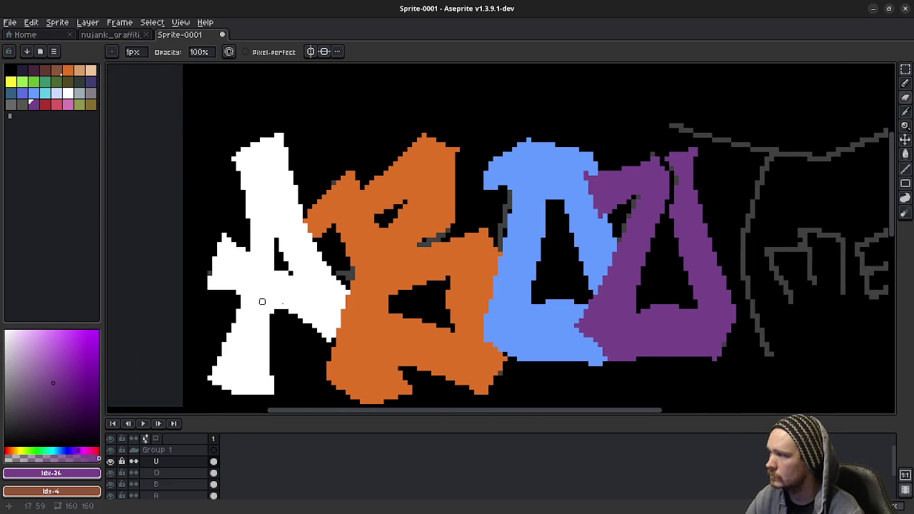
pyautogui.click(177, 492)
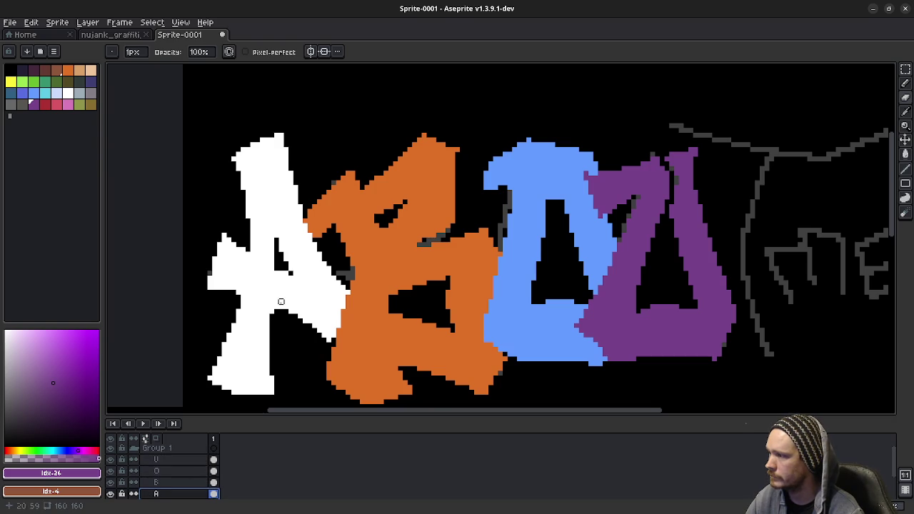
pyautogui.moveTo(230, 295); pyautogui.dragTo(272, 310)
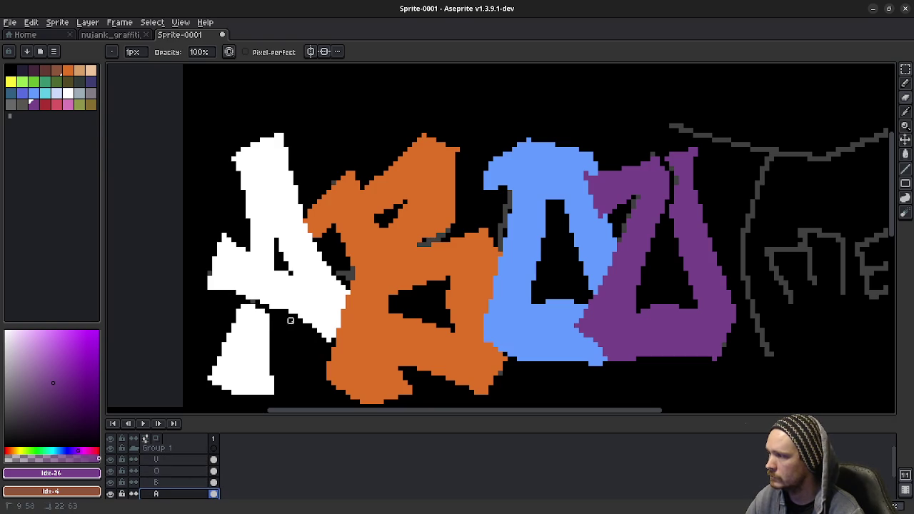
pyautogui.hscroll(1, 401, 322)
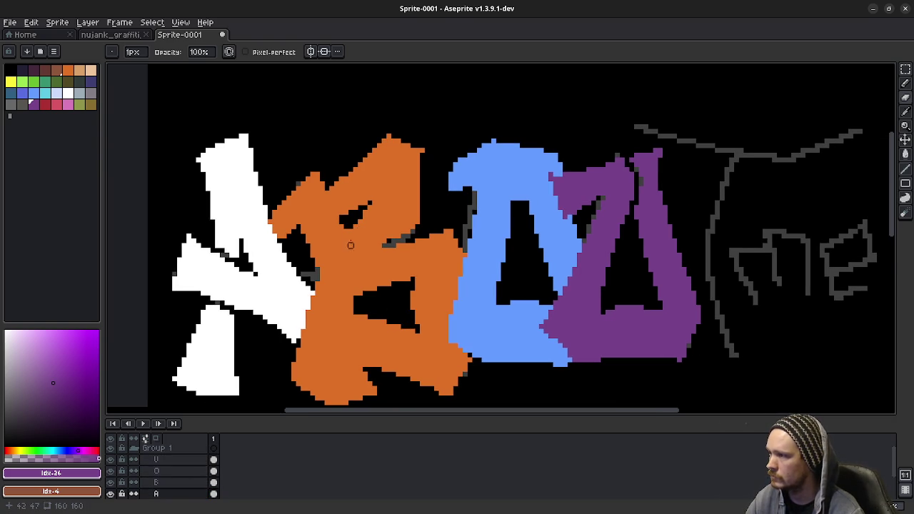
# On layer B, carve a black slash and a thin horizontal gap into the orange letter
pyautogui.click(164, 483)
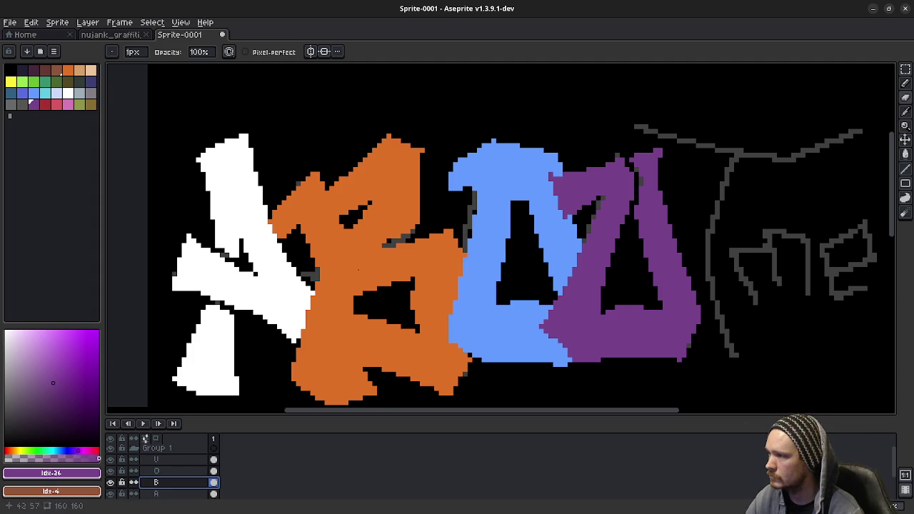
pyautogui.moveTo(355, 226); pyautogui.dragTo(306, 280)
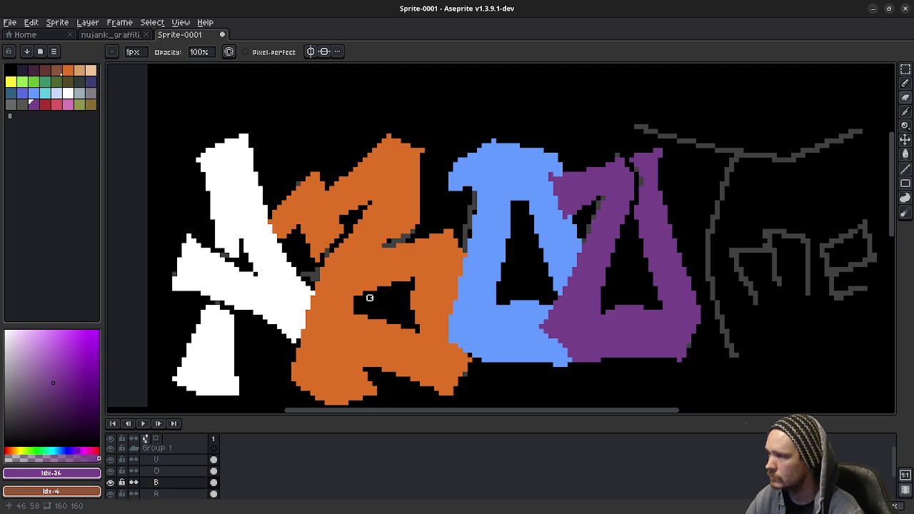
pyautogui.moveTo(362, 304); pyautogui.dragTo(310, 305)
pyautogui.hotkey('ctrl', 'z')
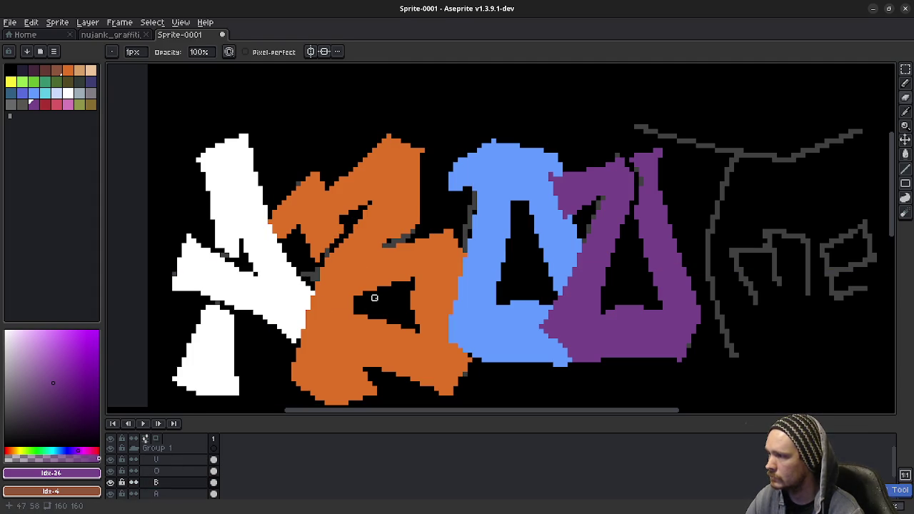
pyautogui.moveTo(375, 297); pyautogui.dragTo(314, 296)
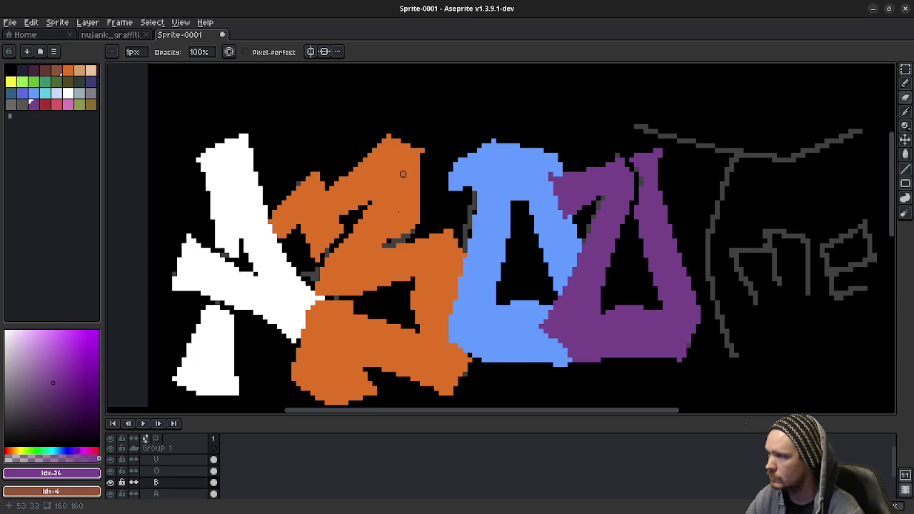
pyautogui.scroll(-1, 388, 402)
pyautogui.scroll(1, 437, 286)
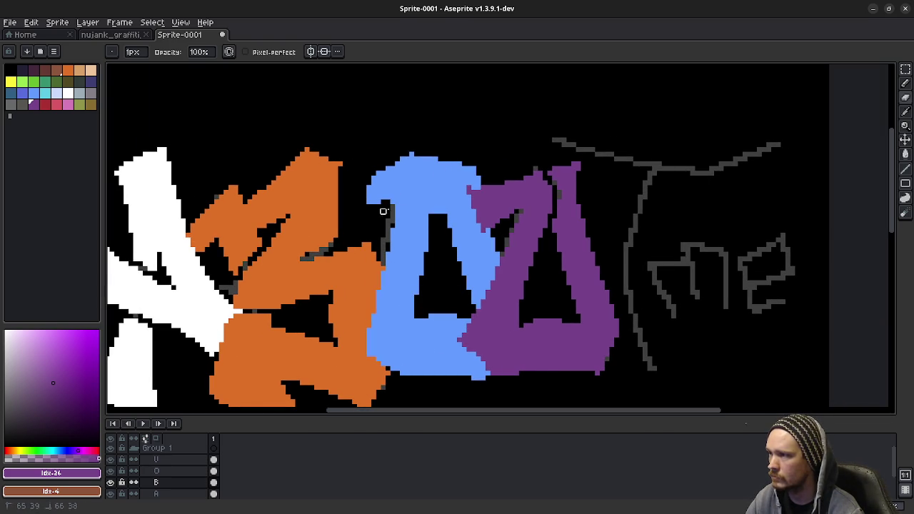
# On layer O, paint black pixels along the blue letter's upper-left edge, then reframe the view
pyautogui.click(158, 472)
pyautogui.moveTo(409, 196); pyautogui.dragTo(393, 208)
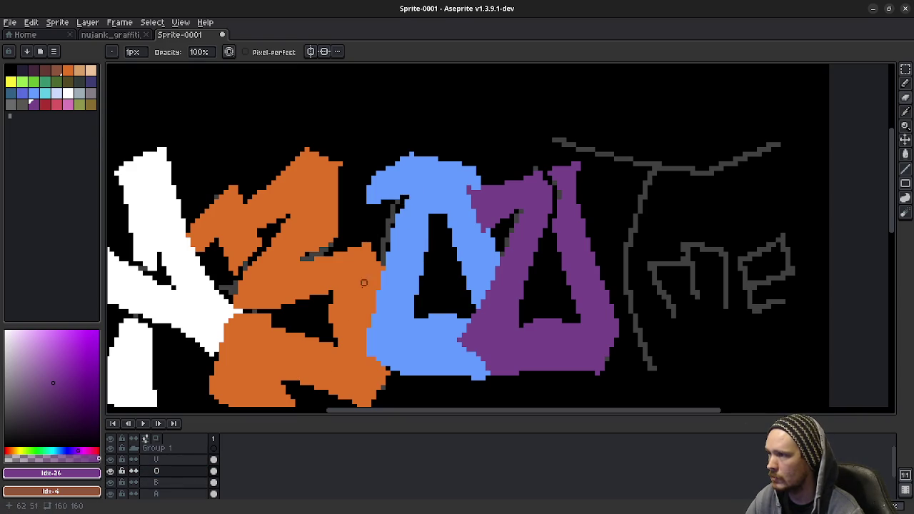
pyautogui.hscroll(3, 525, 307)
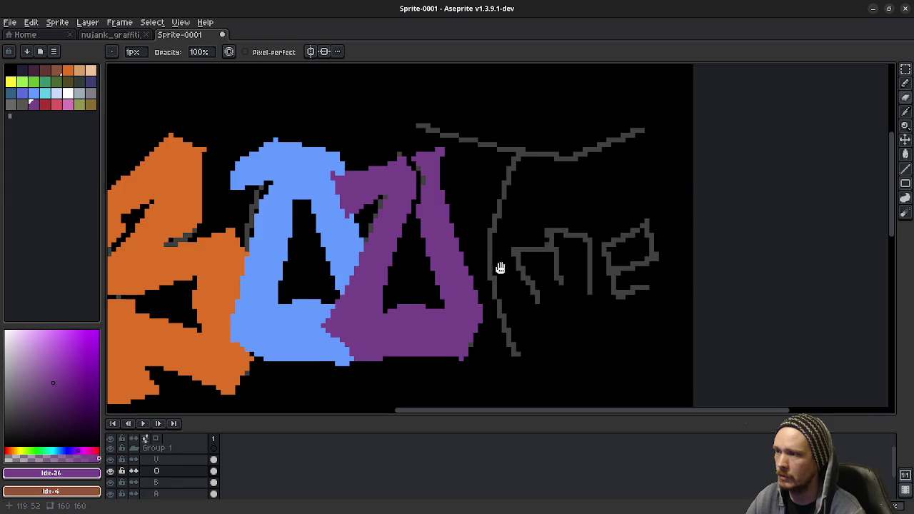
pyautogui.moveTo(499, 265); pyautogui.dragTo(650, 287)
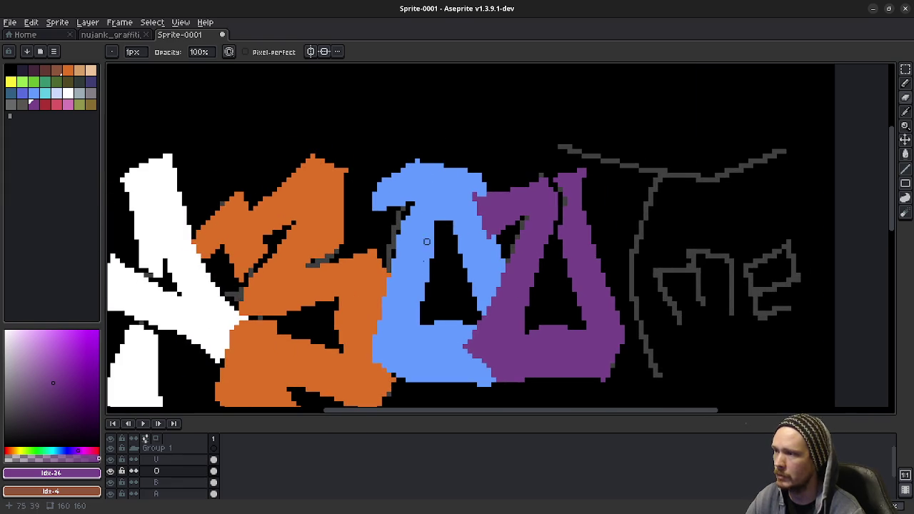
pyautogui.moveTo(431, 322); pyautogui.dragTo(442, 310)
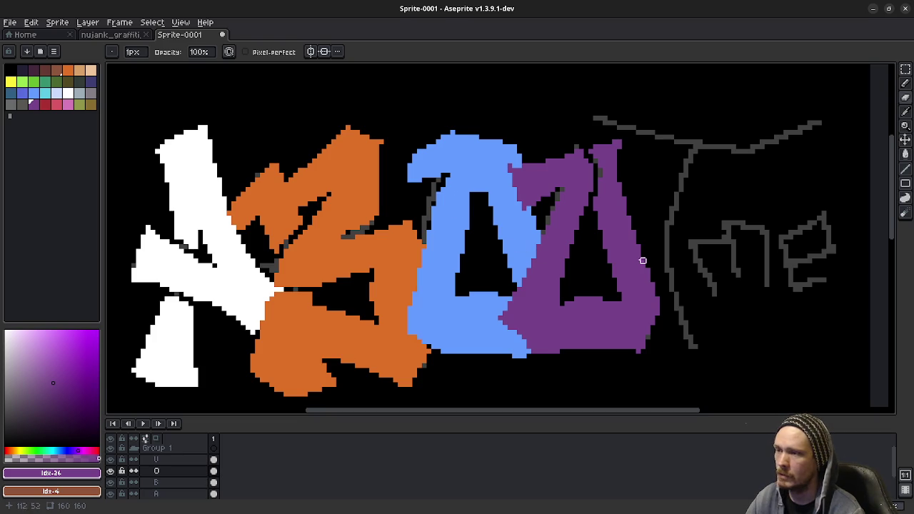
pyautogui.moveTo(643, 260); pyautogui.dragTo(563, 265)
# Add a new layer named T inside Group 1
pyautogui.click(170, 450)
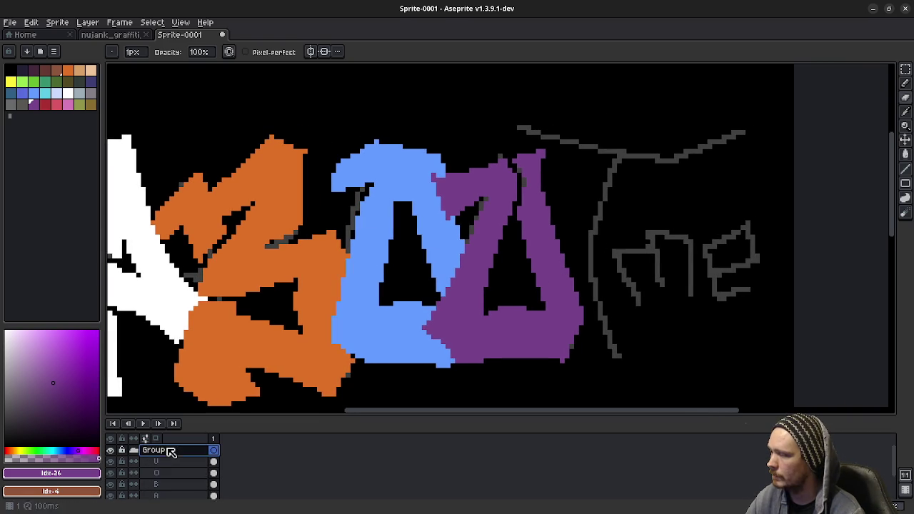
pyautogui.rightClick(170, 451)
pyautogui.click(255, 437)
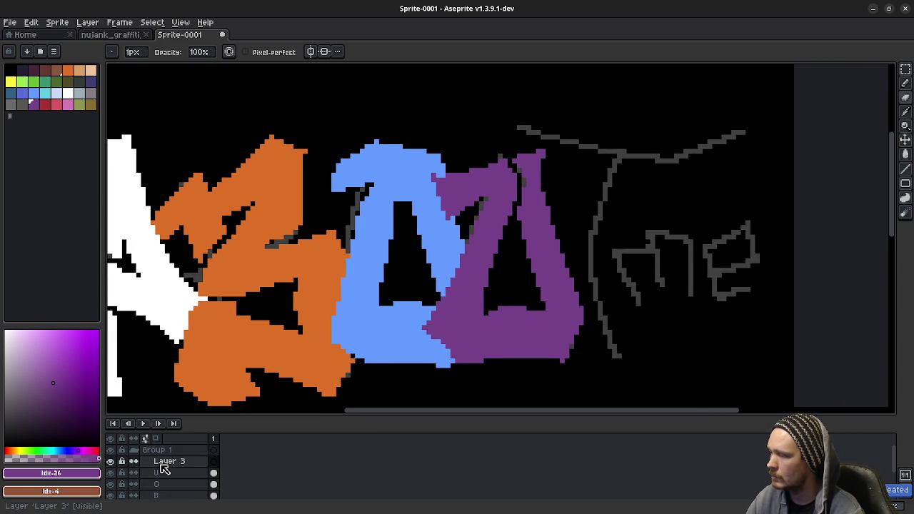
pyautogui.doubleClick(163, 463)
pyautogui.write('T')
pyautogui.press('Return')
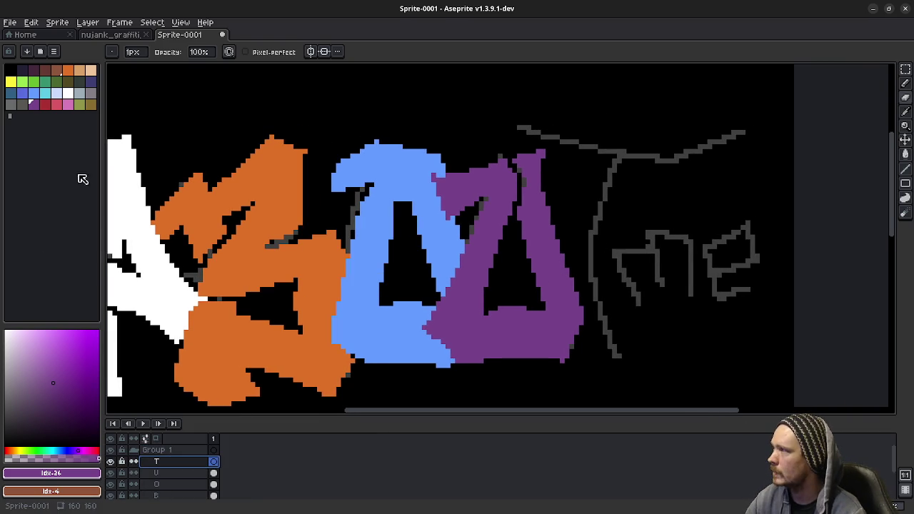
# Choose green and start the T outline at the arm's left edge and right tip
pyautogui.click(34, 82)
pyautogui.press('b')
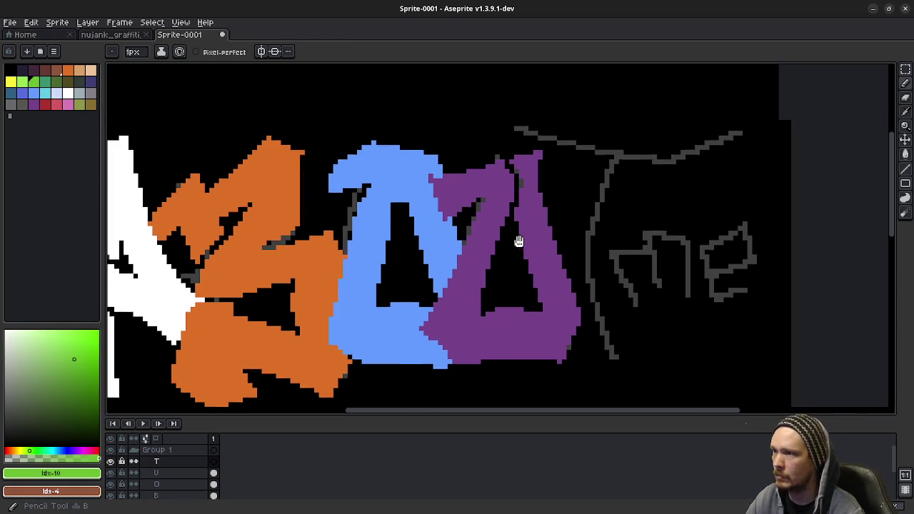
pyautogui.moveTo(518, 241); pyautogui.dragTo(344, 276)
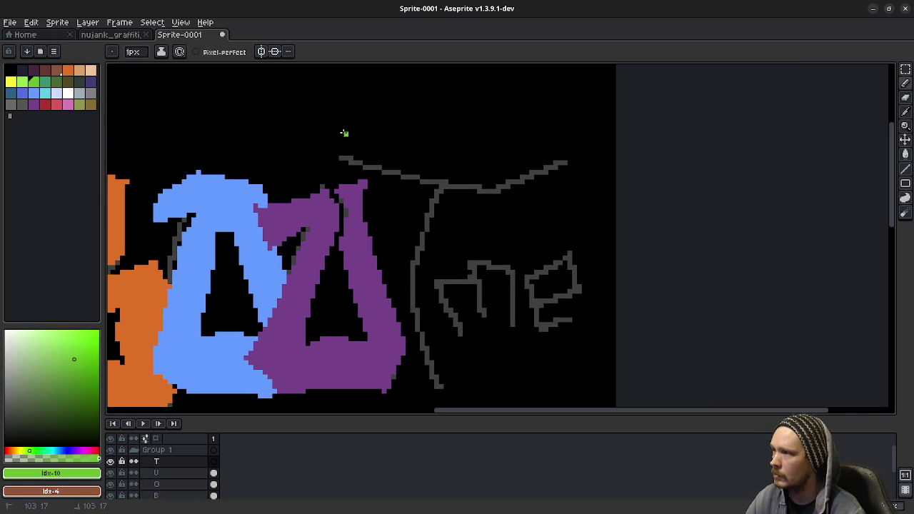
pyautogui.moveTo(344, 133); pyautogui.dragTo(323, 187)
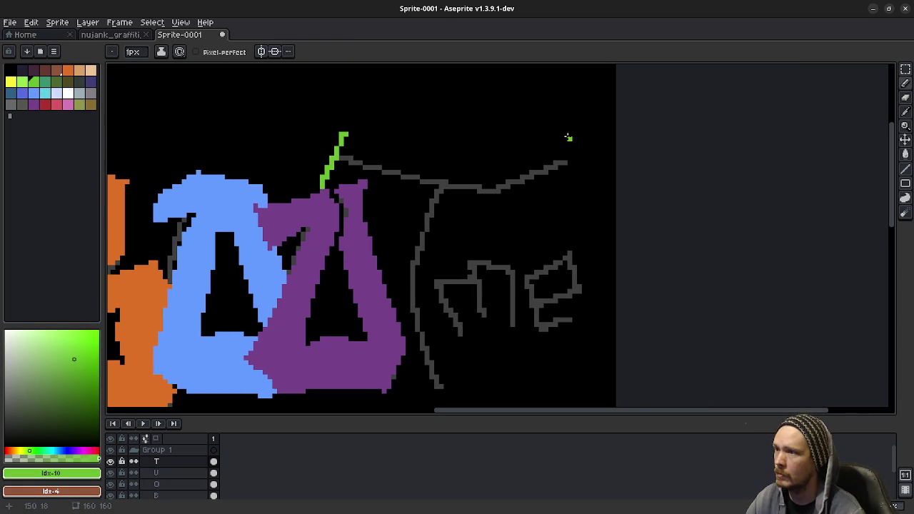
pyautogui.moveTo(555, 138); pyautogui.dragTo(580, 172)
pyautogui.moveTo(322, 186); pyautogui.dragTo(455, 211)
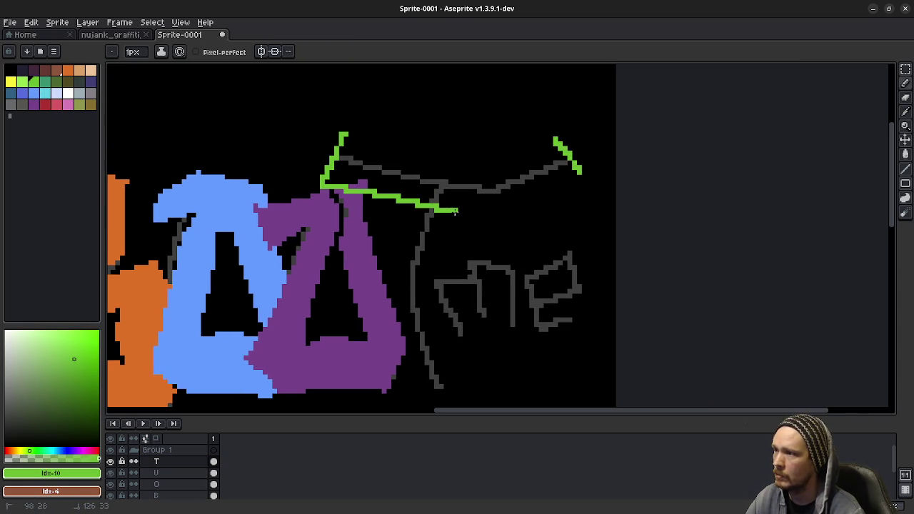
pyautogui.hotkey('ctrl', 'z')
# Trace the arm's top and bottom edges in green, then undo those attempts
pyautogui.moveTo(343, 134); pyautogui.dragTo(376, 148)
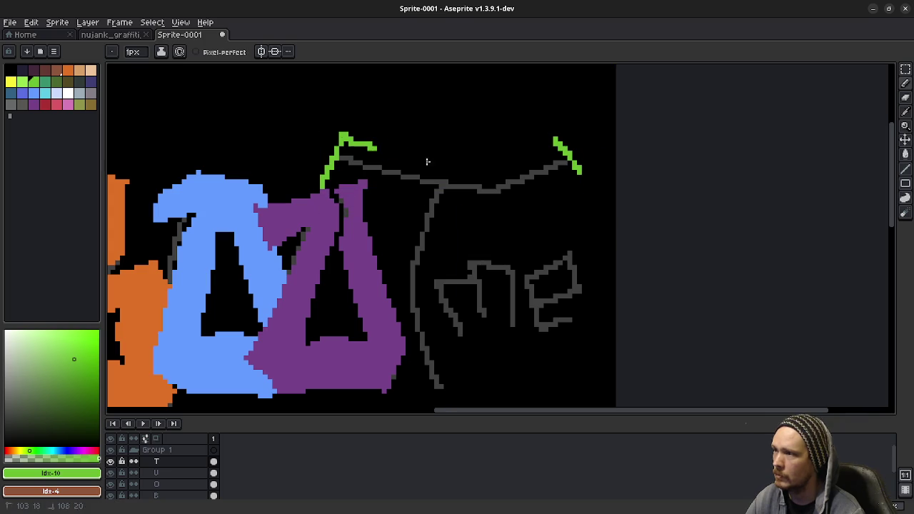
pyautogui.moveTo(426, 162); pyautogui.dragTo(560, 147)
pyautogui.moveTo(587, 175); pyautogui.dragTo(306, 177)
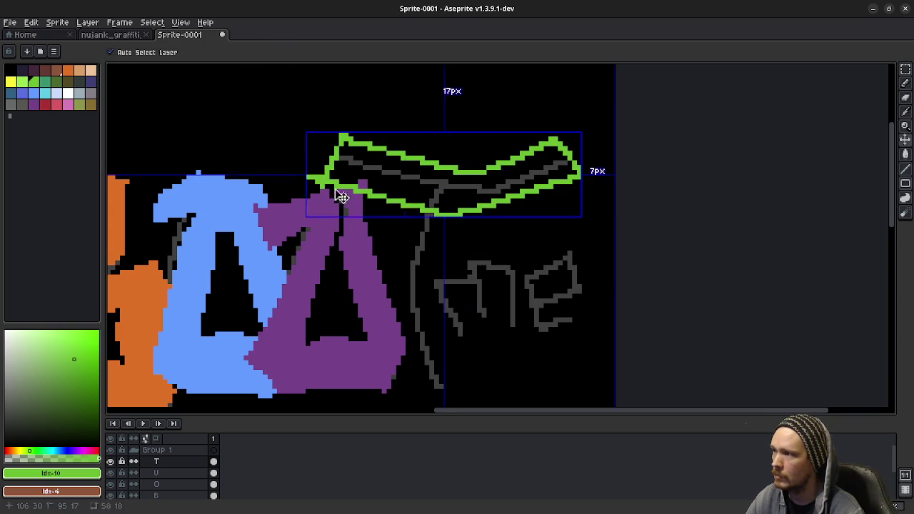
pyautogui.hotkey('ctrl', 'z')
pyautogui.moveTo(327, 186); pyautogui.dragTo(394, 176)
pyautogui.hotkey('ctrl', 'z')
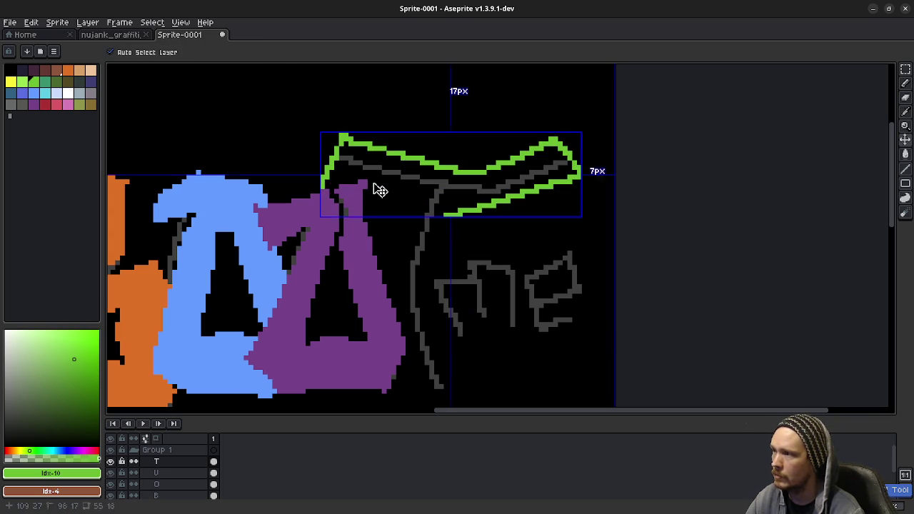
pyautogui.hotkey('ctrl', 'z')
pyautogui.hotkey('ctrl', 'z')
pyautogui.hotkey('ctrl', 'z')
# Outline the T's arms and stem in green and fill the stem green
pyautogui.moveTo(351, 126); pyautogui.dragTo(435, 180)
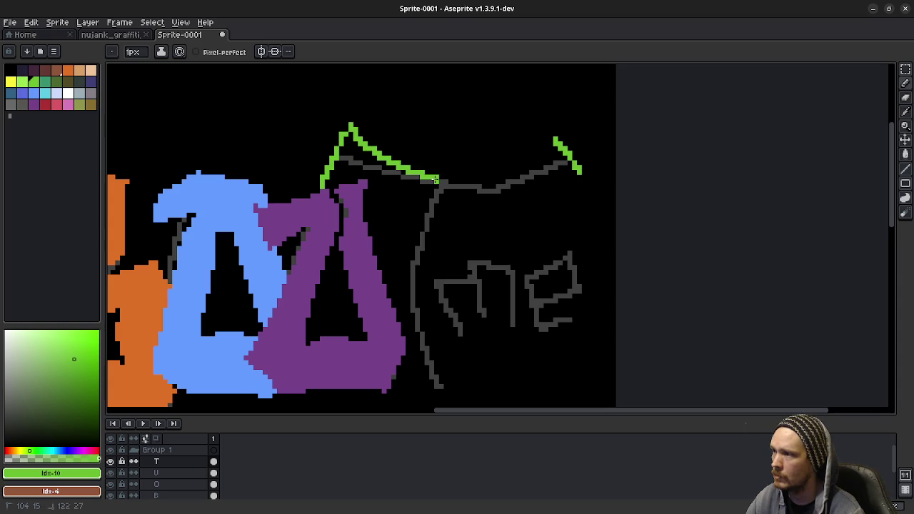
pyautogui.moveTo(560, 142); pyautogui.dragTo(424, 180)
pyautogui.moveTo(325, 189); pyautogui.dragTo(447, 191)
pyautogui.moveTo(575, 172)
pyautogui.mouseDown()
pyautogui.moveTo(498, 202)
pyautogui.moveTo(426, 186)
pyautogui.moveTo(389, 277)
pyautogui.moveTo(409, 398)
pyautogui.mouseUp()
pyautogui.moveTo(492, 360); pyautogui.dragTo(453, 302)
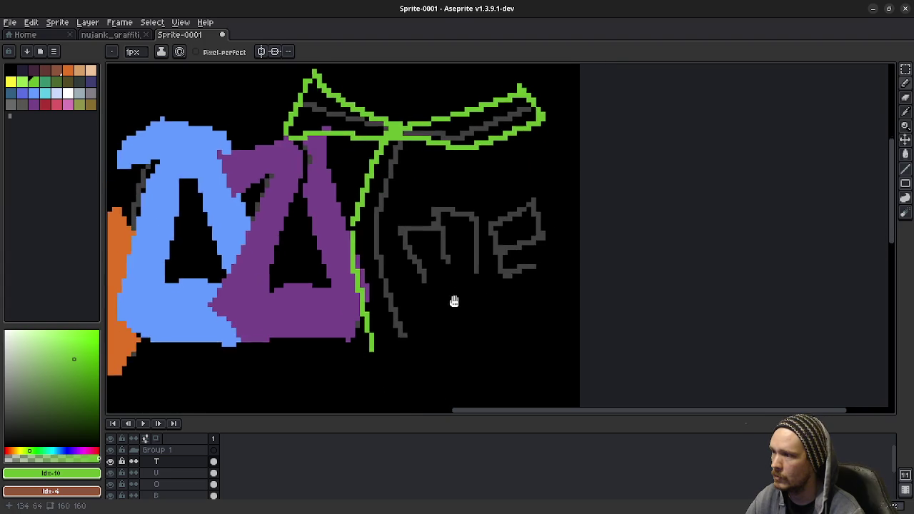
pyautogui.moveTo(392, 132)
pyautogui.mouseDown()
pyautogui.moveTo(385, 238)
pyautogui.moveTo(441, 329)
pyautogui.moveTo(390, 357)
pyautogui.moveTo(363, 344)
pyautogui.mouseUp()
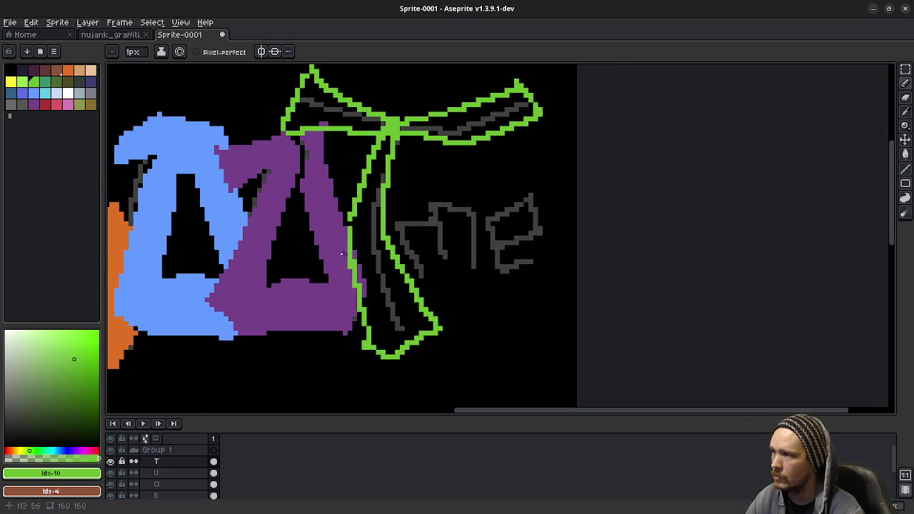
pyautogui.press('g')
pyautogui.click(369, 226)
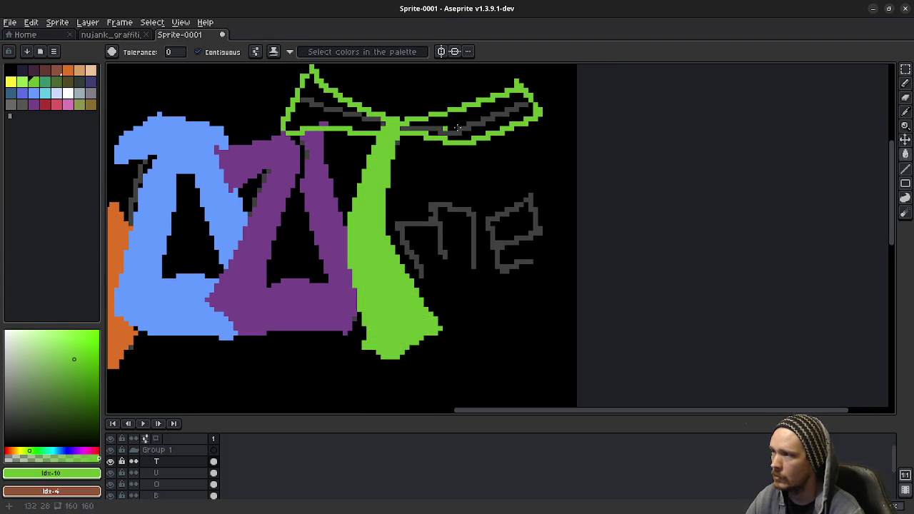
# Fill the T's right and left arms solid green
pyautogui.click(486, 123)
pyautogui.click(325, 107)
pyautogui.scroll(-2, 432, 171)
pyautogui.scroll(1, 466, 231)
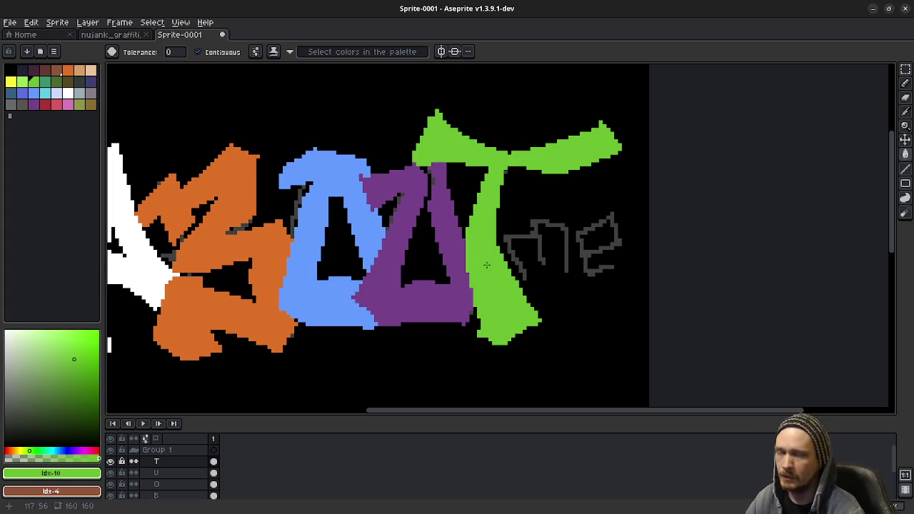
pyautogui.moveTo(428, 308); pyautogui.dragTo(464, 315)
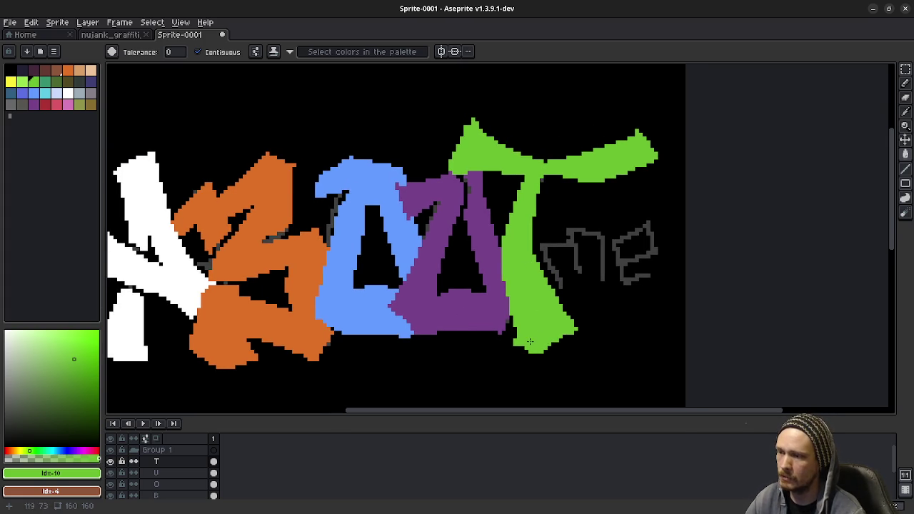
pyautogui.scroll(1, 572, 349)
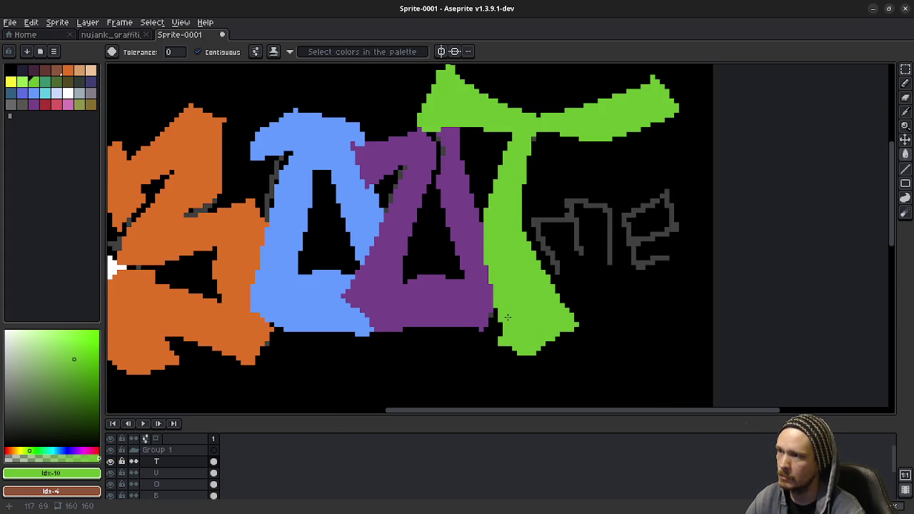
pyautogui.scroll(2, 507, 316)
# Return to the pencil, scroll around the canvas, and select the T layer
pyautogui.press('b')
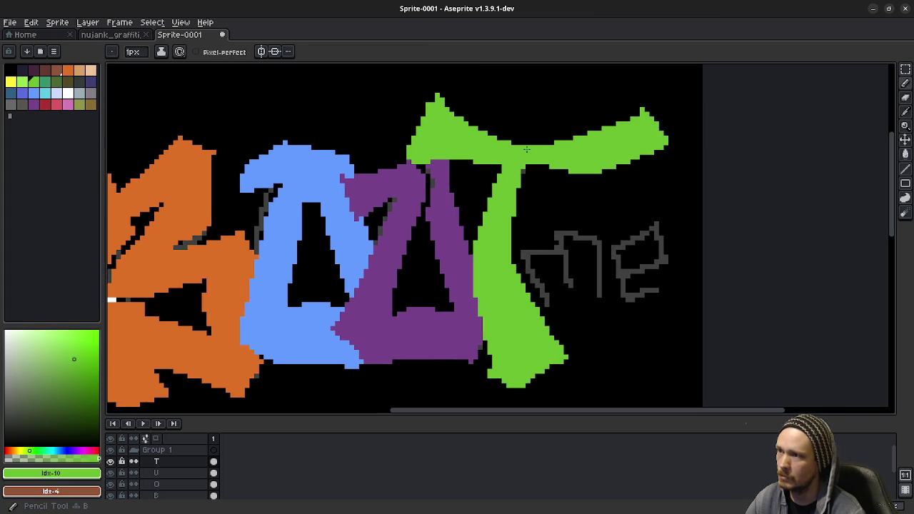
pyautogui.hscroll(-2, 562, 252)
pyautogui.hscroll(-2, 549, 292)
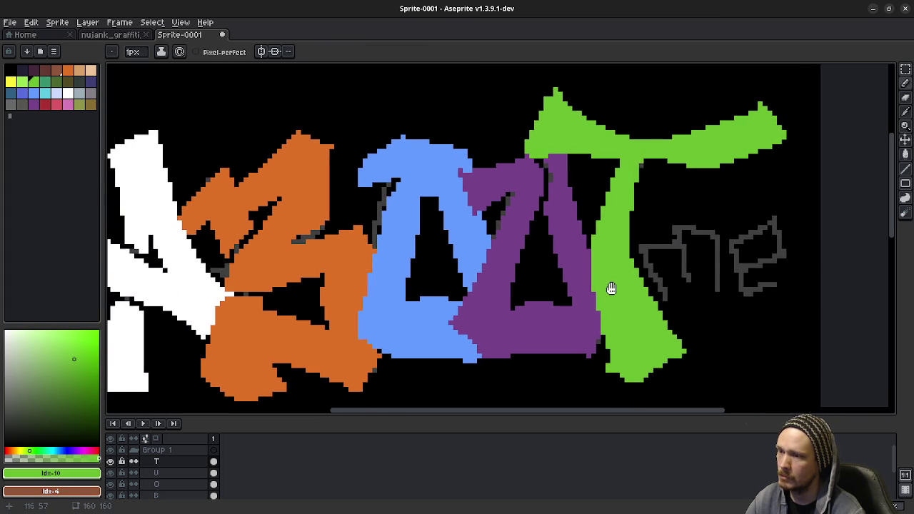
pyautogui.hscroll(-1, 608, 287)
pyautogui.hscroll(-1, 642, 288)
pyautogui.scroll(-1, 639, 291)
pyautogui.hscroll(-1, 639, 292)
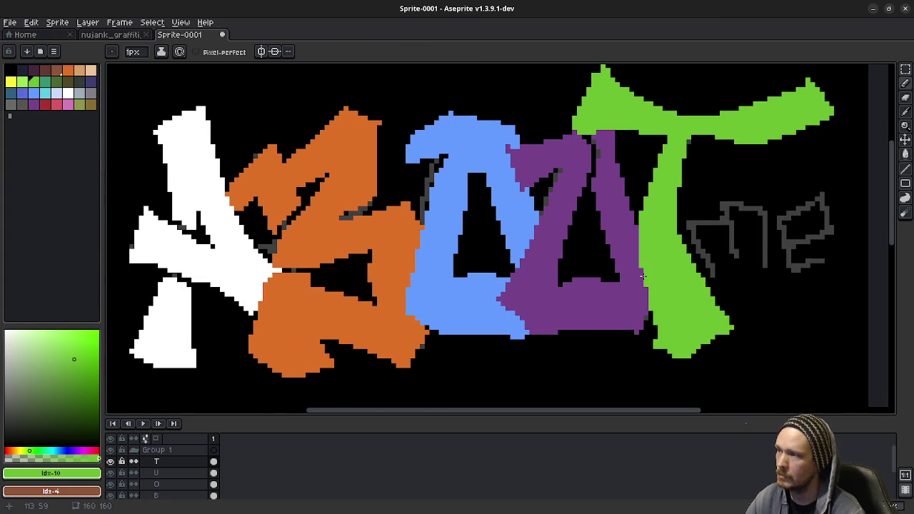
pyautogui.scroll(-1, 643, 279)
pyautogui.scroll(-1, 652, 294)
pyautogui.hscroll(2, 607, 294)
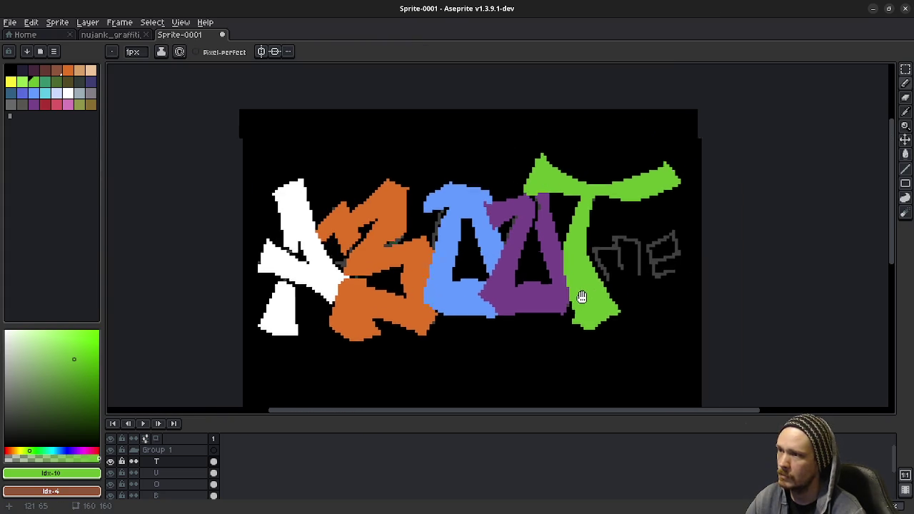
pyautogui.hscroll(1, 571, 297)
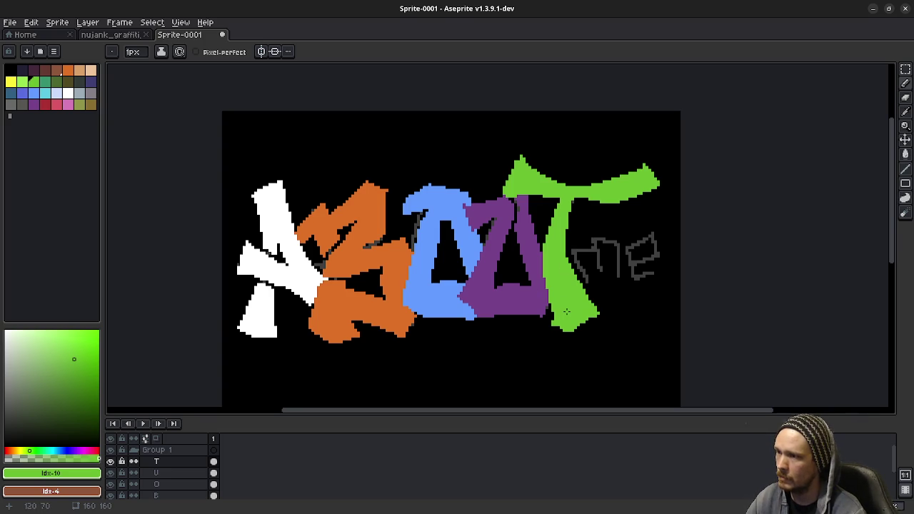
pyautogui.click(161, 462)
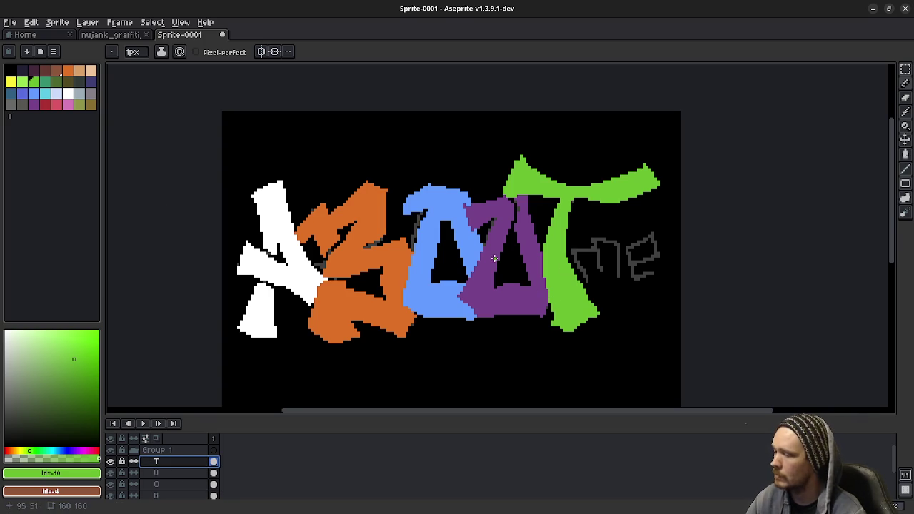
# Magic-wand select the green T, nudge it down, and deselect to drop it in place
pyautogui.click(905, 69)
pyautogui.click(885, 68)
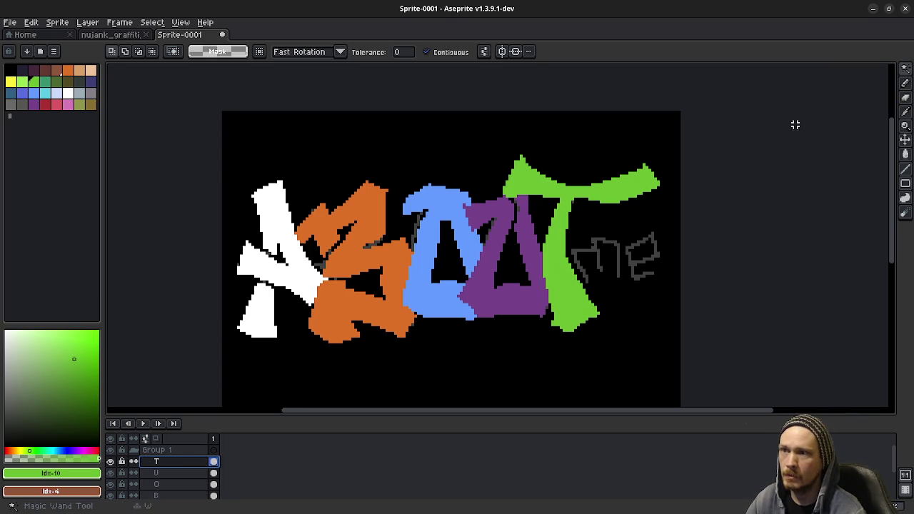
pyautogui.click(622, 196)
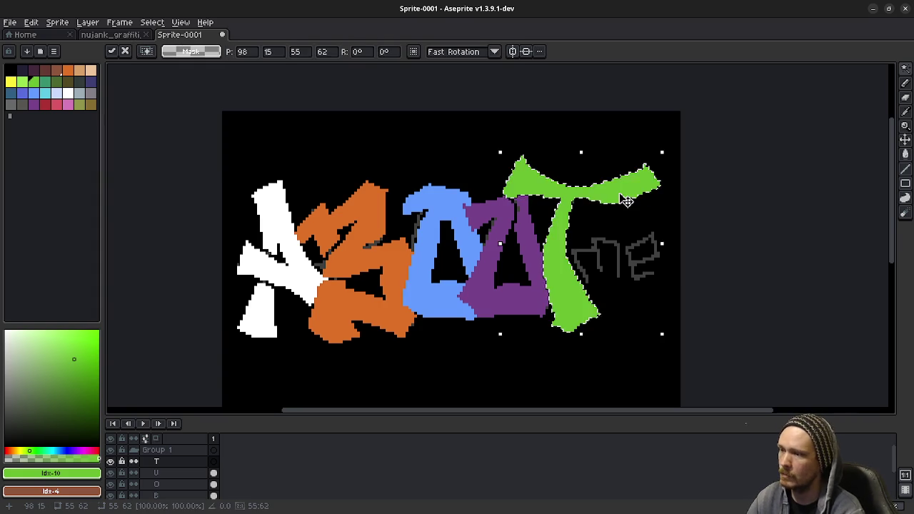
pyautogui.press('Down')
pyautogui.press('Down')
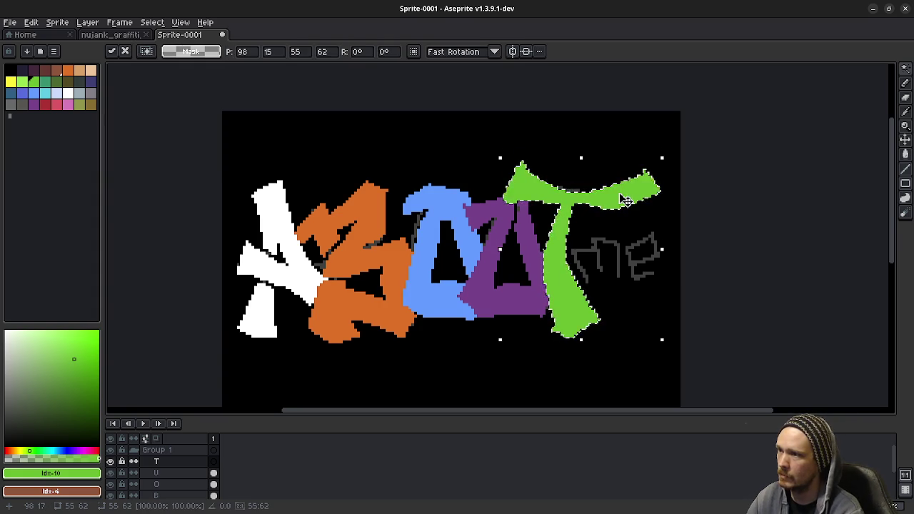
pyautogui.hotkey('ctrl', 'd')
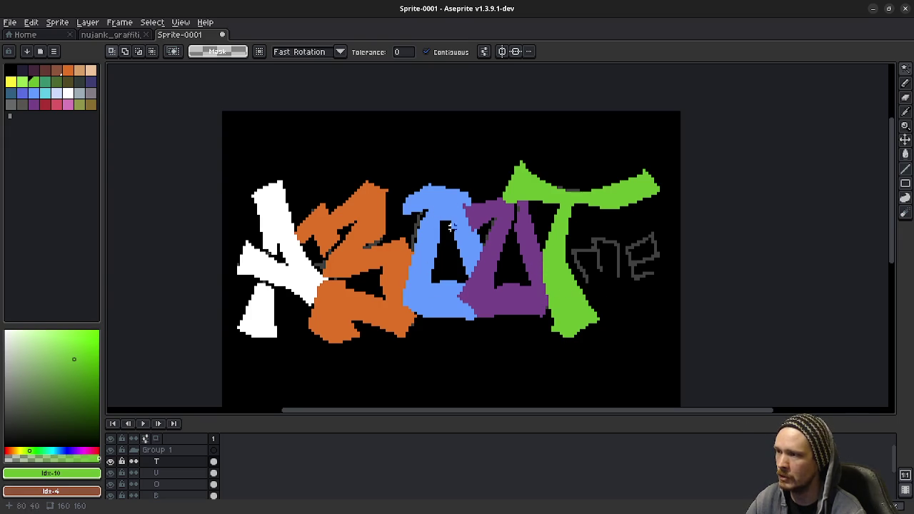
pyautogui.hscroll(3, 543, 313)
# Add a new layer named m inside Group 1
pyautogui.scroll(2, 564, 272)
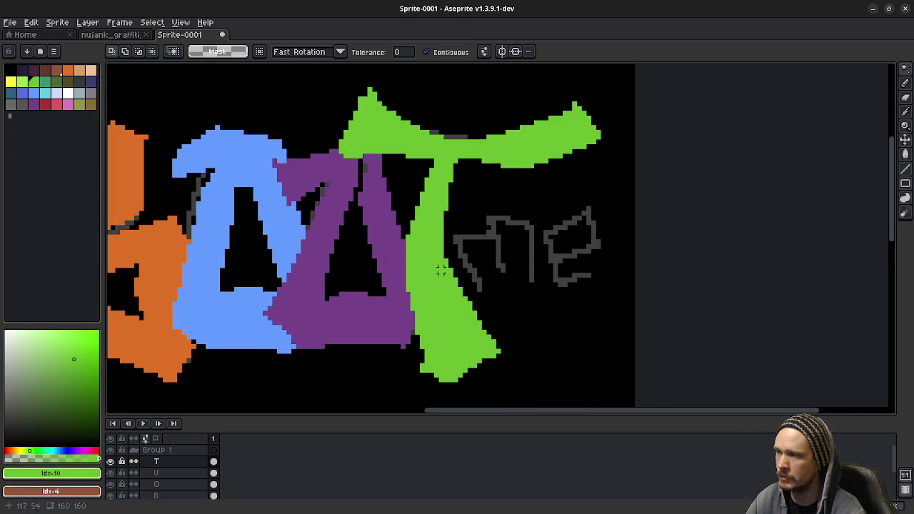
pyautogui.click(171, 450)
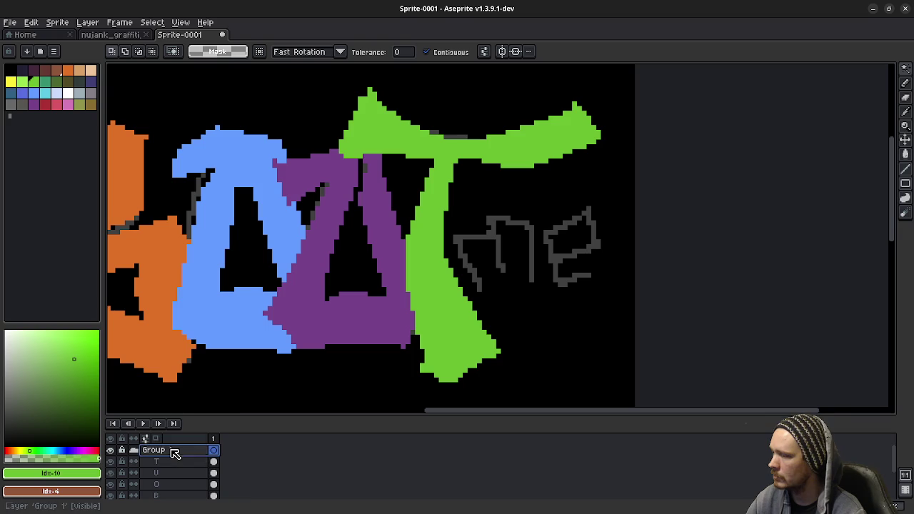
pyautogui.rightClick(171, 450)
pyautogui.click(270, 438)
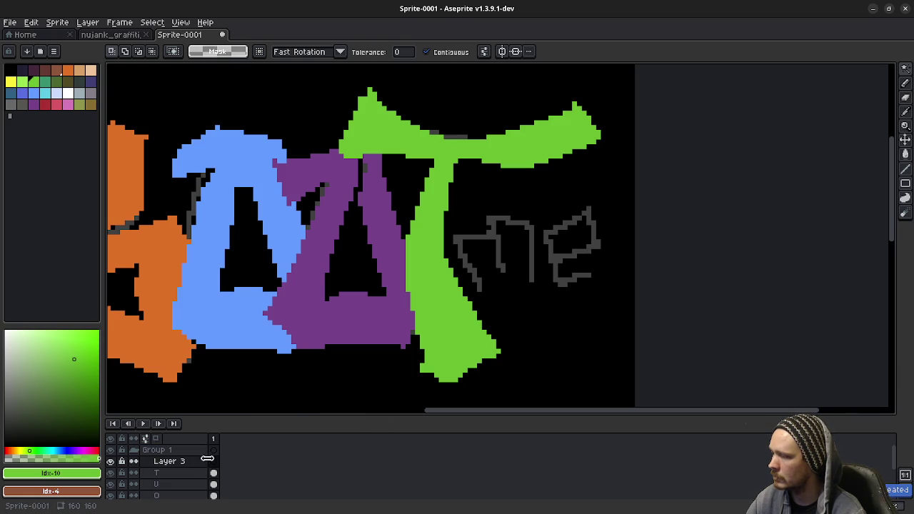
pyautogui.doubleClick(166, 461)
pyautogui.write('m')
pyautogui.press('Return')
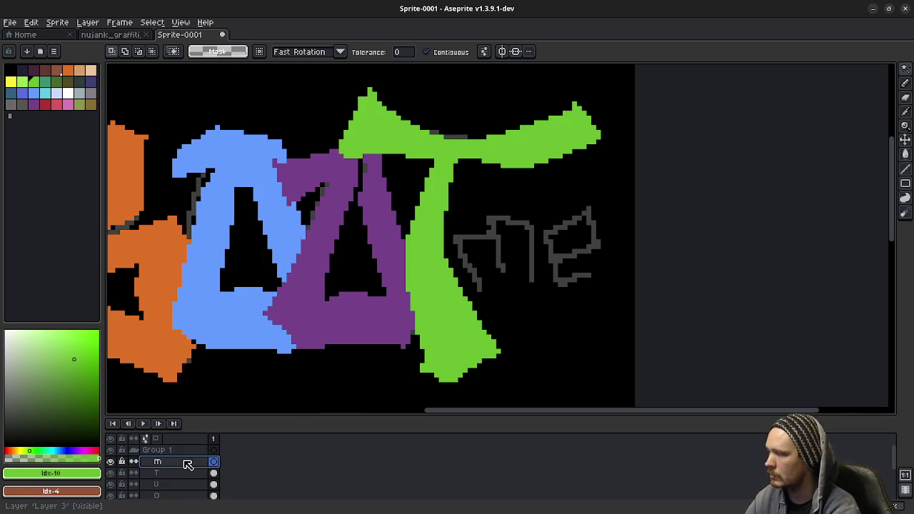
# Try several swatches, settle on red, and zoom in on the grey 'me' sketch
pyautogui.click(33, 94)
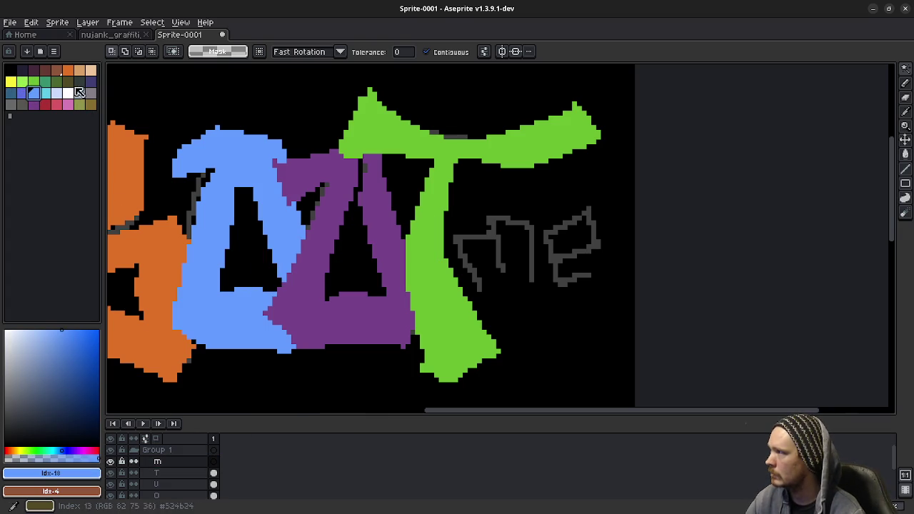
pyautogui.click(90, 81)
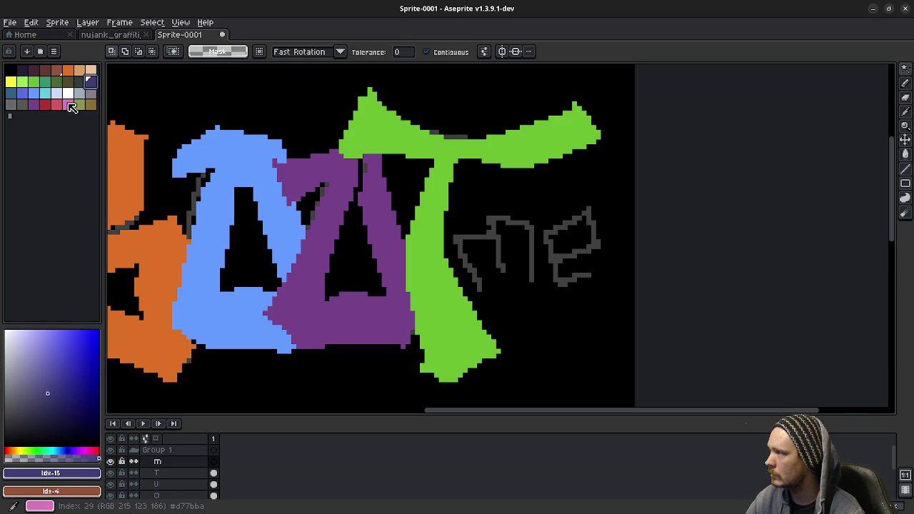
pyautogui.click(67, 104)
pyautogui.click(57, 104)
pyautogui.press('b')
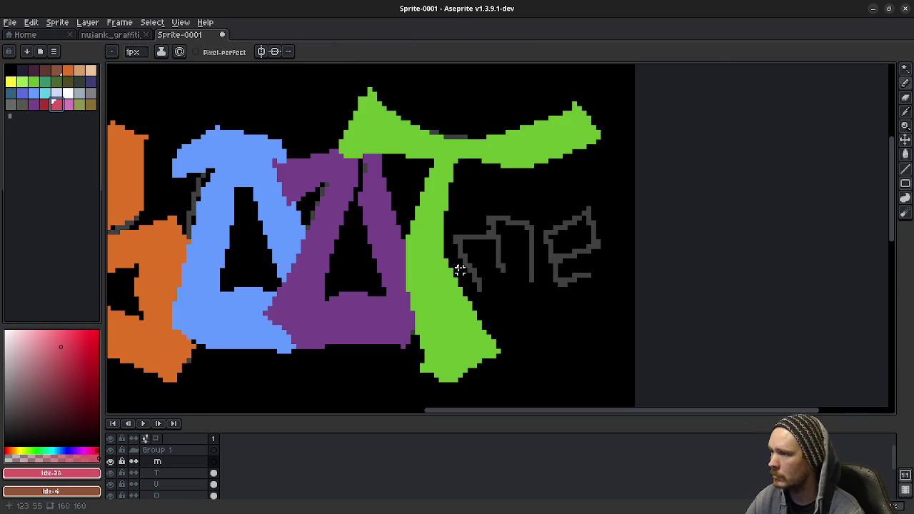
pyautogui.scroll(2, 459, 265)
pyautogui.moveTo(494, 284); pyautogui.dragTo(389, 301)
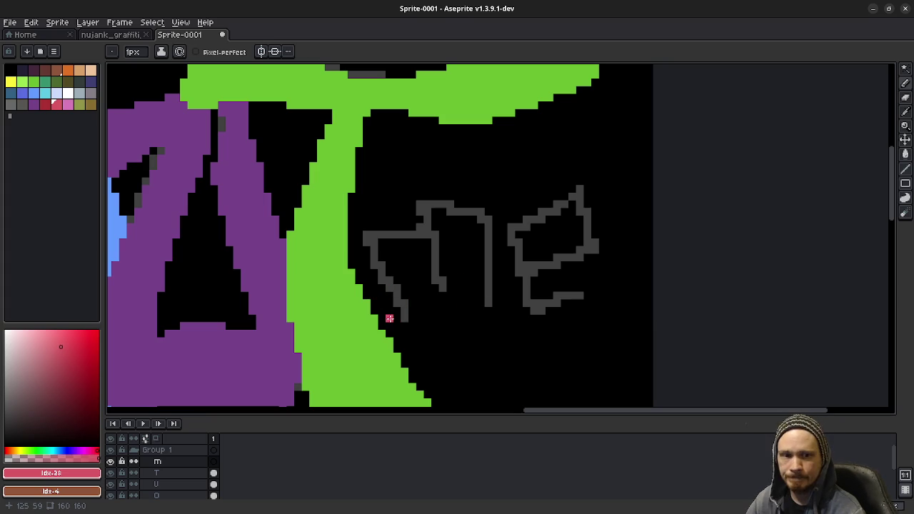
# Draw the red m outline over the sketch, redoing strokes, and fill it solid red
pyautogui.moveTo(372, 310)
pyautogui.mouseDown()
pyautogui.moveTo(413, 329)
pyautogui.moveTo(359, 229)
pyautogui.moveTo(443, 290)
pyautogui.moveTo(426, 198)
pyautogui.moveTo(489, 212)
pyautogui.moveTo(466, 314)
pyautogui.mouseUp()
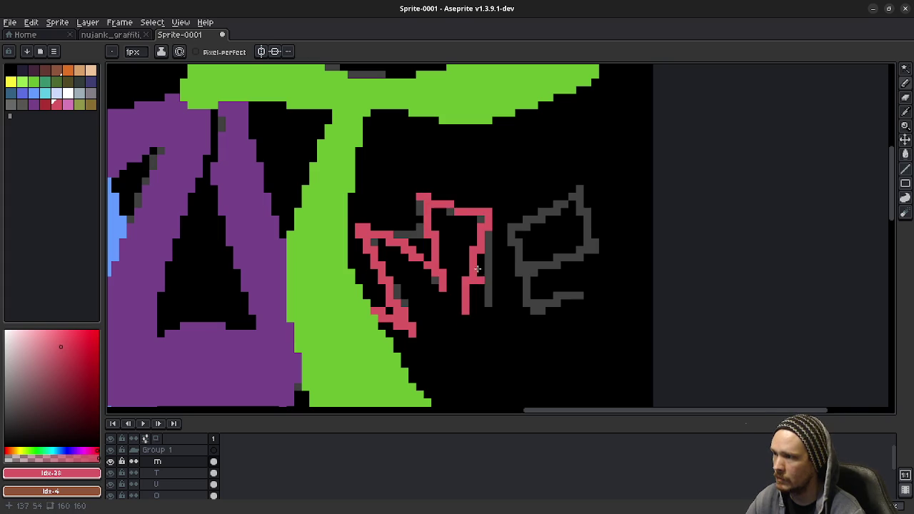
pyautogui.hotkey('ctrl', 'z')
pyautogui.moveTo(450, 211)
pyautogui.mouseDown()
pyautogui.moveTo(498, 220)
pyautogui.moveTo(472, 311)
pyautogui.mouseUp()
pyautogui.click(480, 334)
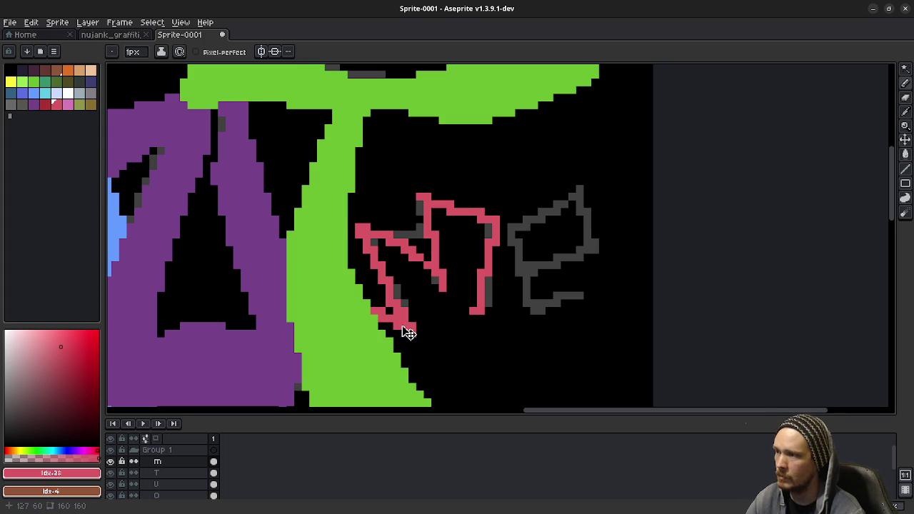
pyautogui.hotkey('ctrl', 'z')
pyautogui.hotkey('ctrl', 'z')
pyautogui.hotkey('ctrl', 'z')
pyautogui.hotkey('ctrl', 'z')
pyautogui.hotkey('ctrl', 'z')
pyautogui.hotkey('ctrl', 'z')
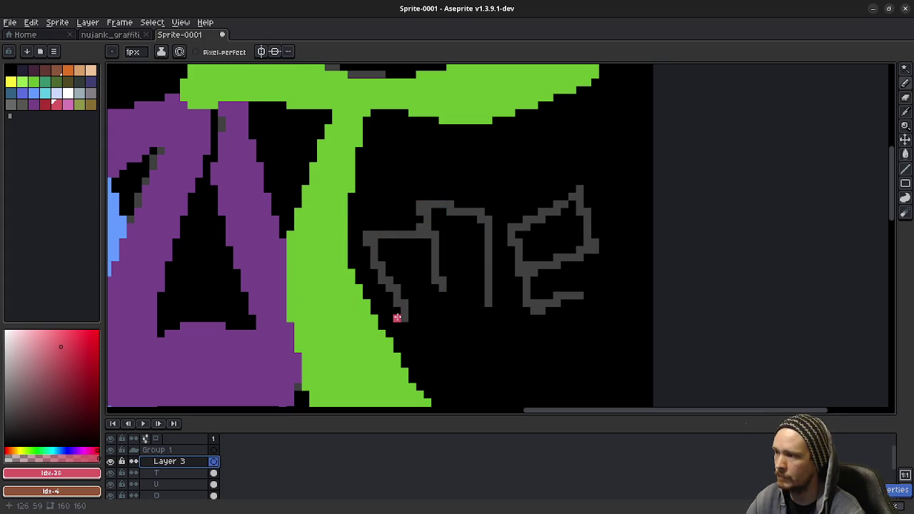
pyautogui.hotkey('ctrl', 'y')
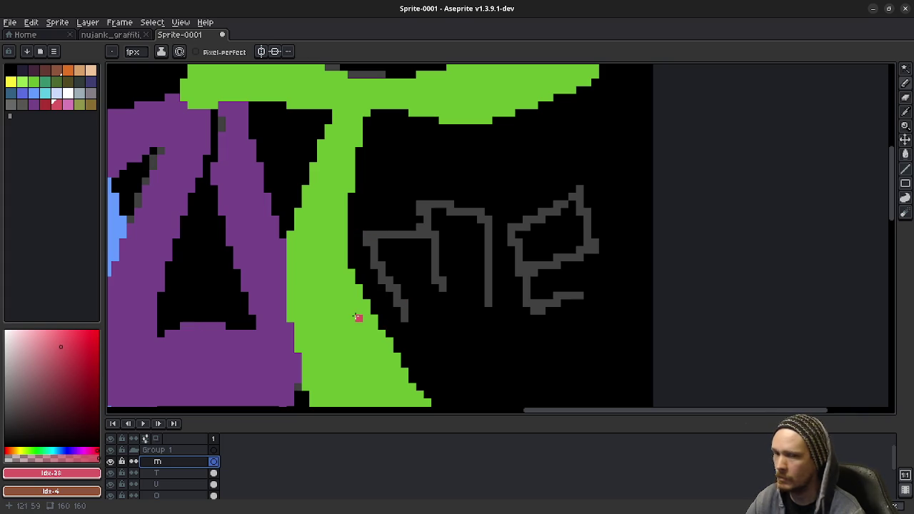
pyautogui.moveTo(351, 318)
pyautogui.mouseDown()
pyautogui.moveTo(417, 323)
pyautogui.moveTo(443, 289)
pyautogui.moveTo(465, 319)
pyautogui.moveTo(521, 318)
pyautogui.moveTo(485, 204)
pyautogui.moveTo(420, 202)
pyautogui.moveTo(422, 254)
pyautogui.moveTo(404, 232)
pyautogui.moveTo(363, 219)
pyautogui.moveTo(382, 298)
pyautogui.mouseUp()
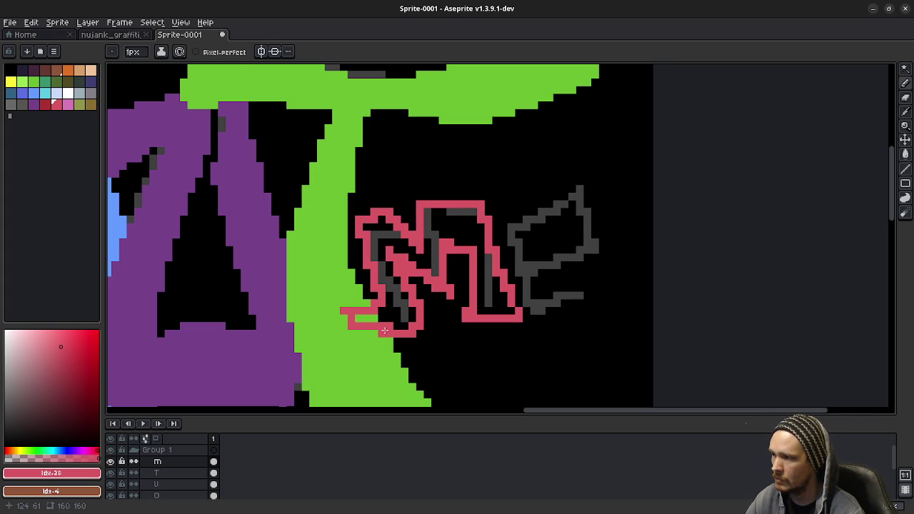
pyautogui.press('g')
pyautogui.click(400, 317)
pyautogui.scroll(-1, 427, 324)
pyautogui.scroll(-1, 456, 328)
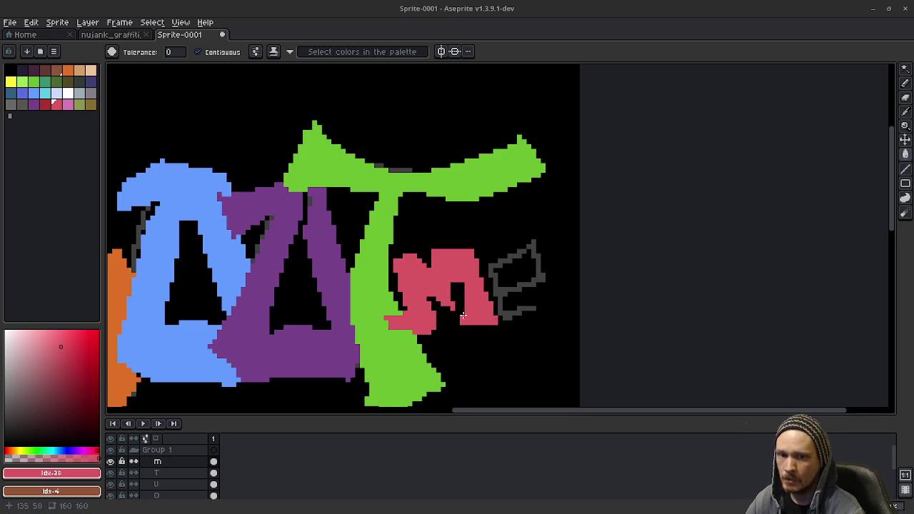
pyautogui.hscroll(-3, 397, 289)
pyautogui.hscroll(-3, 387, 282)
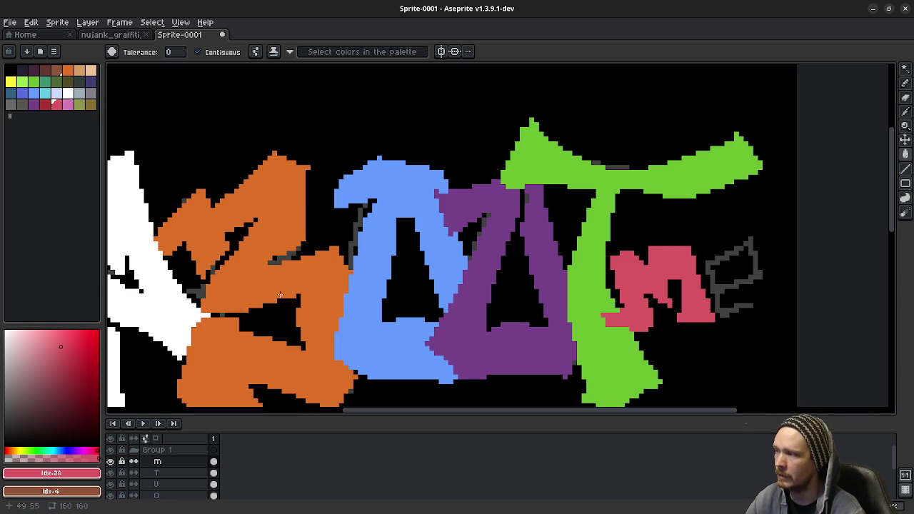
pyautogui.scroll(-1, 288, 366)
pyautogui.scroll(-1, 300, 360)
pyautogui.scroll(-1, 314, 353)
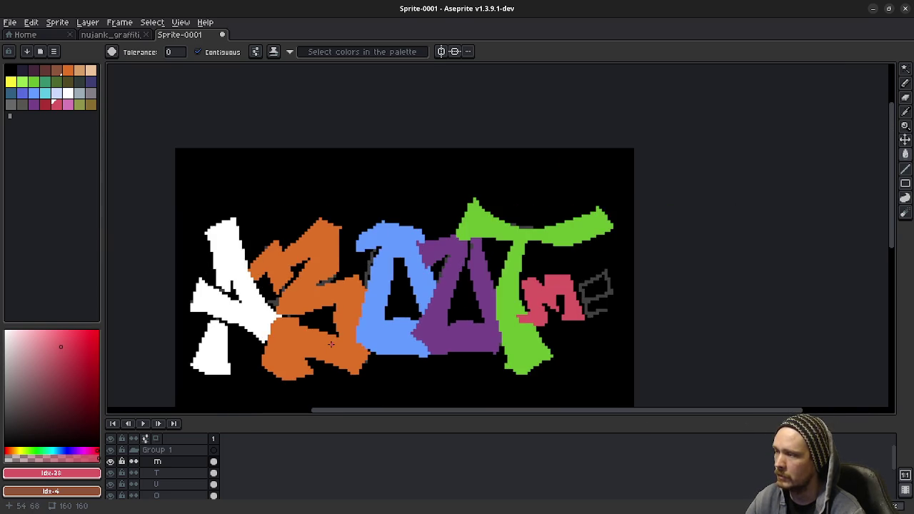
pyautogui.scroll(-1, 331, 345)
pyautogui.scroll(-1, 330, 344)
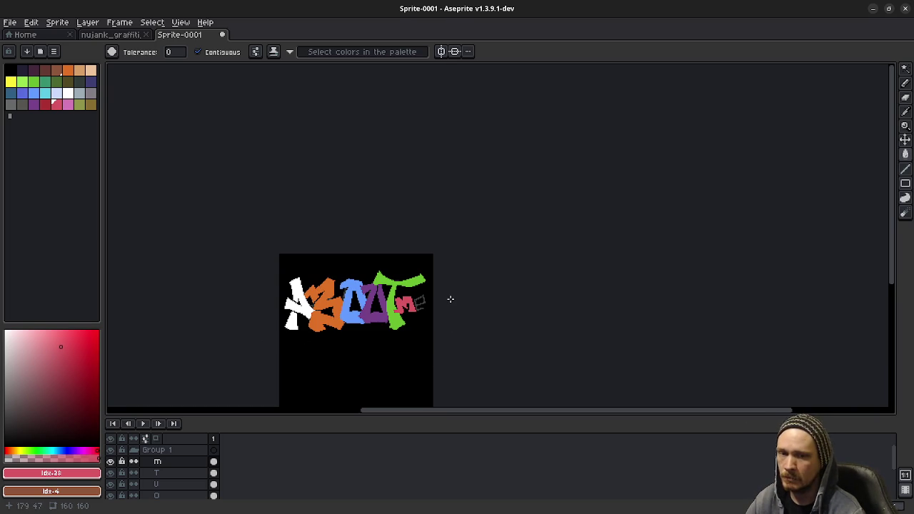
pyautogui.scroll(1, 349, 312)
pyautogui.scroll(1, 364, 307)
pyautogui.scroll(1, 375, 304)
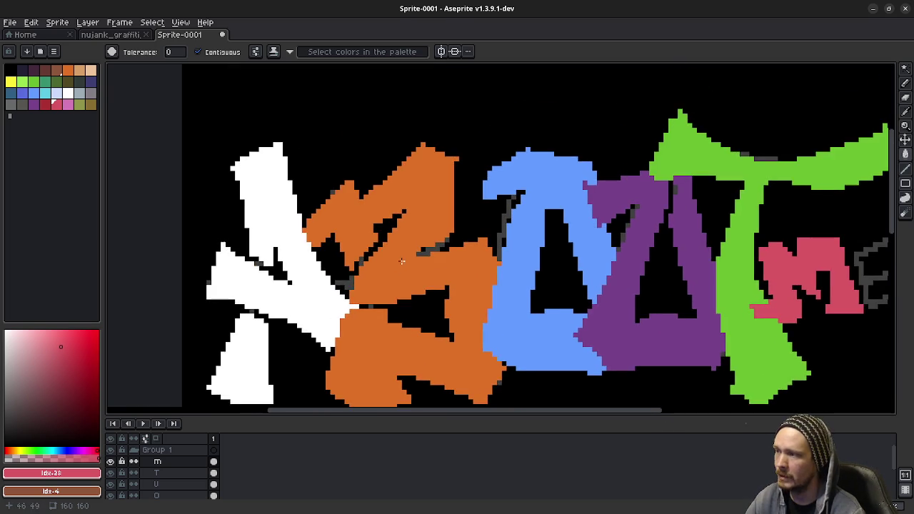
pyautogui.scroll(1, 385, 302)
pyautogui.scroll(1, 386, 282)
# On layer B, paint orange over the black diagonal line, strip and stray dark pixels
pyautogui.scroll(-1, 196, 486)
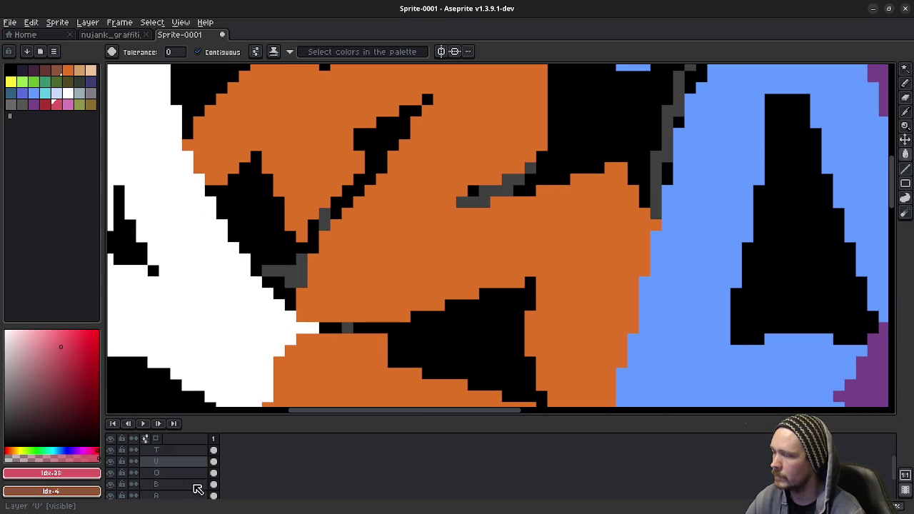
pyautogui.click(171, 472)
pyautogui.press('b')
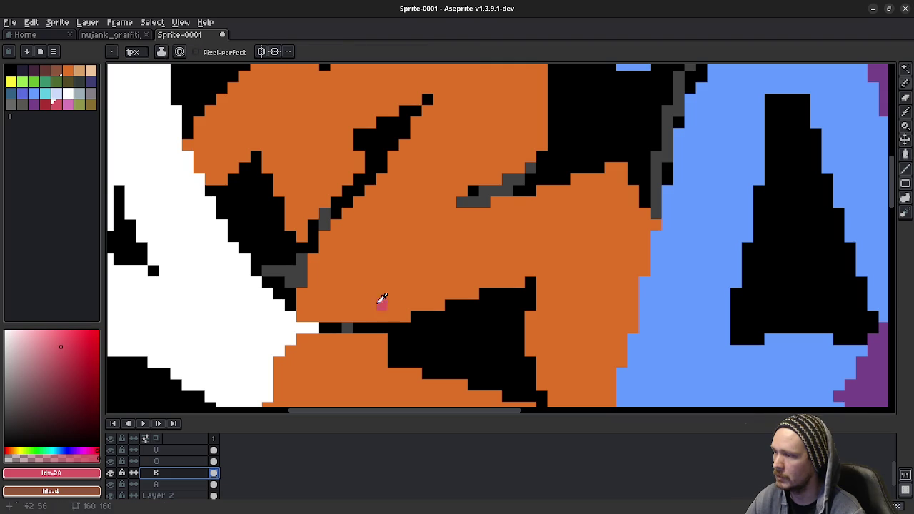
pyautogui.keyDown('alt'); pyautogui.click(381, 302); pyautogui.keyUp('alt')
pyautogui.click(381, 328)
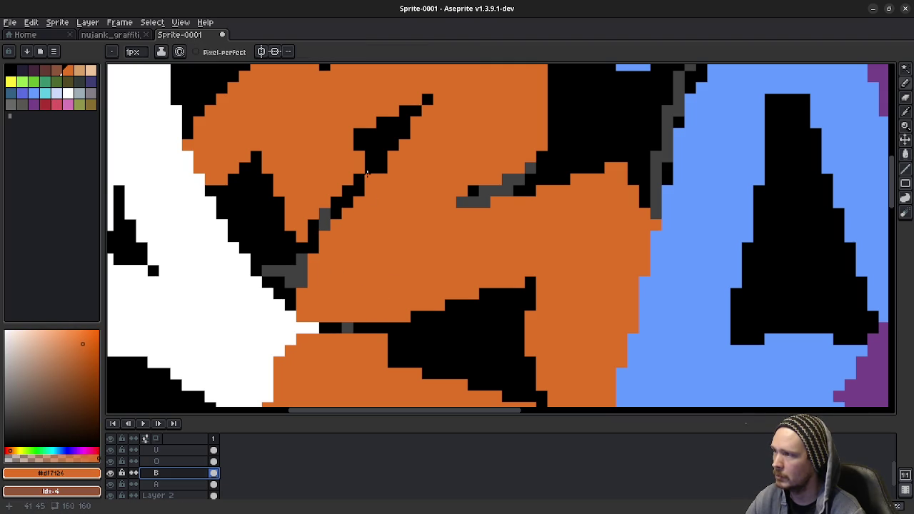
pyautogui.click(369, 183)
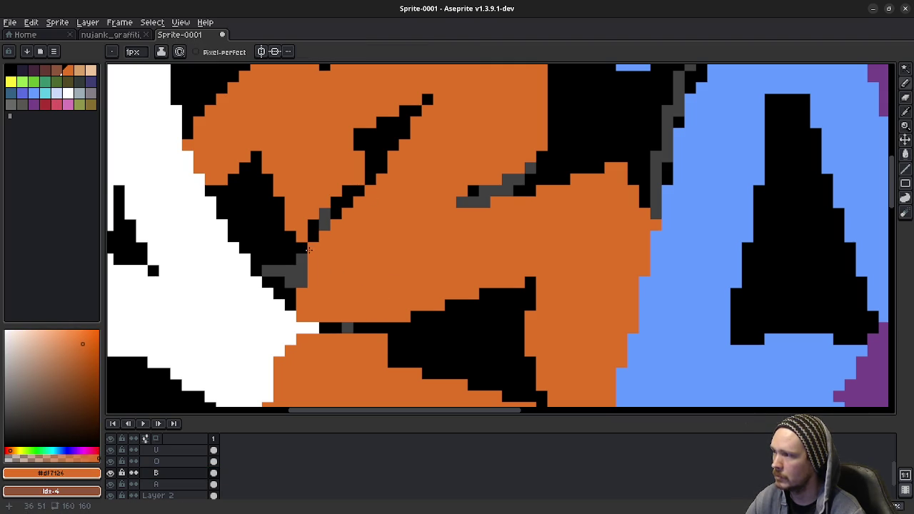
pyautogui.moveTo(318, 240); pyautogui.dragTo(369, 186)
pyautogui.moveTo(325, 214); pyautogui.dragTo(312, 225)
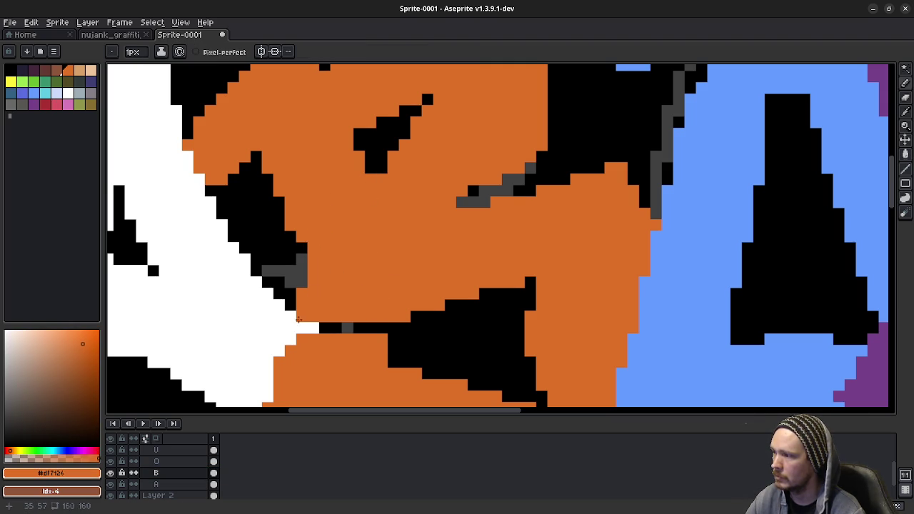
pyautogui.moveTo(300, 327); pyautogui.dragTo(385, 328)
pyautogui.click(438, 350)
pyautogui.scroll(-2, 443, 332)
pyautogui.scroll(1, 425, 333)
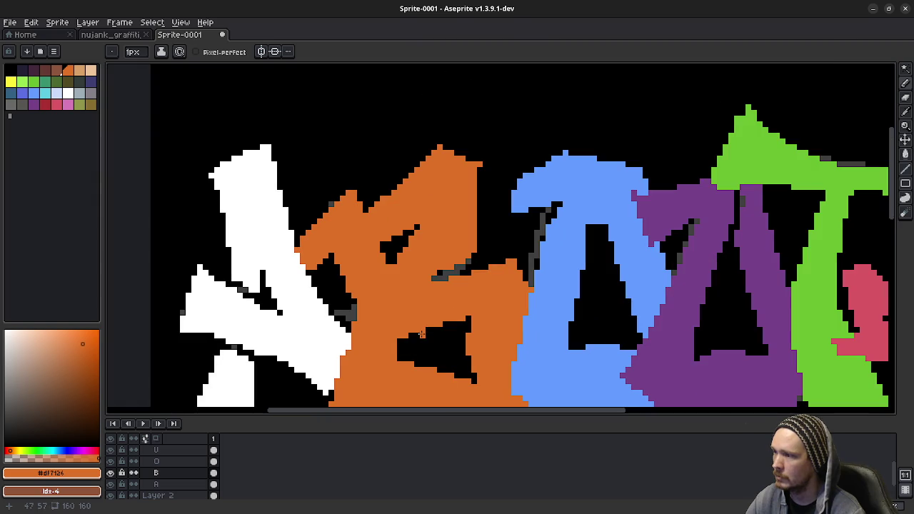
# Erase dark cuts through the orange letter, undoing the unwanted strokes
pyautogui.press('e')
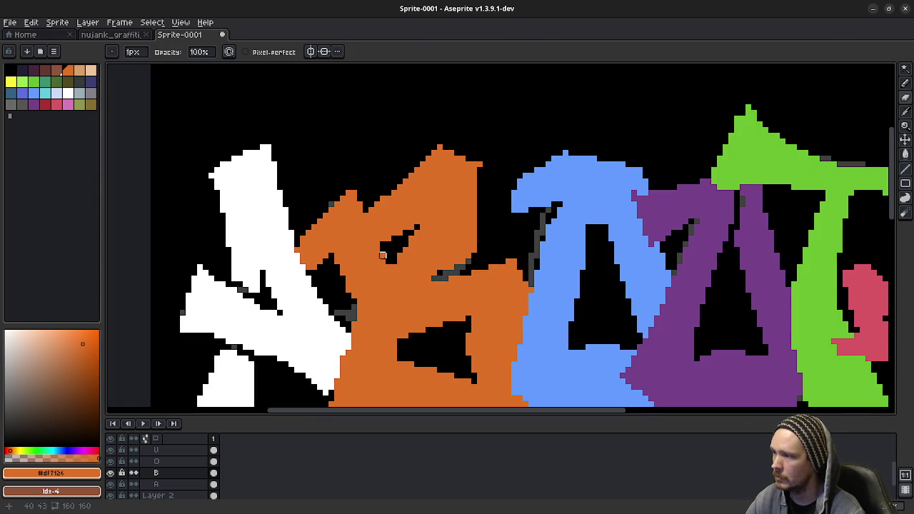
pyautogui.moveTo(385, 251); pyautogui.dragTo(399, 309)
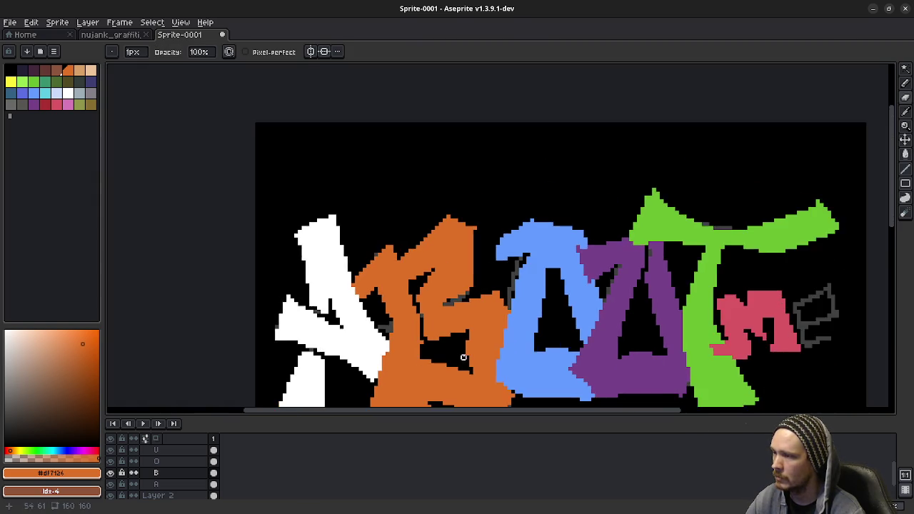
pyautogui.scroll(-1, 457, 282)
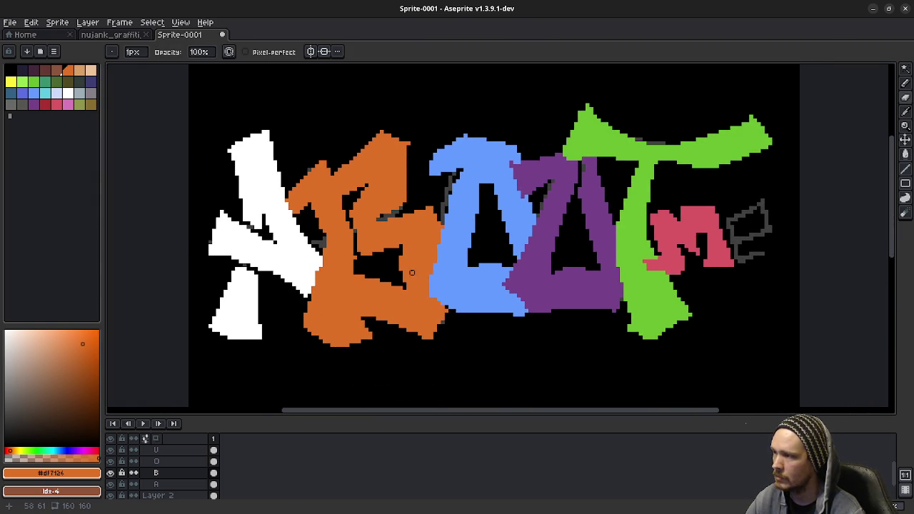
pyautogui.hotkey('ctrl', 'z')
pyautogui.hotkey('ctrl', 'z')
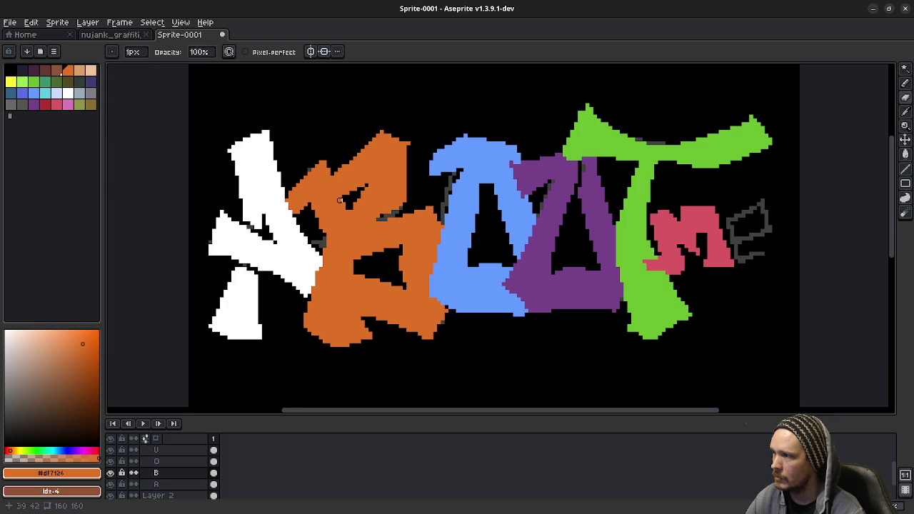
pyautogui.moveTo(344, 200); pyautogui.dragTo(351, 283)
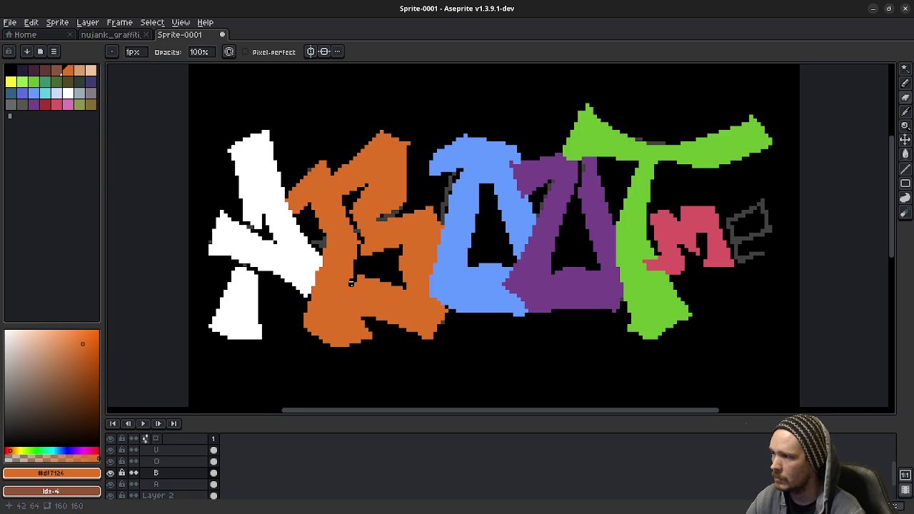
pyautogui.hotkey('ctrl', 'z')
pyautogui.moveTo(359, 220); pyautogui.dragTo(371, 182)
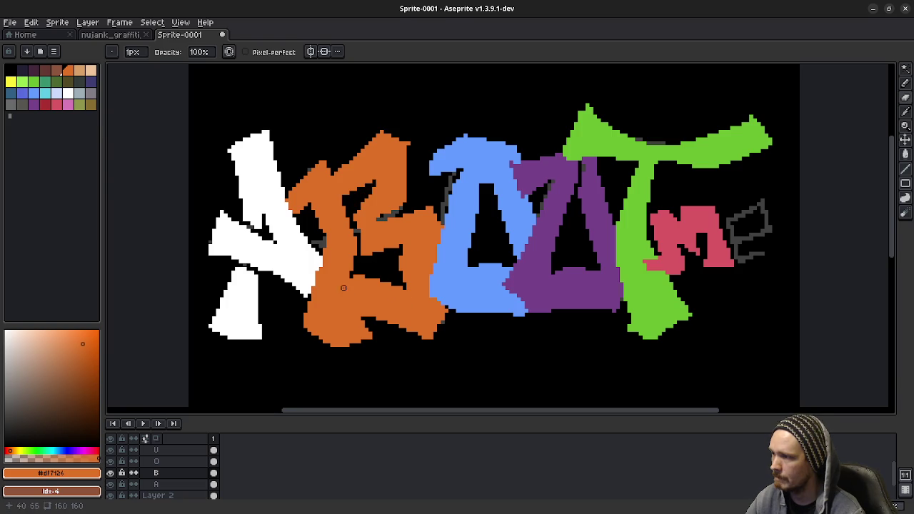
pyautogui.scroll(-2, 393, 311)
pyautogui.scroll(1, 393, 311)
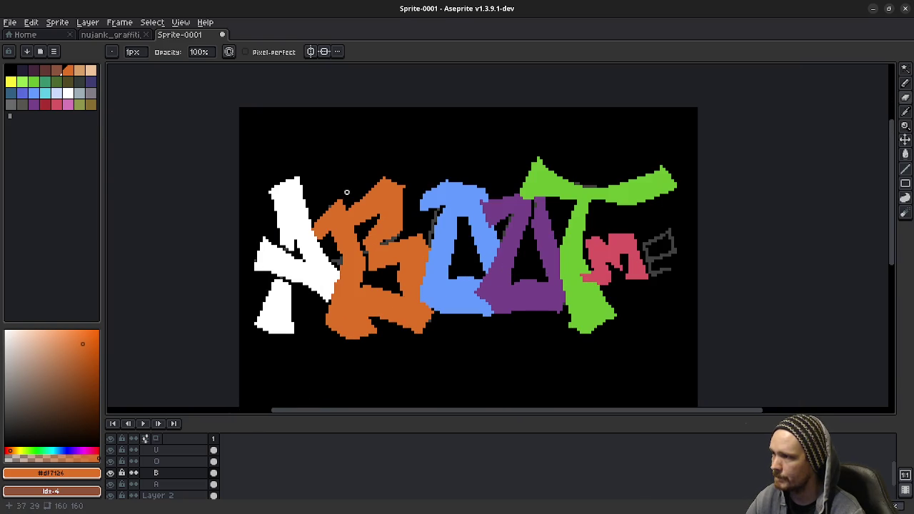
pyautogui.scroll(1, 352, 218)
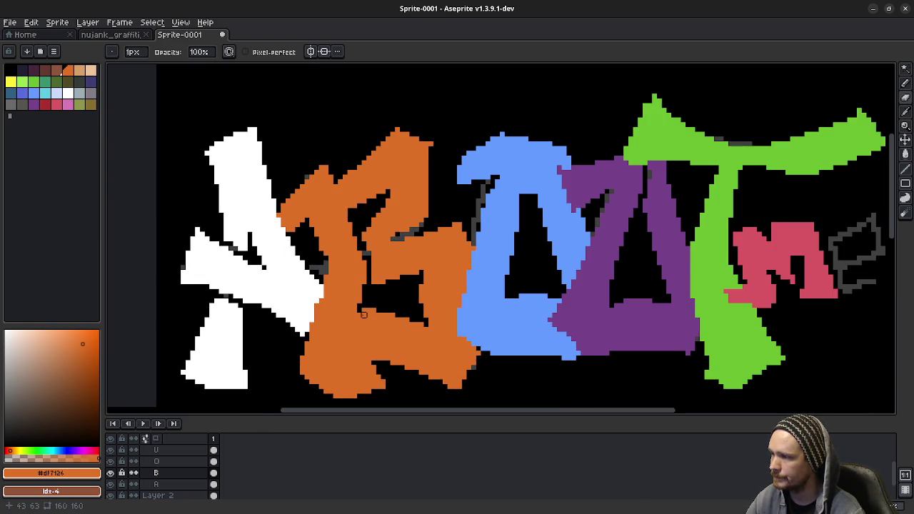
pyautogui.moveTo(363, 305); pyautogui.dragTo(393, 382)
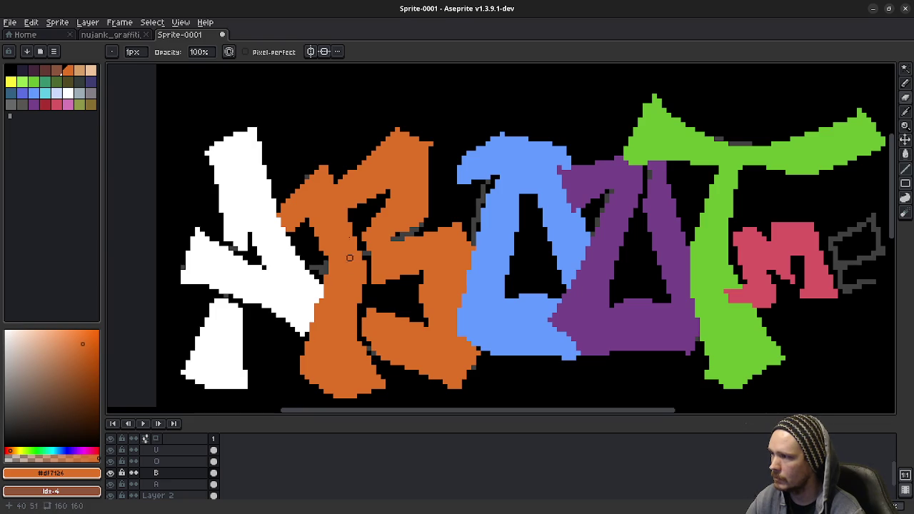
pyautogui.scroll(-1, 407, 245)
pyautogui.scroll(1, 429, 285)
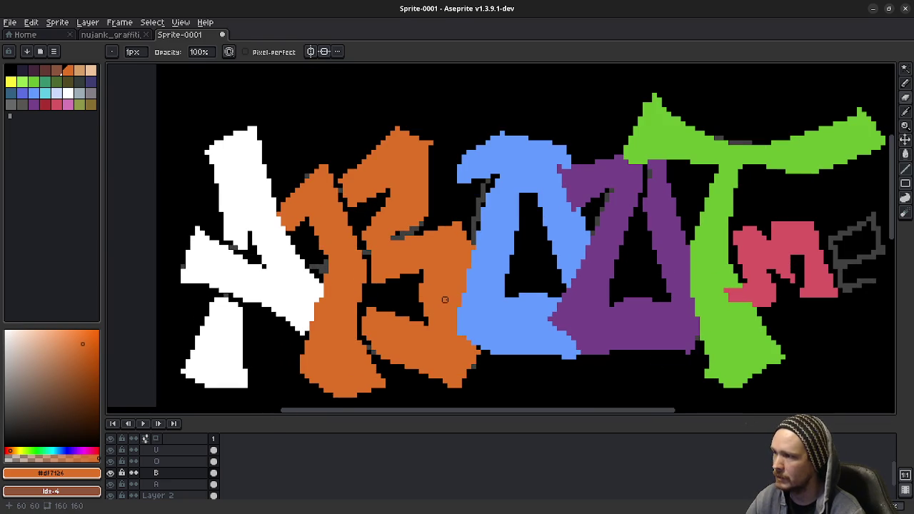
pyautogui.press('v')
pyautogui.hotkey('ctrl', 'z')
pyautogui.hotkey('ctrl', 'z')
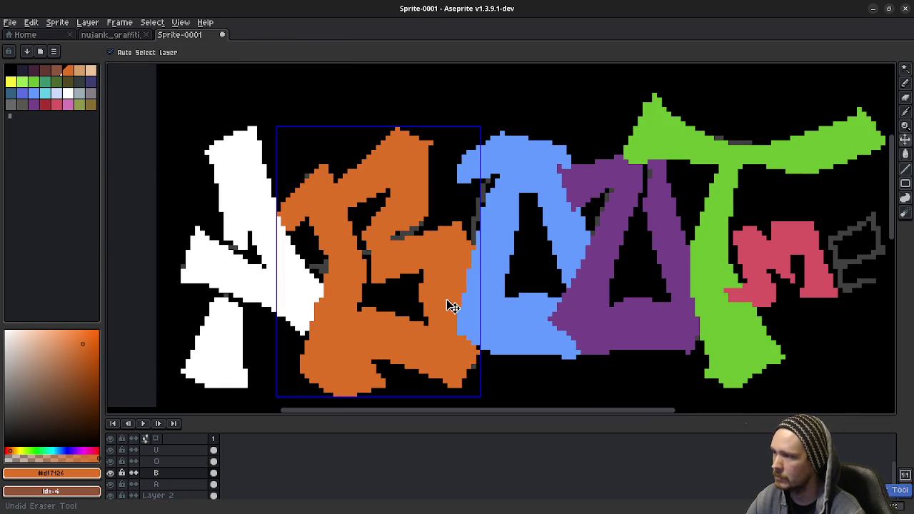
# Return to the Pencil and pan the artwork slightly left and up
pyautogui.press('b')
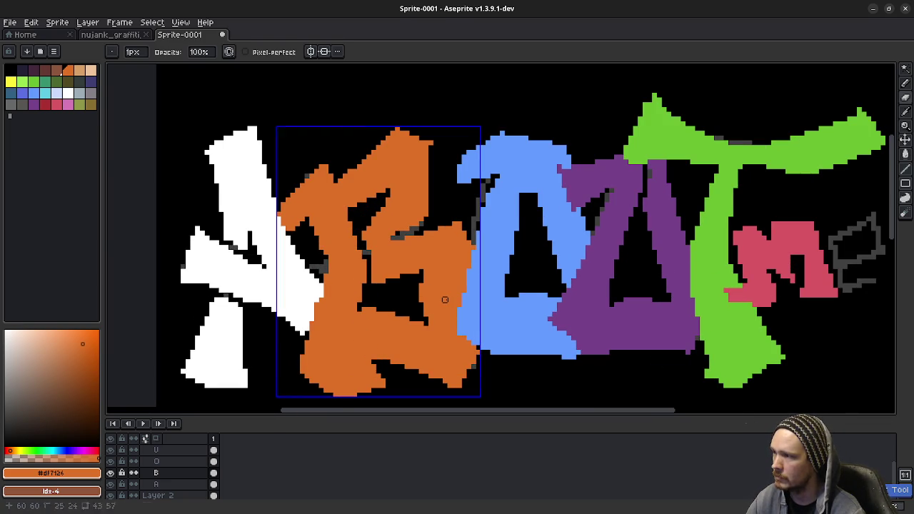
pyautogui.press('b')
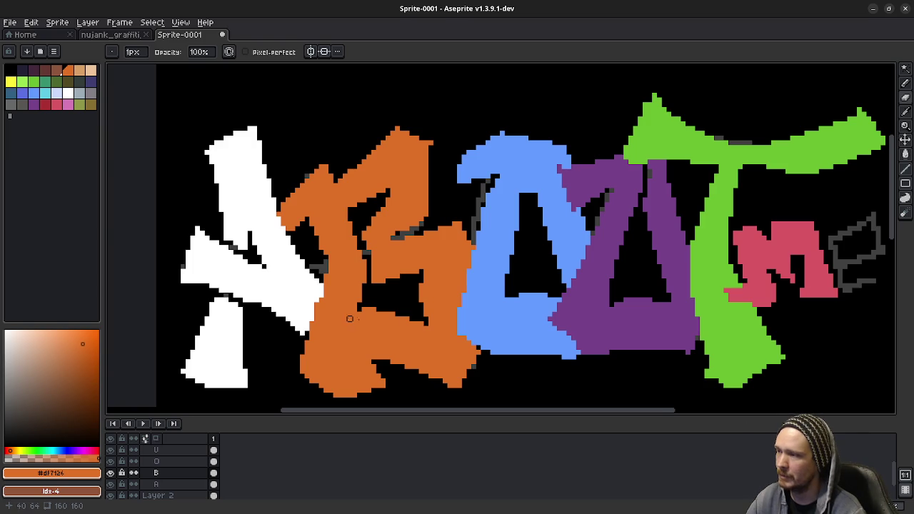
pyautogui.scroll(-1, 407, 305)
pyautogui.scroll(-1, 405, 305)
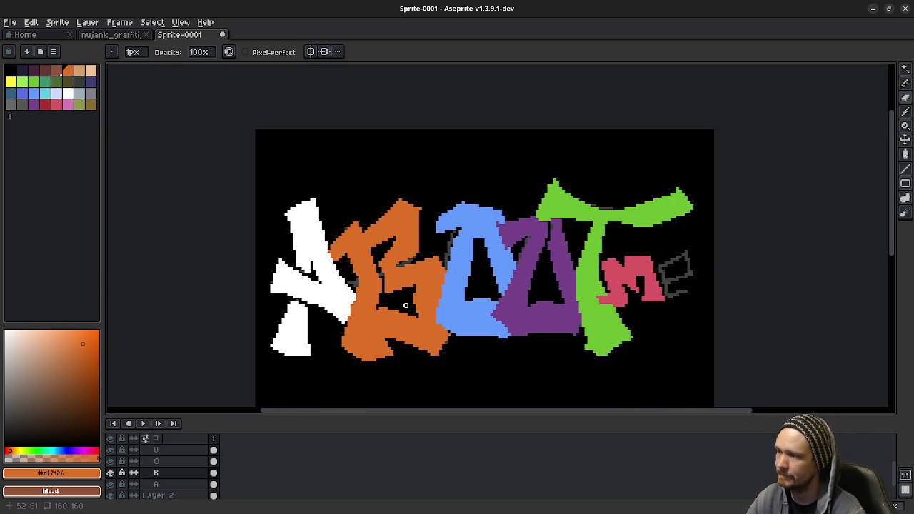
pyautogui.scroll(1, 405, 305)
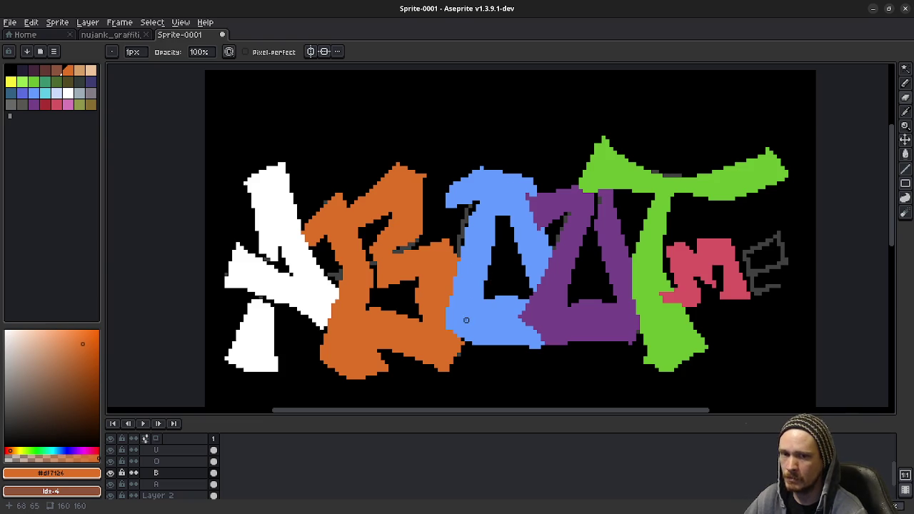
pyautogui.moveTo(466, 320)
pyautogui.mouseDown()
pyautogui.moveTo(465, 281)
pyautogui.moveTo(458, 314)
pyautogui.mouseUp()
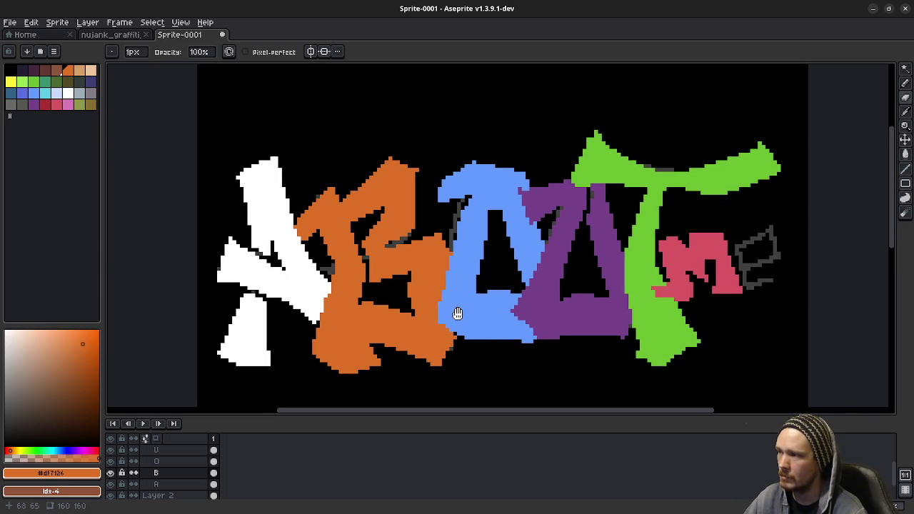
# Duplicate layer B as B Copy, select the copy, and hide the original B
pyautogui.rightClick(170, 473)
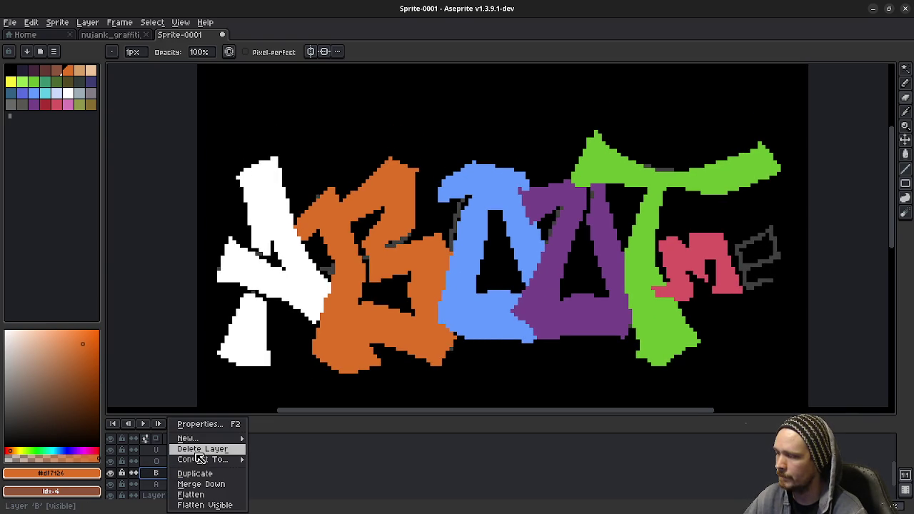
pyautogui.click(187, 473)
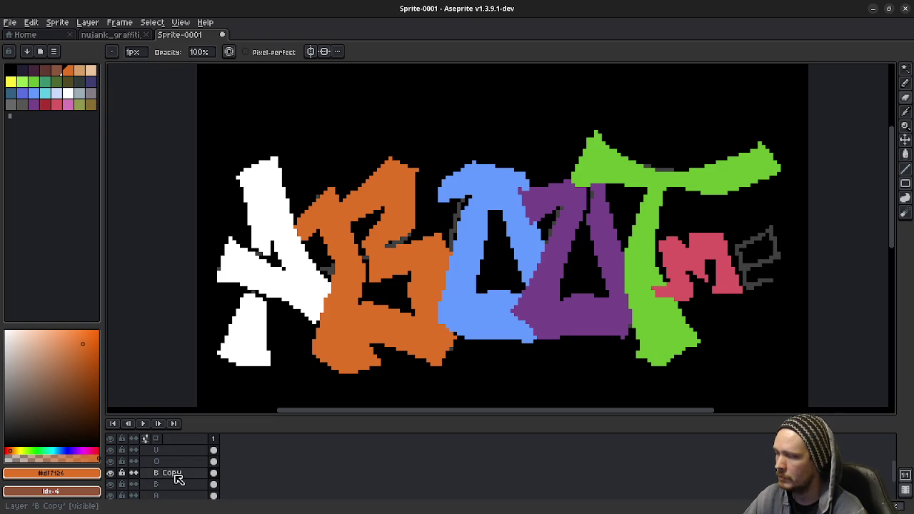
pyautogui.click(175, 474)
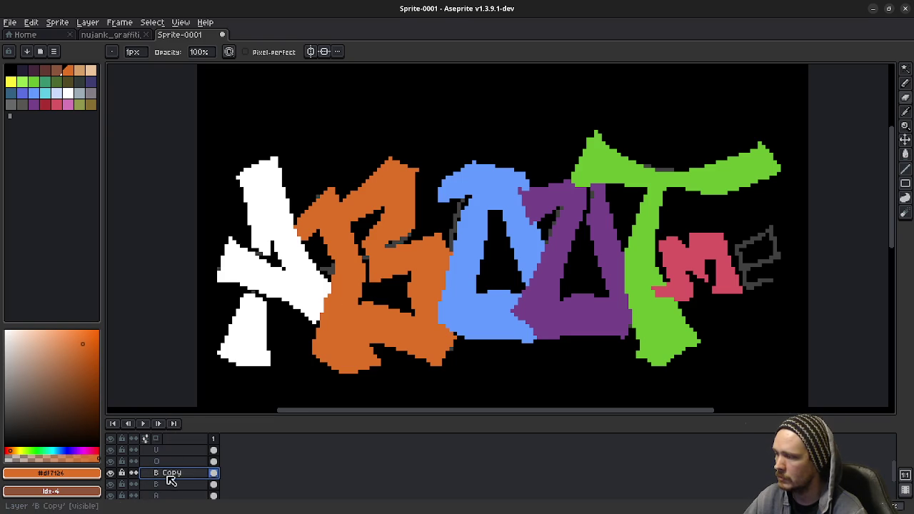
pyautogui.click(109, 484)
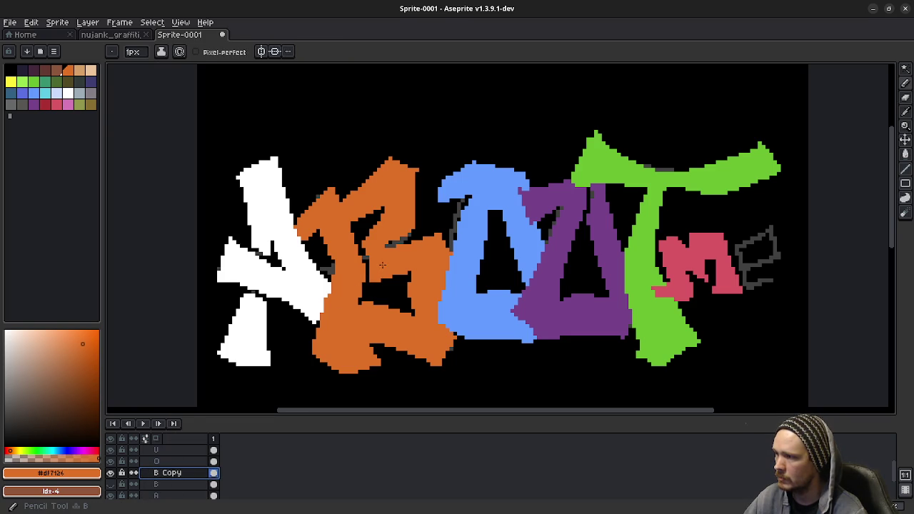
# On B Copy, paint over the black vertical strip and erase diagonal and lower-edge cuts
pyautogui.scroll(1, 363, 272)
pyautogui.scroll(1, 360, 278)
pyautogui.moveTo(359, 284)
pyautogui.mouseDown()
pyautogui.moveTo(350, 218)
pyautogui.moveTo(347, 244)
pyautogui.mouseUp()
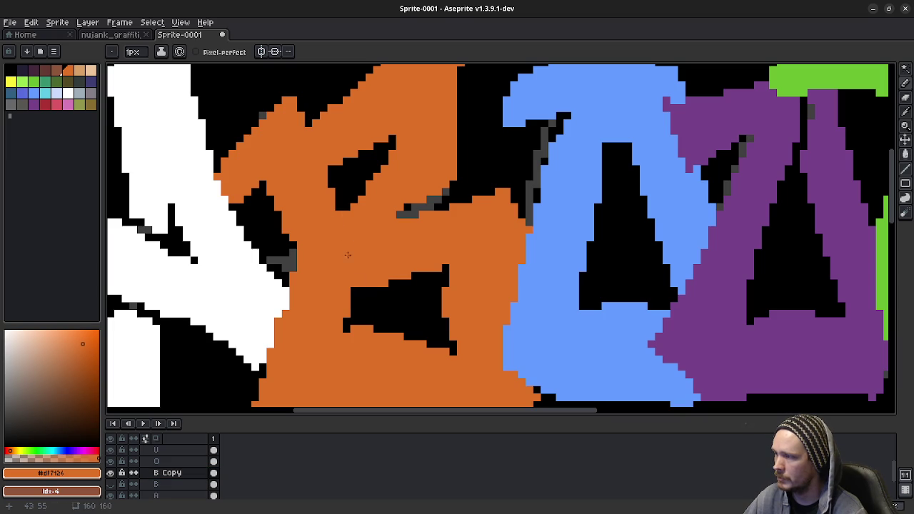
pyautogui.press('e')
pyautogui.moveTo(341, 208); pyautogui.dragTo(278, 260)
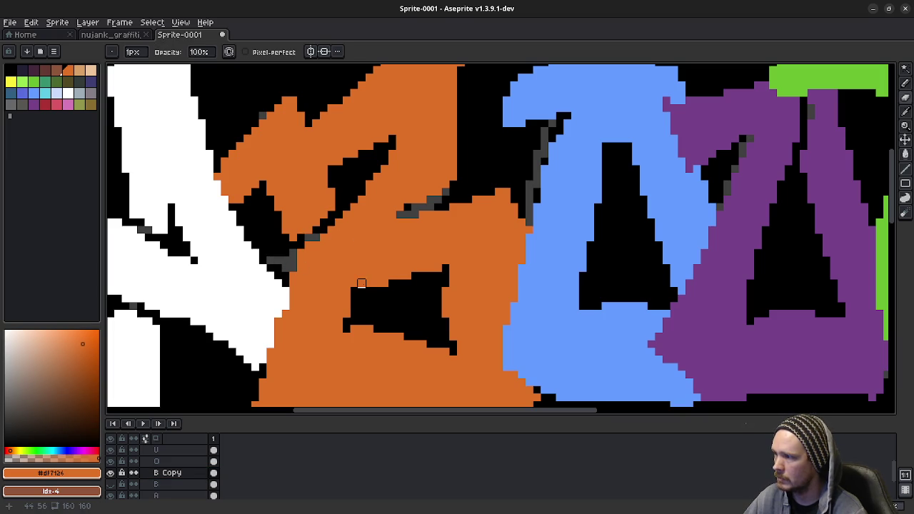
pyautogui.scroll(-2, 428, 336)
pyautogui.scroll(-1, 428, 336)
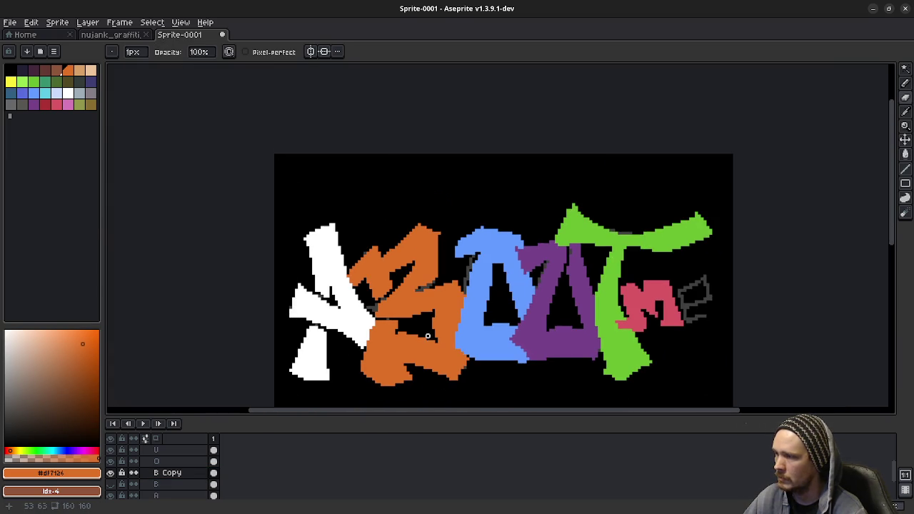
pyautogui.scroll(1, 411, 317)
pyautogui.scroll(1, 400, 336)
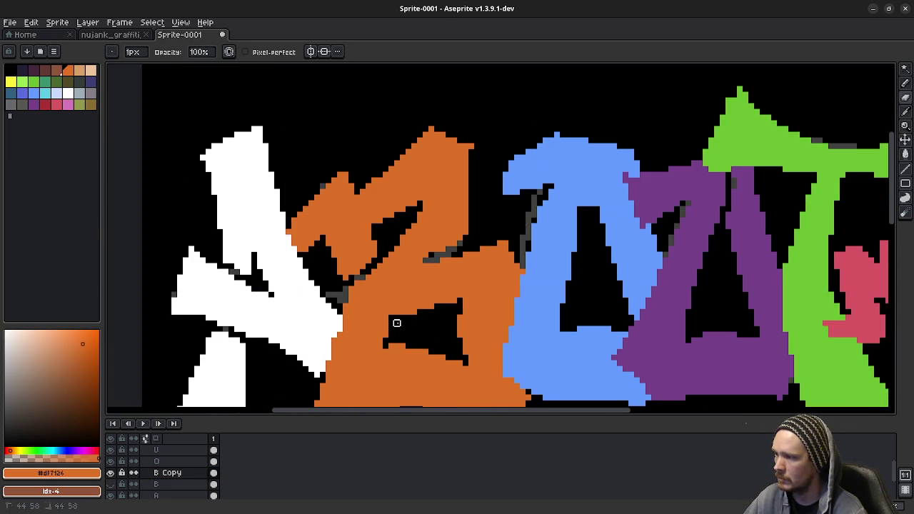
pyautogui.scroll(-1, 459, 329)
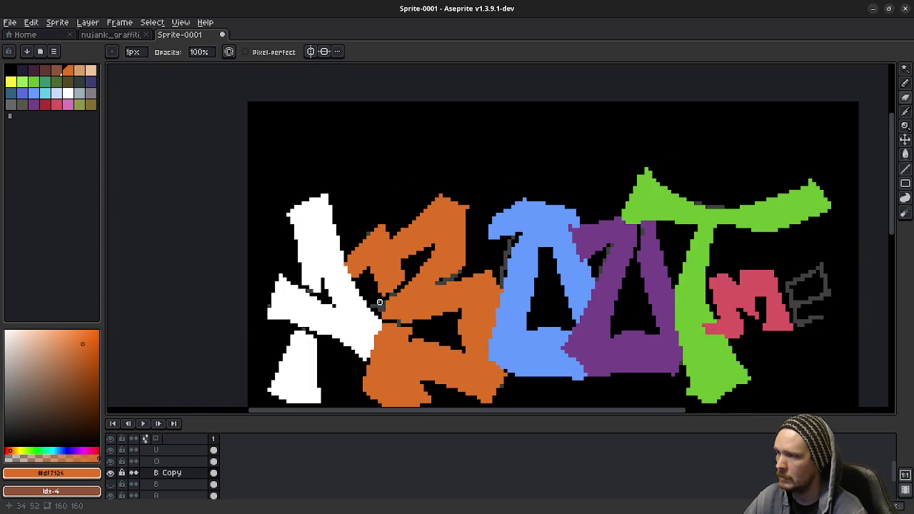
pyautogui.scroll(-1, 397, 294)
pyautogui.scroll(1, 416, 285)
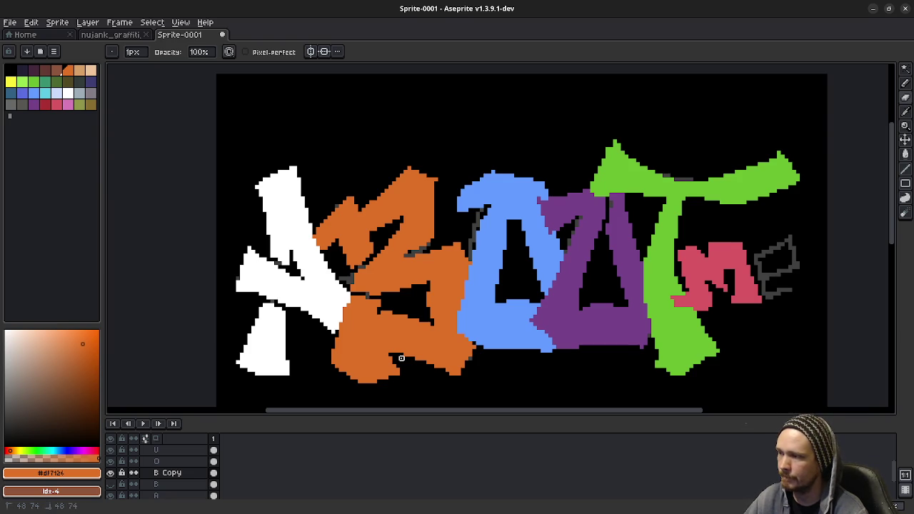
pyautogui.moveTo(391, 355)
pyautogui.mouseDown()
pyautogui.moveTo(366, 347)
pyautogui.moveTo(369, 311)
pyautogui.mouseUp()
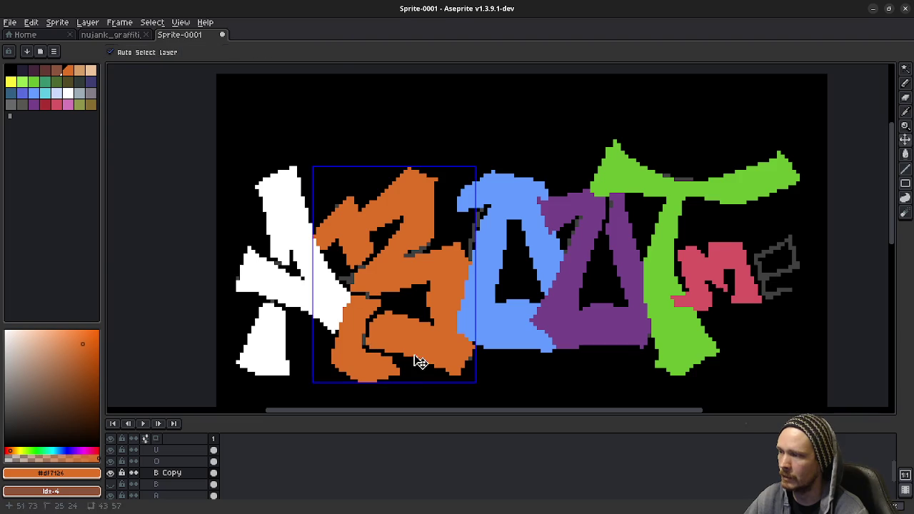
pyautogui.hotkey('ctrl', 'z')
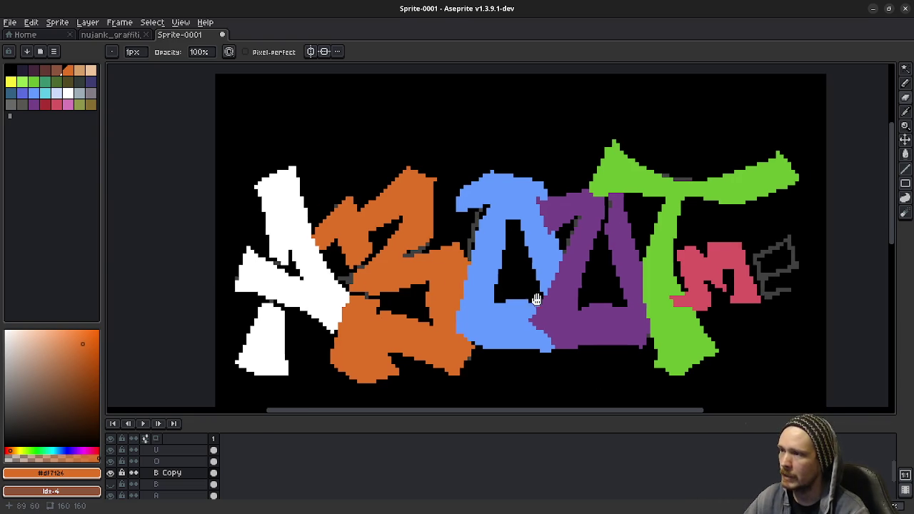
pyautogui.moveTo(555, 283); pyautogui.dragTo(476, 275)
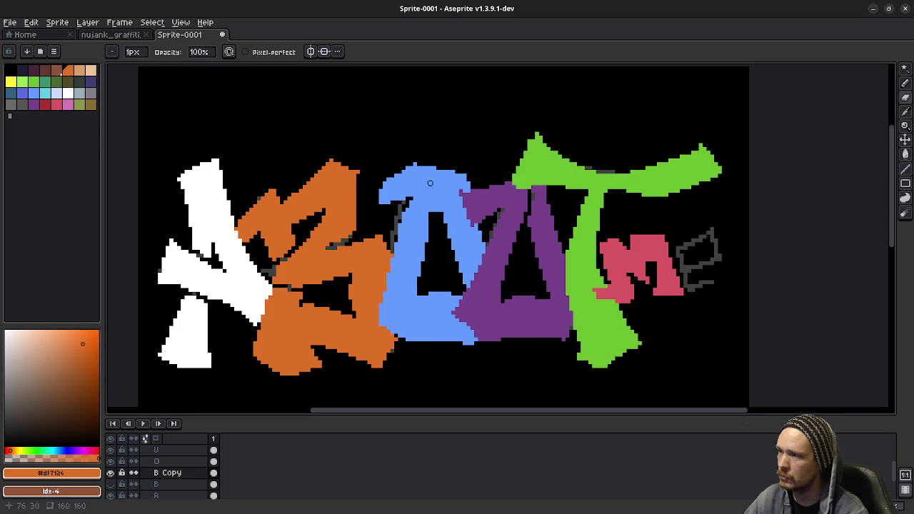
pyautogui.moveTo(534, 291); pyautogui.dragTo(443, 298)
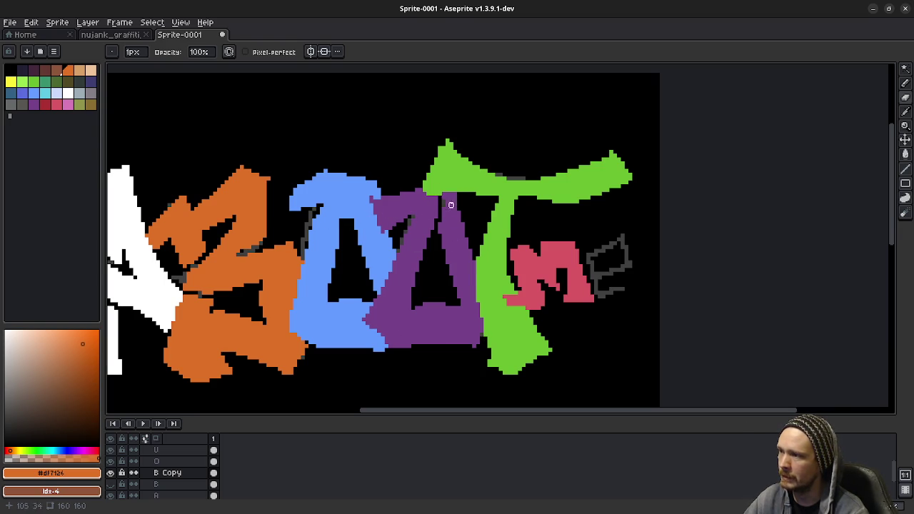
pyautogui.press('ctrl')
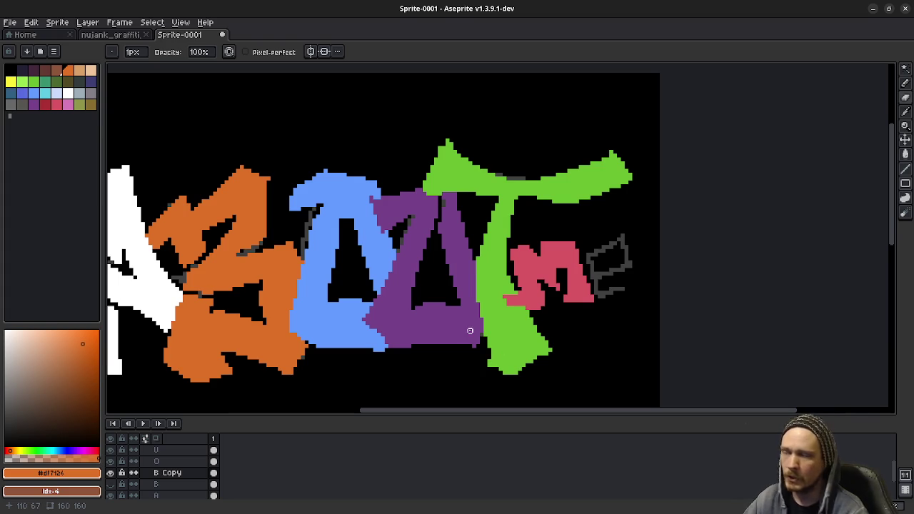
pyautogui.hscroll(-5, 413, 294)
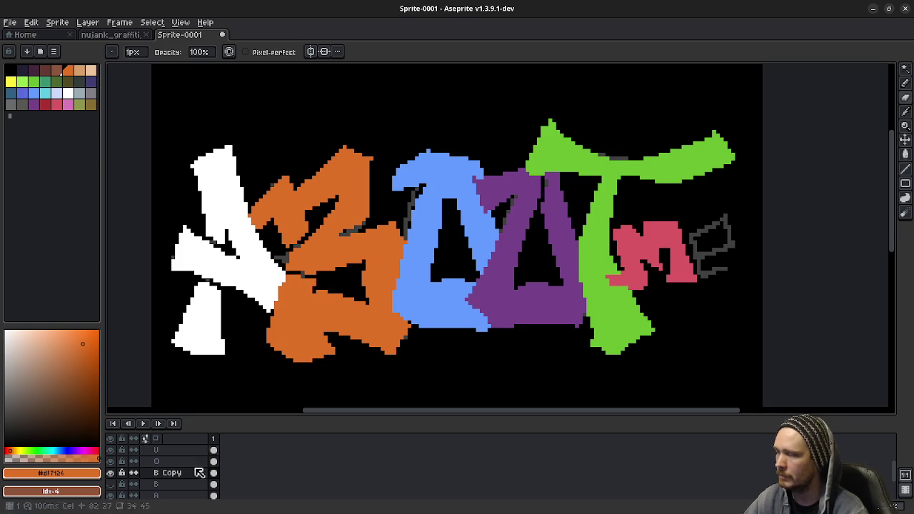
# Toggle B and B Copy visibility to compare, leaving B Copy shown and B hidden
pyautogui.click(111, 472)
pyautogui.click(113, 484)
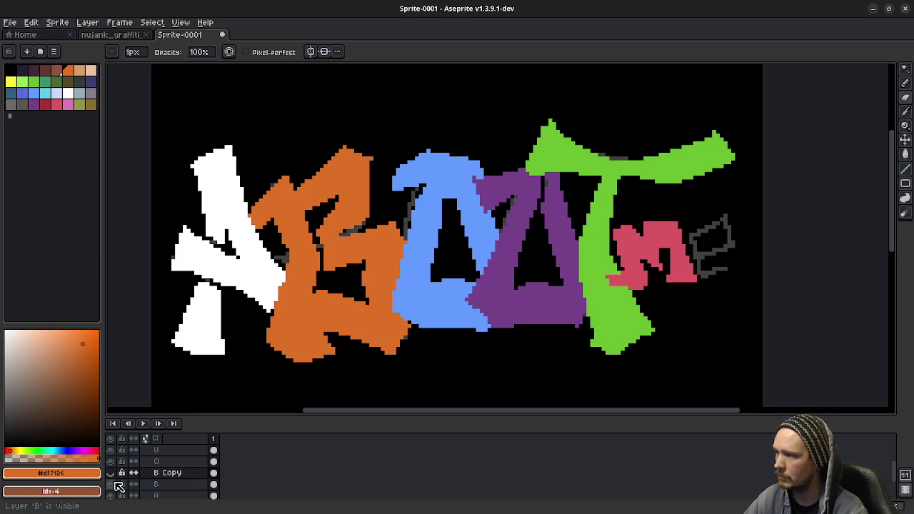
pyautogui.click(111, 485)
pyautogui.click(111, 472)
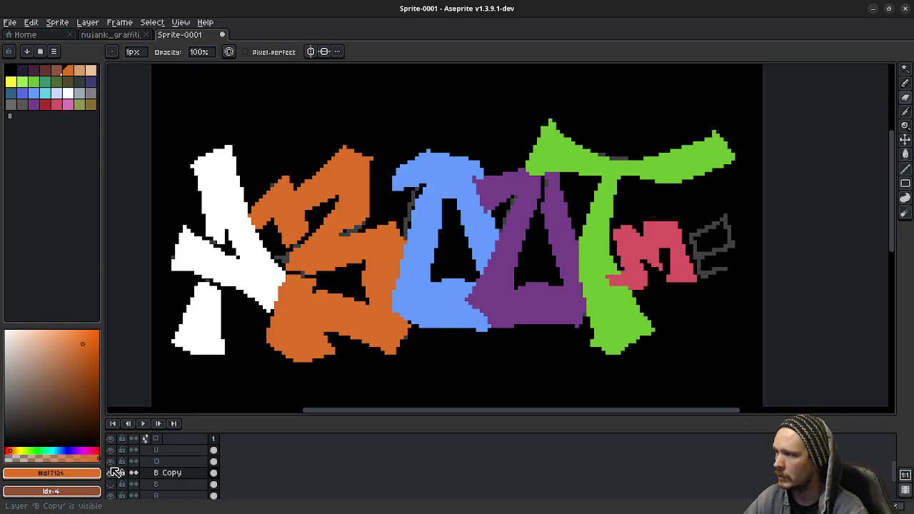
pyautogui.click(111, 473)
pyautogui.click(111, 485)
pyautogui.click(111, 485)
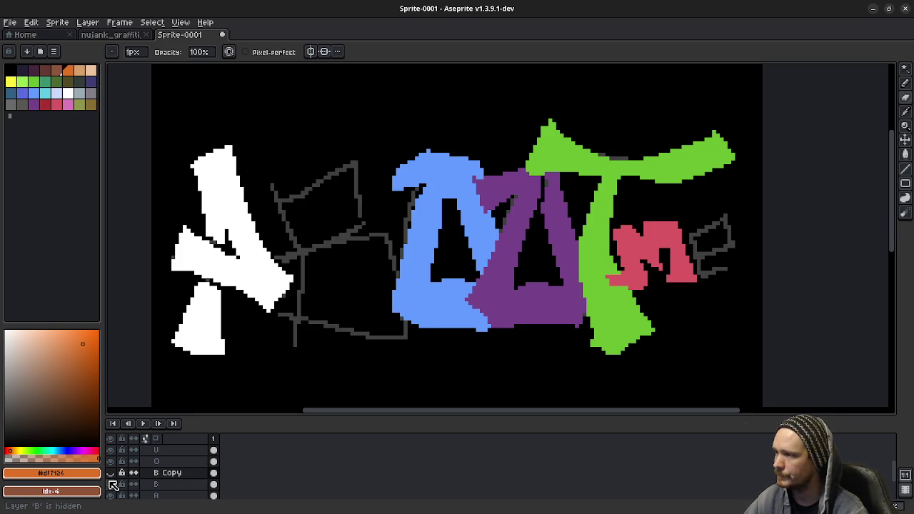
pyautogui.click(111, 473)
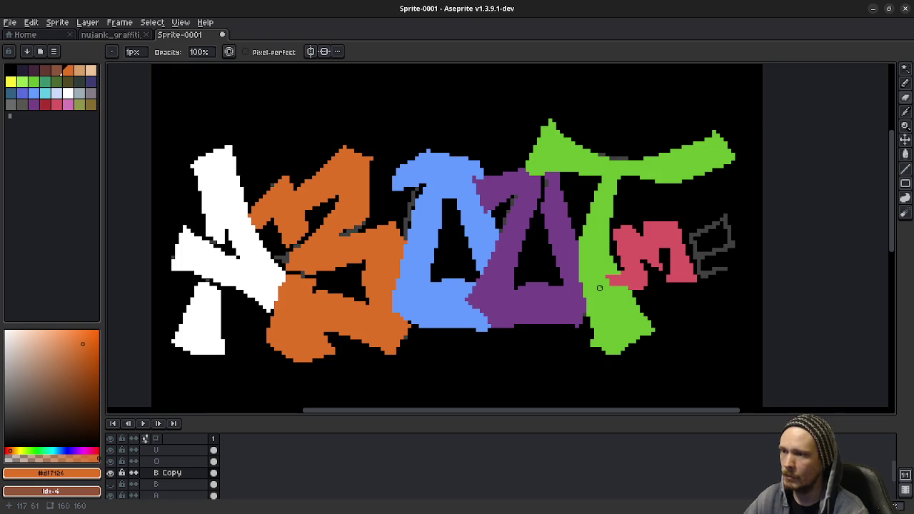
pyautogui.hscroll(3, 585, 288)
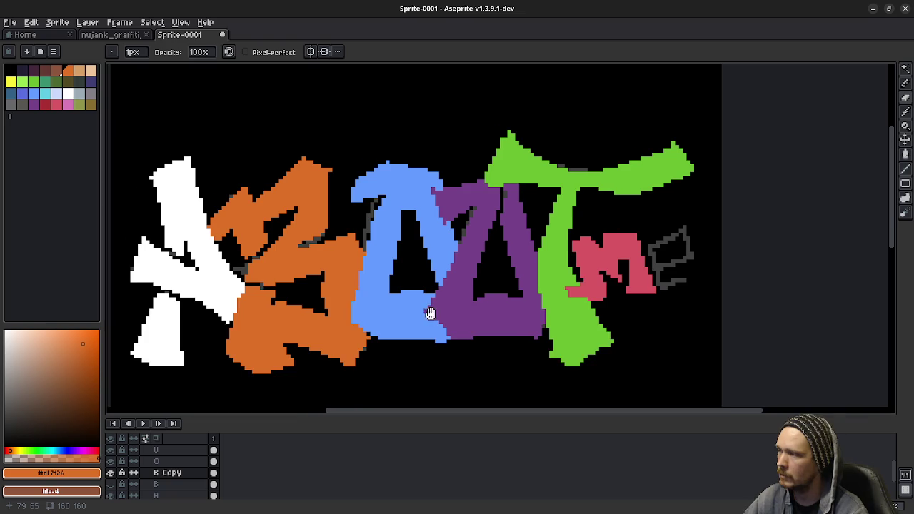
pyautogui.moveTo(400, 317); pyautogui.dragTo(451, 315)
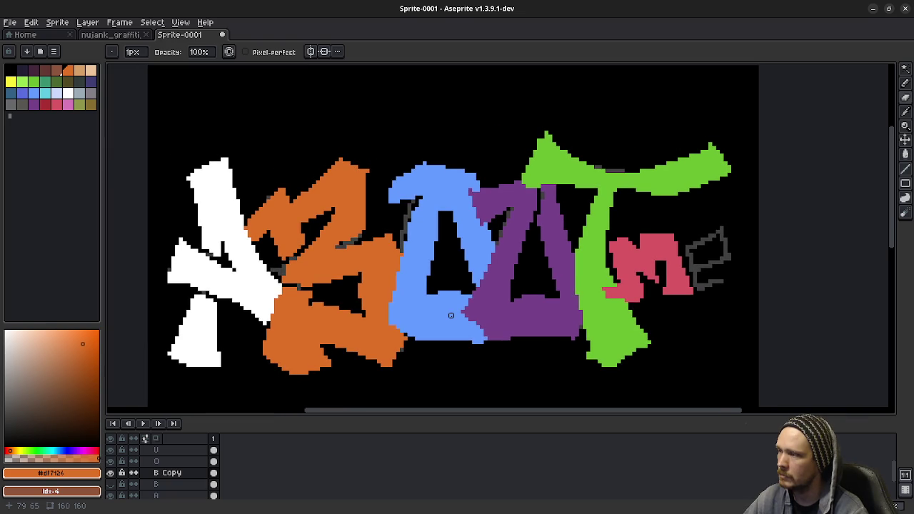
# Duplicate B Copy as B Copy Copy and fill the B's dark pixels with orange
pyautogui.rightClick(164, 472)
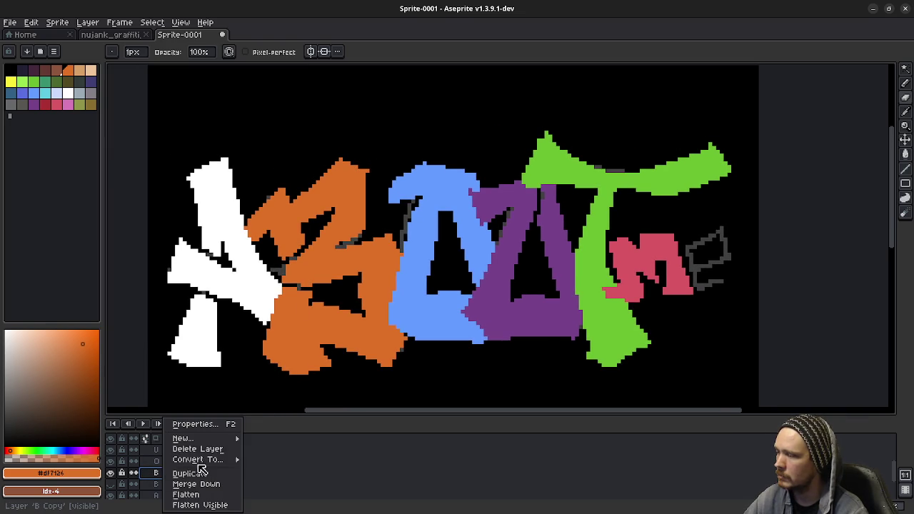
pyautogui.click(187, 474)
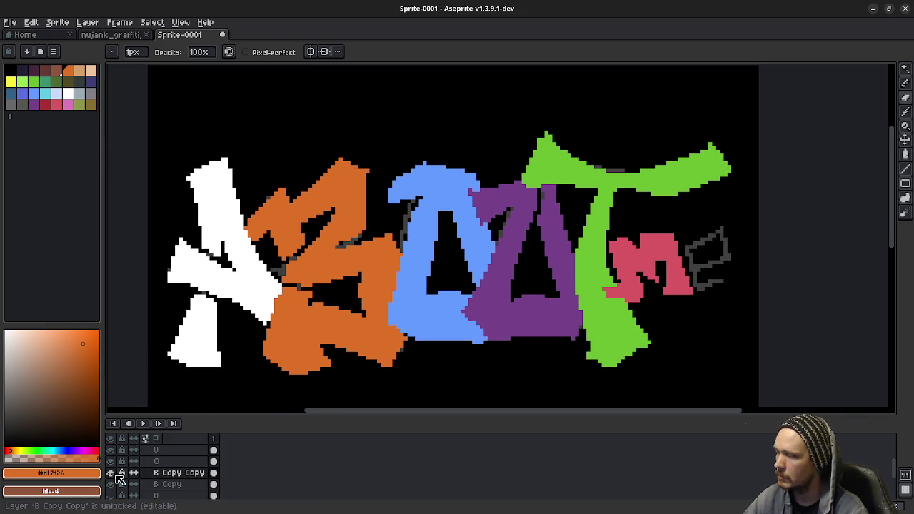
pyautogui.scroll(1, 289, 300)
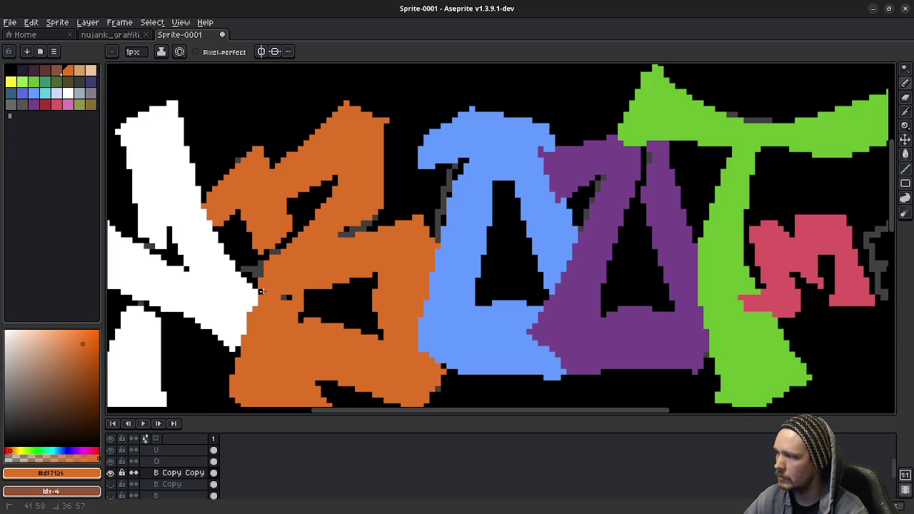
pyautogui.moveTo(292, 250)
pyautogui.mouseDown()
pyautogui.moveTo(274, 263)
pyautogui.moveTo(278, 251)
pyautogui.mouseUp()
pyautogui.click(283, 240)
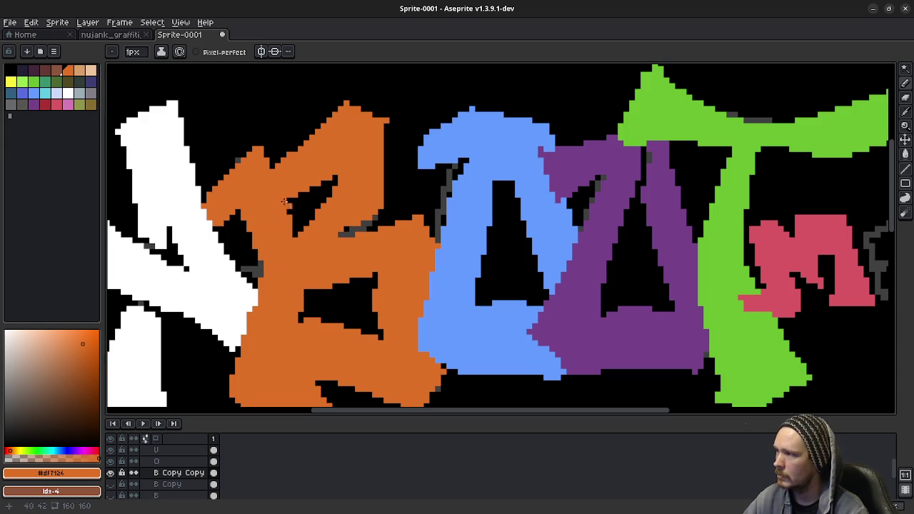
# Erase a notch in the upper B and lower-left edges, then undo the lower edits
pyautogui.press('e')
pyautogui.moveTo(294, 205); pyautogui.dragTo(272, 169)
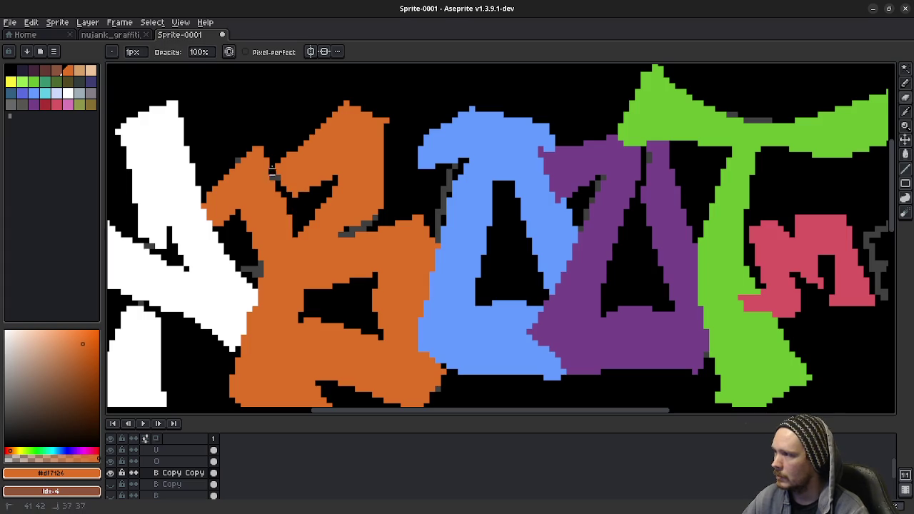
pyautogui.scroll(-3, 330, 243)
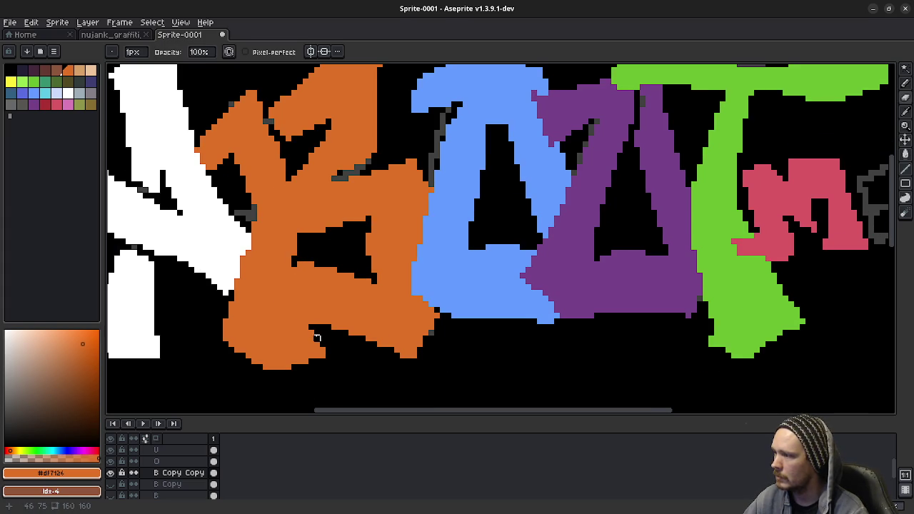
pyautogui.moveTo(314, 330); pyautogui.dragTo(307, 263)
pyautogui.moveTo(379, 307); pyautogui.dragTo(382, 312)
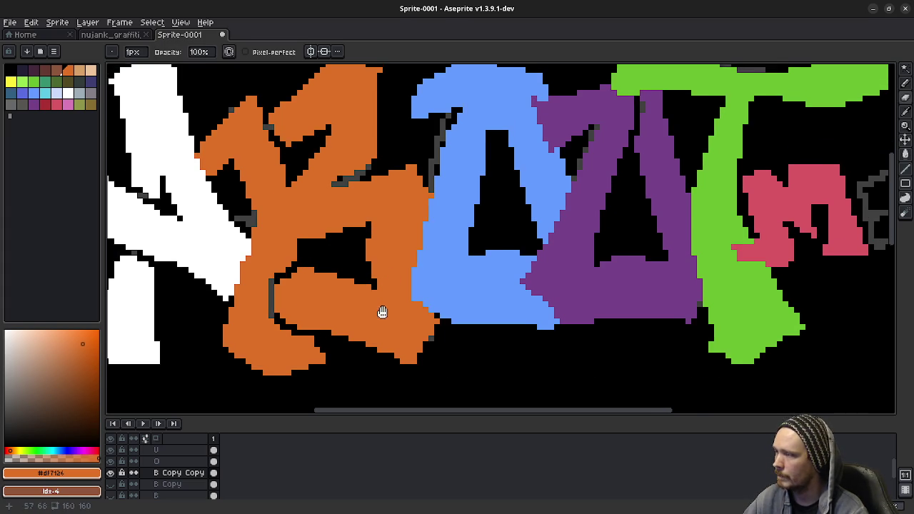
pyautogui.scroll(-1, 382, 312)
pyautogui.scroll(-1, 382, 312)
pyautogui.moveTo(496, 305); pyautogui.dragTo(464, 305)
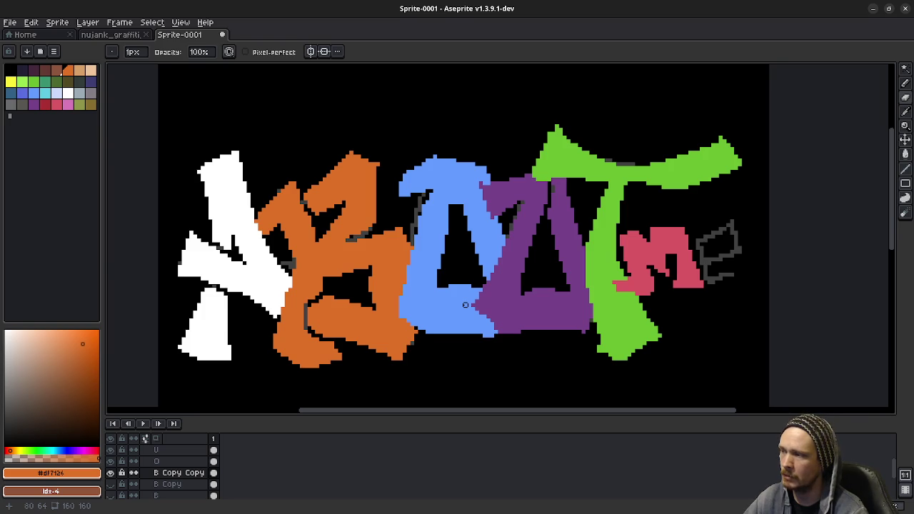
pyautogui.hotkey('ctrl', 'z')
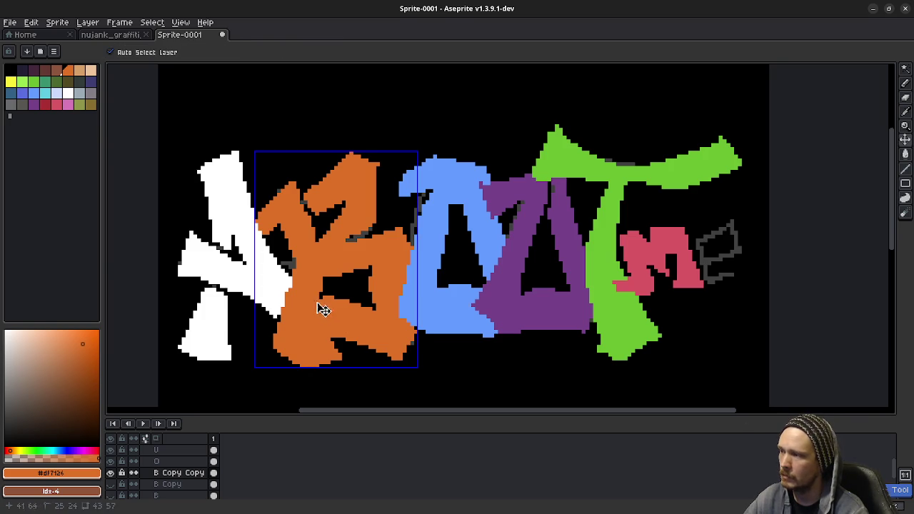
pyautogui.hotkey('ctrl', 'z')
# Draw a curved dark outline inside the B's lower bowl and toggle it to compare
pyautogui.moveTo(324, 292); pyautogui.dragTo(337, 353)
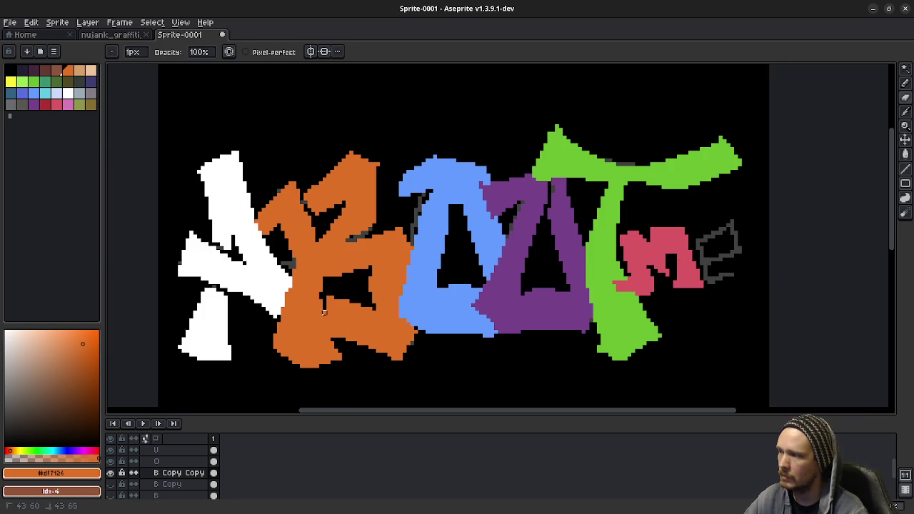
pyautogui.hotkey('ctrl', 'z')
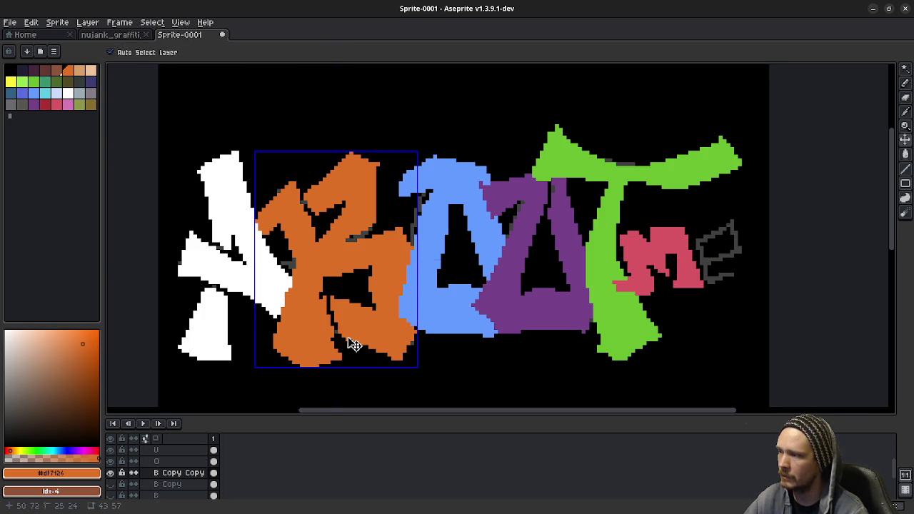
pyautogui.moveTo(337, 341); pyautogui.dragTo(320, 299)
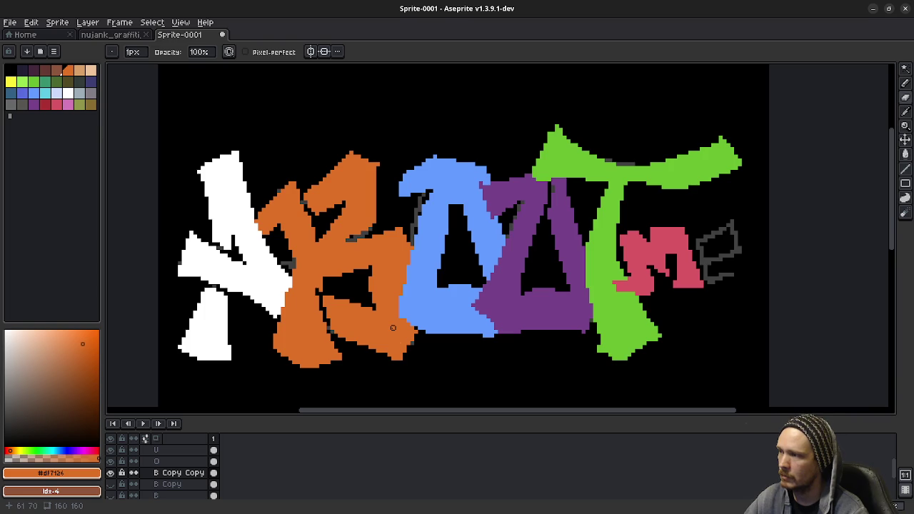
pyautogui.hotkey('ctrl', 'z')
pyautogui.moveTo(324, 296); pyautogui.dragTo(346, 345)
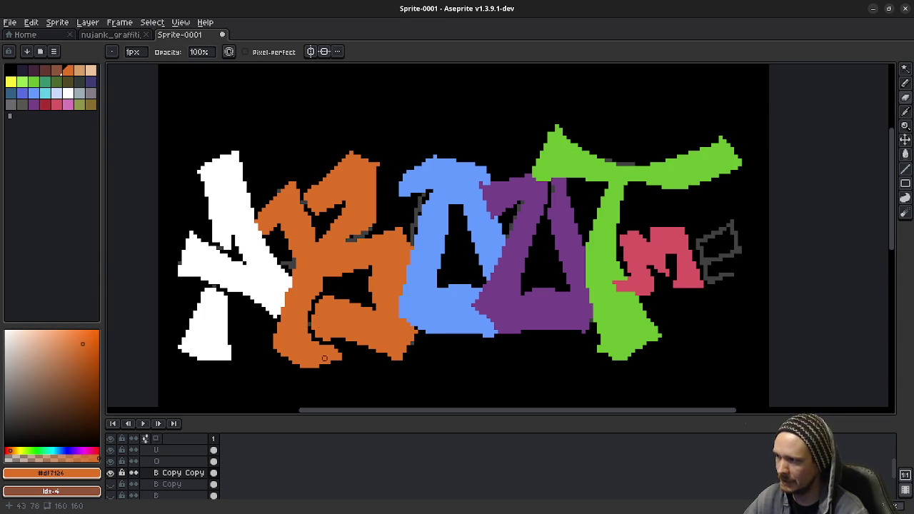
pyautogui.scroll(-4, 428, 314)
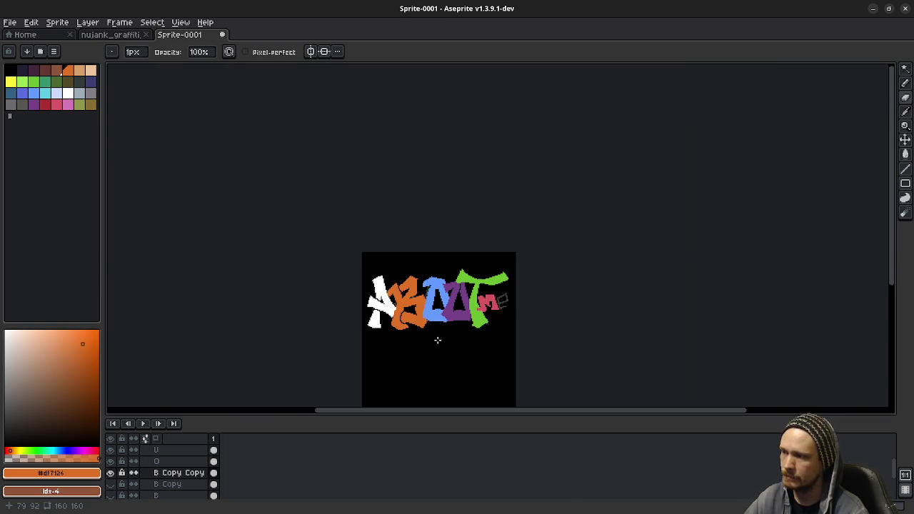
pyautogui.scroll(3, 438, 340)
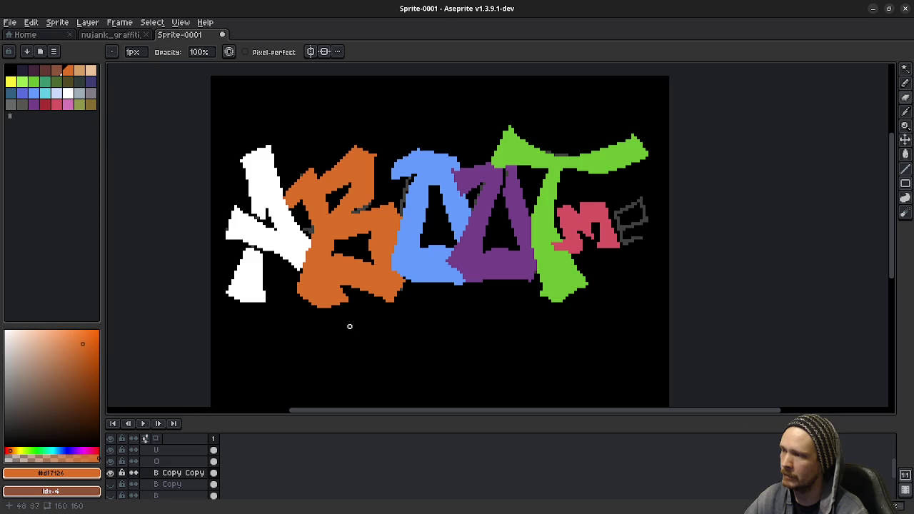
pyautogui.click(111, 473)
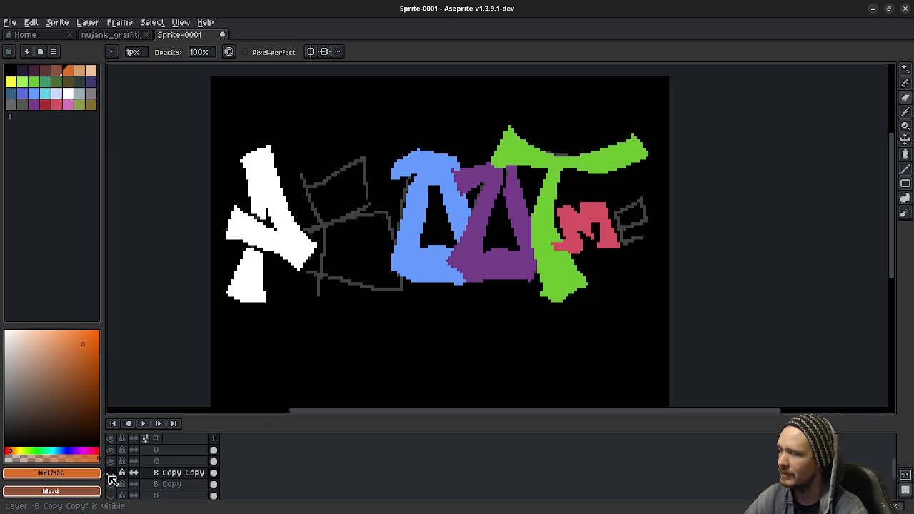
pyautogui.click(110, 473)
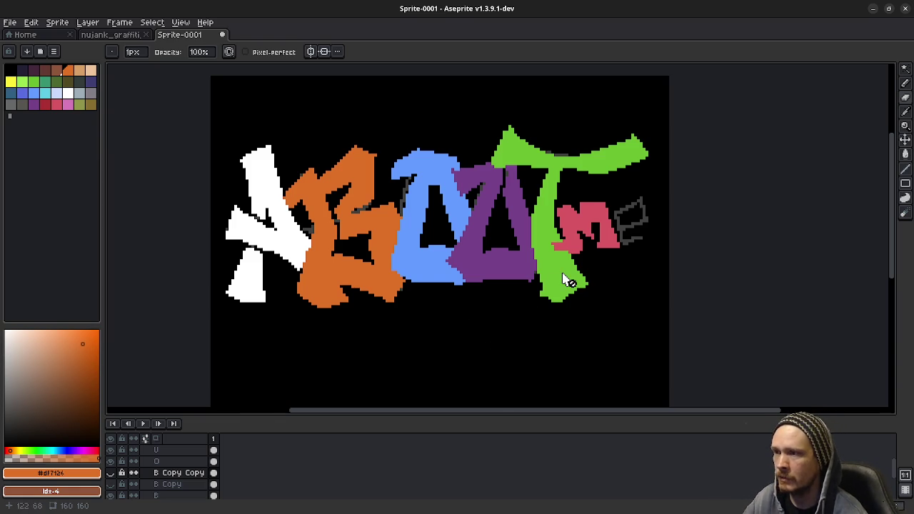
pyautogui.scroll(3, 178, 461)
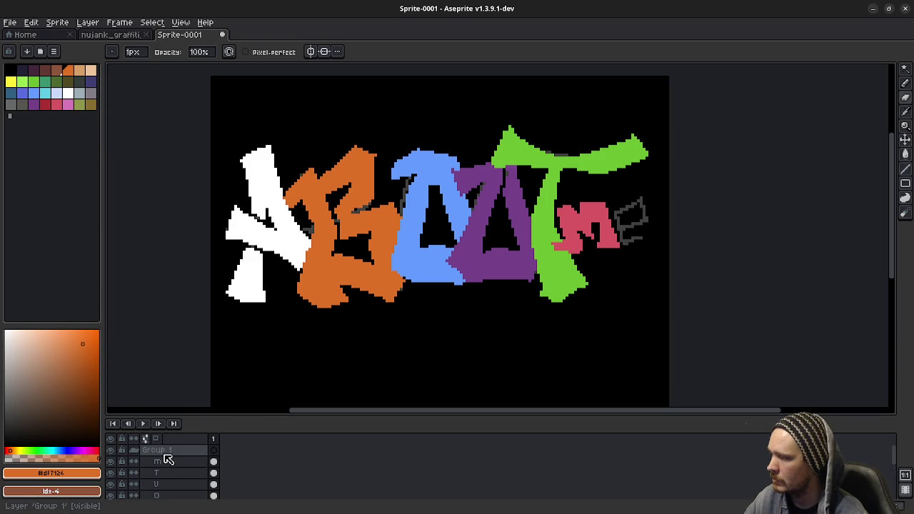
# Add a new layer named 'e' inside Group 1
pyautogui.click(165, 453)
pyautogui.rightClick(166, 458)
pyautogui.click(267, 437)
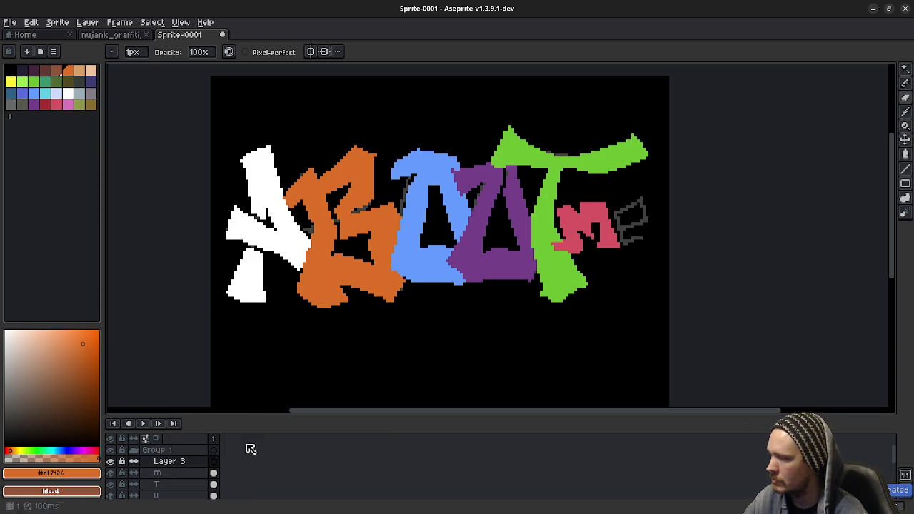
pyautogui.doubleClick(185, 463)
pyautogui.write('e')
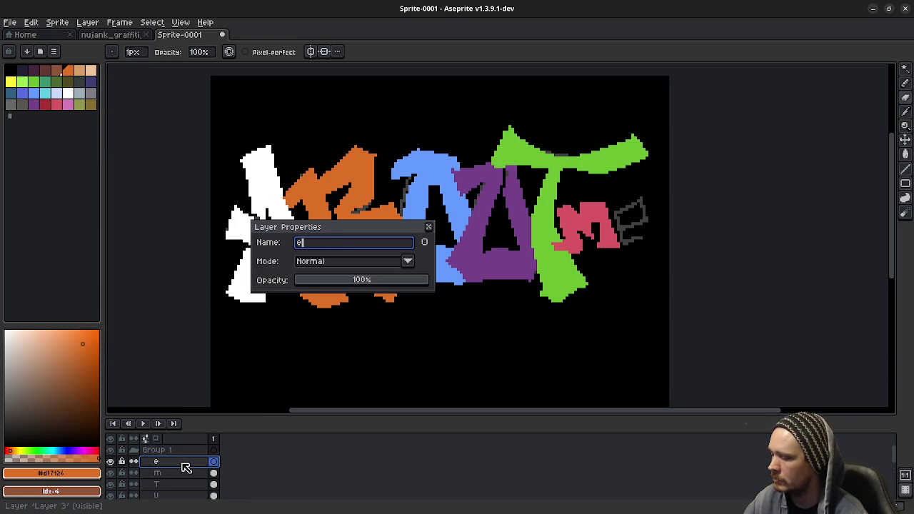
pyautogui.press('Return')
# Try olive and purple colours, then undo a stray olive line across the red m
pyautogui.moveTo(250, 322); pyautogui.dragTo(142, 341)
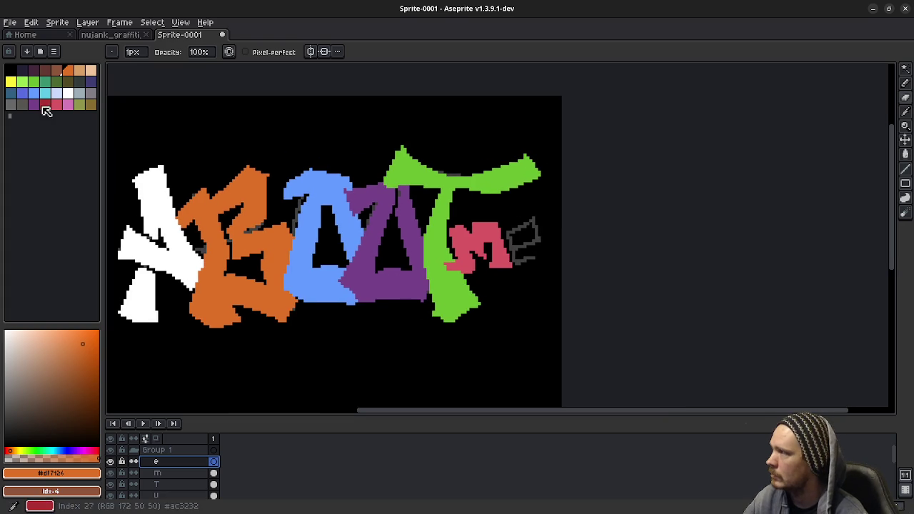
pyautogui.click(80, 107)
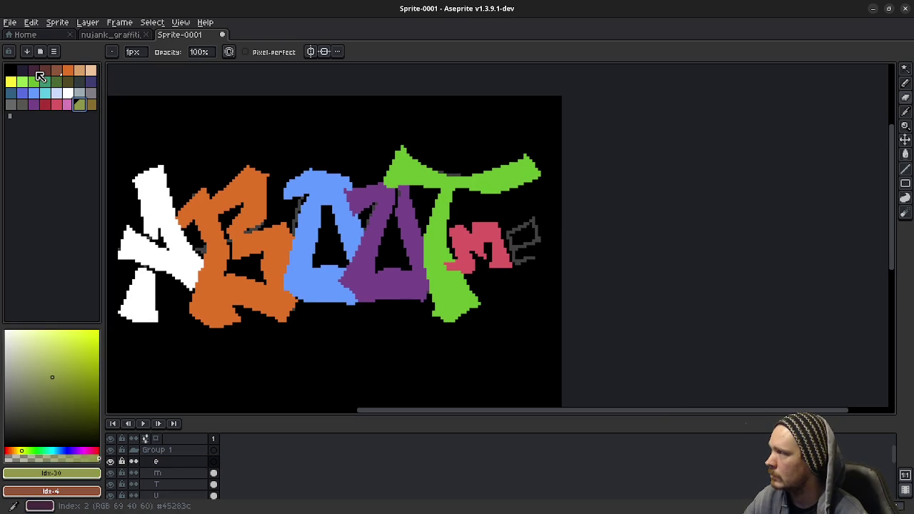
pyautogui.click(36, 107)
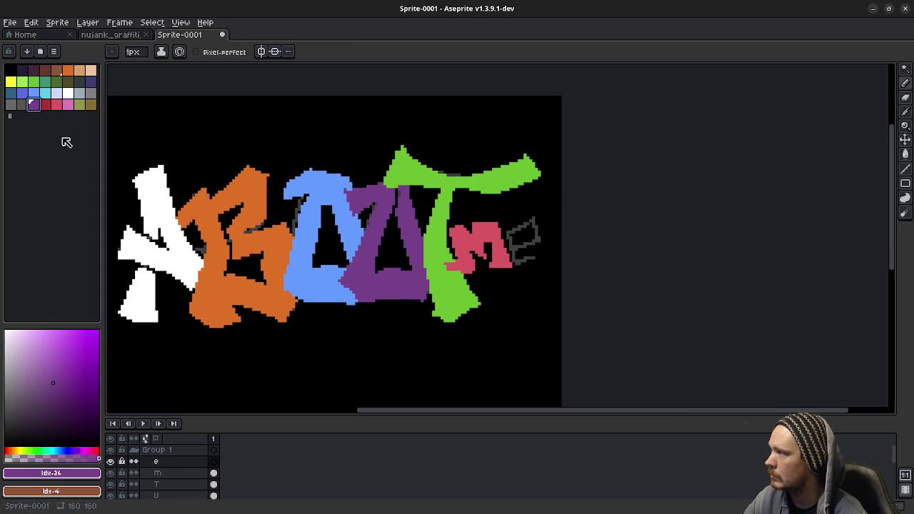
pyautogui.moveTo(366, 266); pyautogui.dragTo(380, 267)
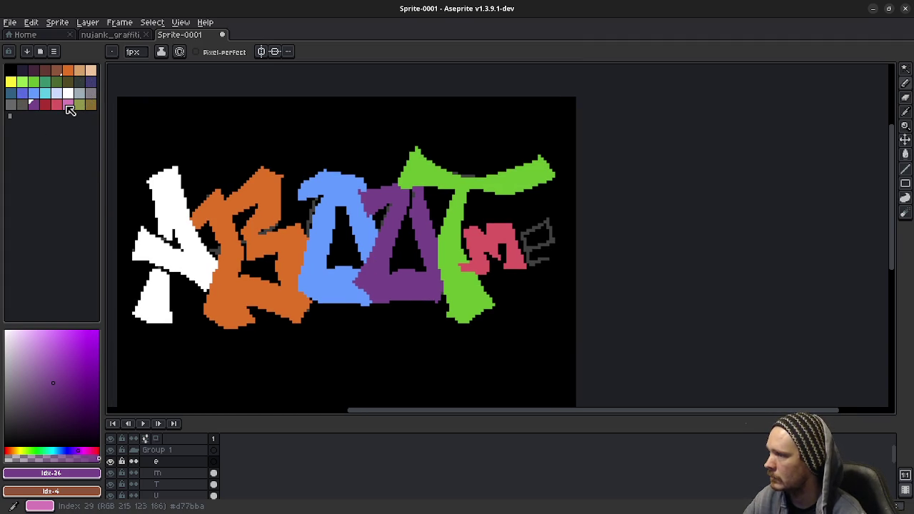
pyautogui.click(81, 106)
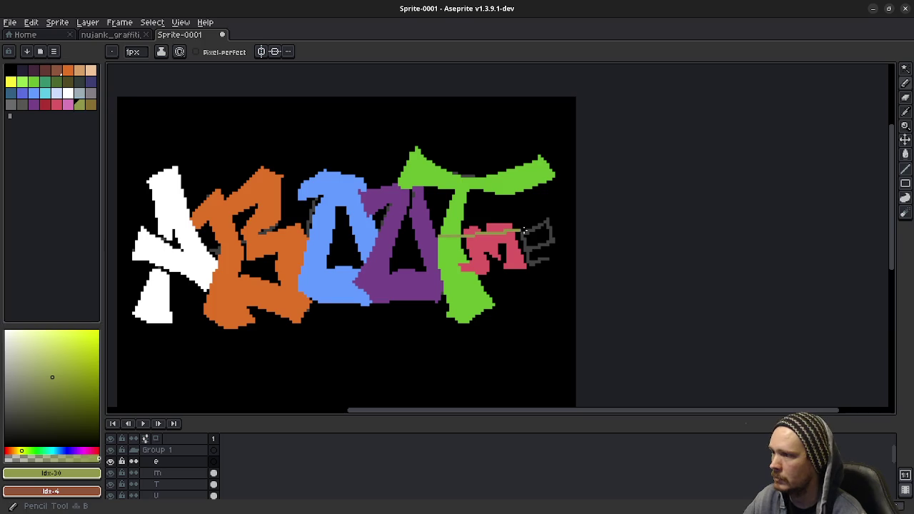
pyautogui.keyDown('shift'); pyautogui.click(535, 230); pyautogui.keyUp('shift')
pyautogui.press('v')
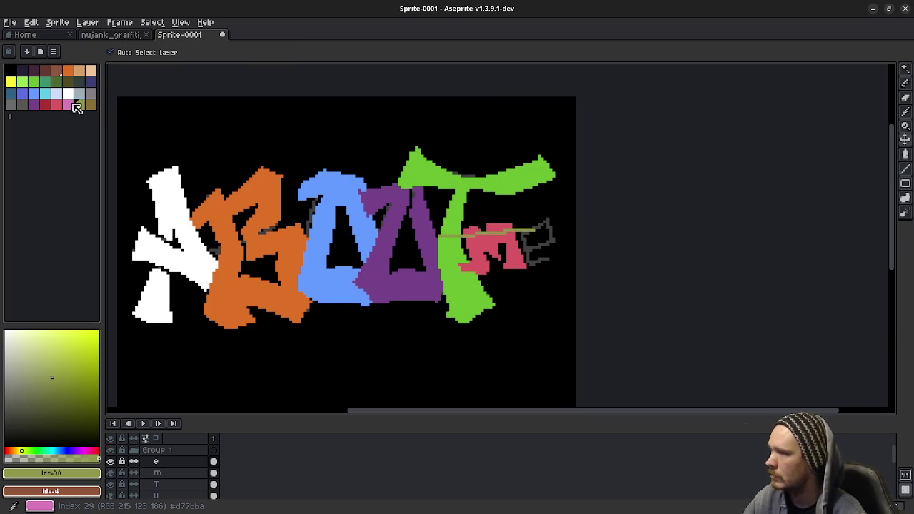
pyautogui.hotkey('ctrl', 'z')
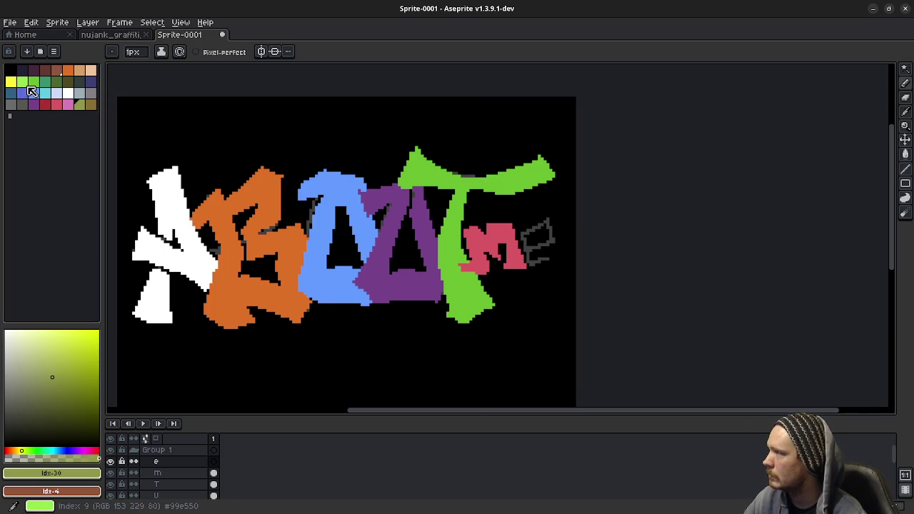
# Pick yellow, return to the Pencil, and zoom in on the 'me' letters
pyautogui.click(11, 81)
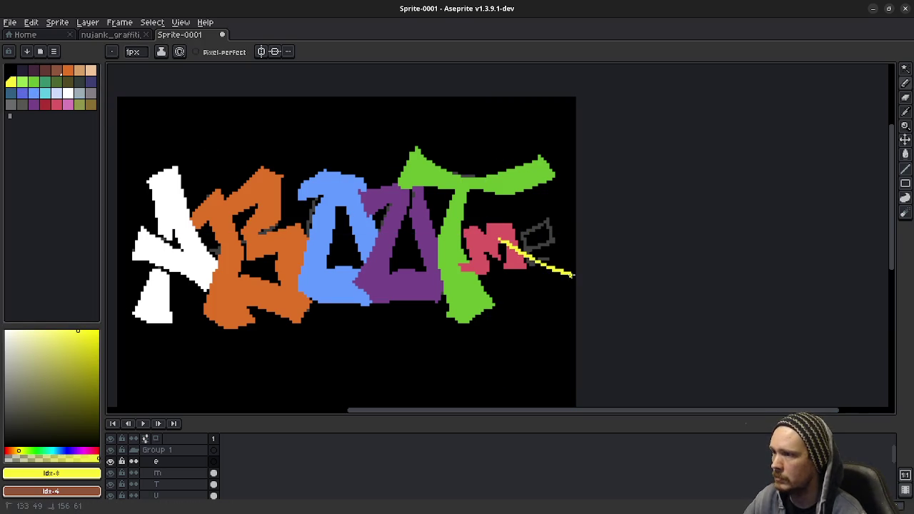
pyautogui.press('v')
pyautogui.press('b')
pyautogui.scroll(2, 531, 239)
pyautogui.scroll(2, 531, 241)
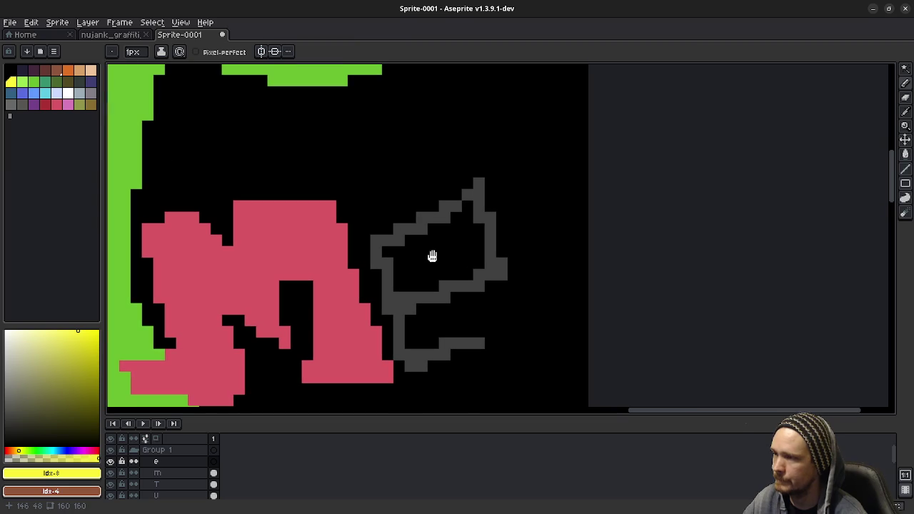
pyautogui.click(479, 274)
pyautogui.hotkey('ctrl', 'z')
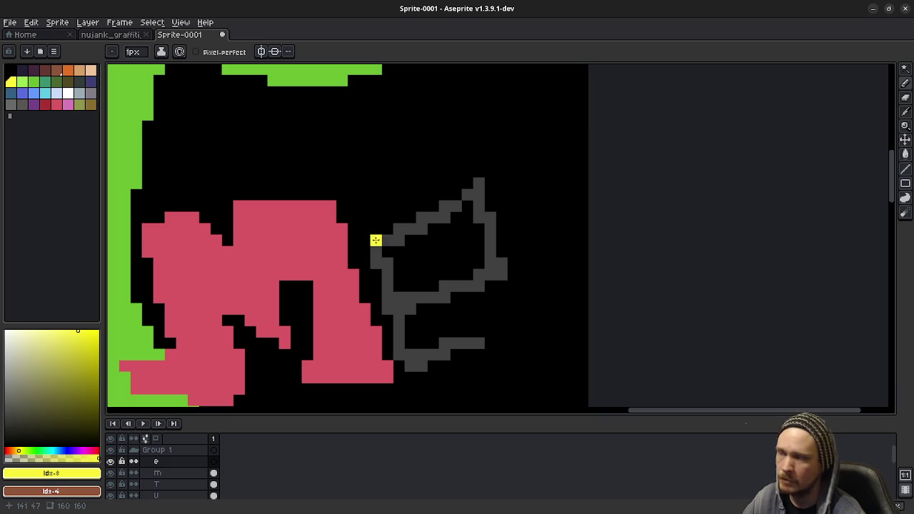
pyautogui.moveTo(362, 240)
pyautogui.mouseDown()
pyautogui.moveTo(484, 181)
pyautogui.moveTo(510, 265)
pyautogui.moveTo(379, 275)
pyautogui.moveTo(376, 260)
pyautogui.moveTo(418, 357)
pyautogui.moveTo(539, 344)
pyautogui.mouseUp()
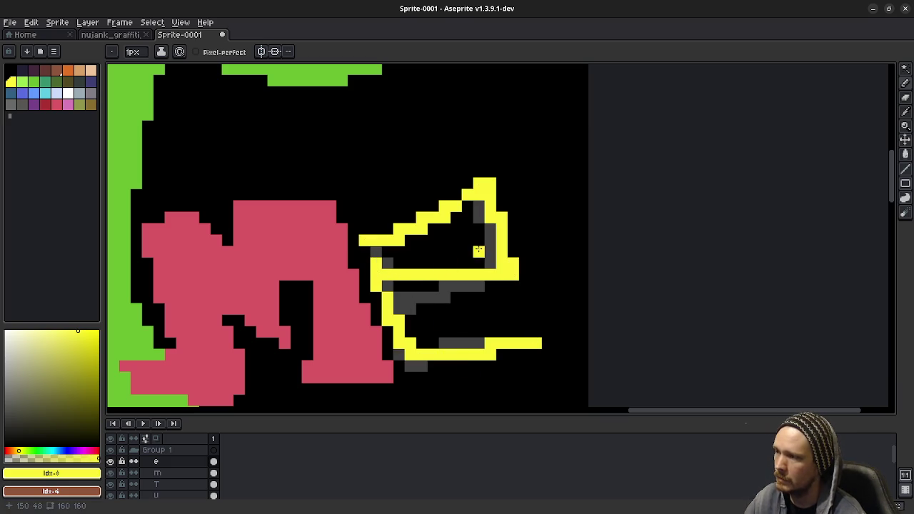
pyautogui.hotkey('ctrl', 'z')
pyautogui.hotkey('ctrl', 'z')
pyautogui.hotkey('ctrl', 'z')
pyautogui.hotkey('ctrl', 'z')
pyautogui.hotkey('ctrl', 'z')
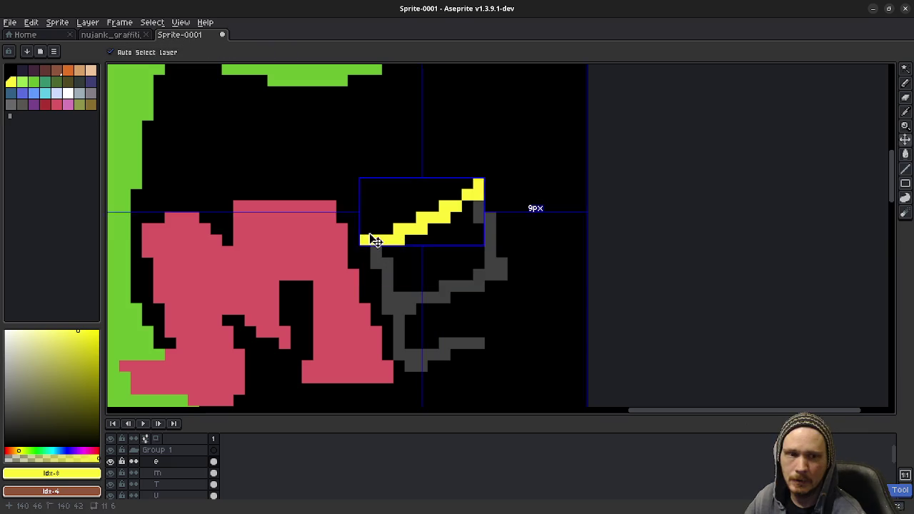
pyautogui.hotkey('ctrl', 'z')
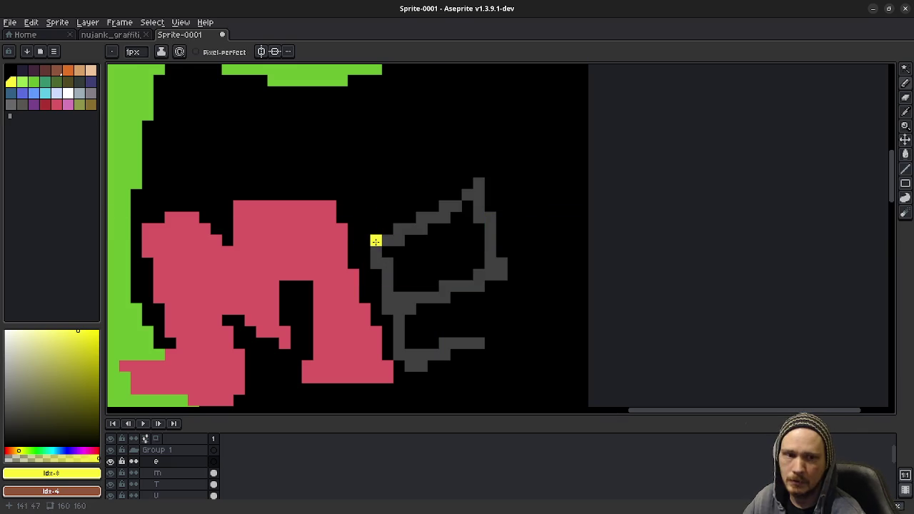
pyautogui.moveTo(364, 229)
pyautogui.mouseDown()
pyautogui.moveTo(476, 197)
pyautogui.moveTo(522, 270)
pyautogui.moveTo(515, 285)
pyautogui.moveTo(402, 272)
pyautogui.mouseUp()
pyautogui.hotkey('ctrl', 'z')
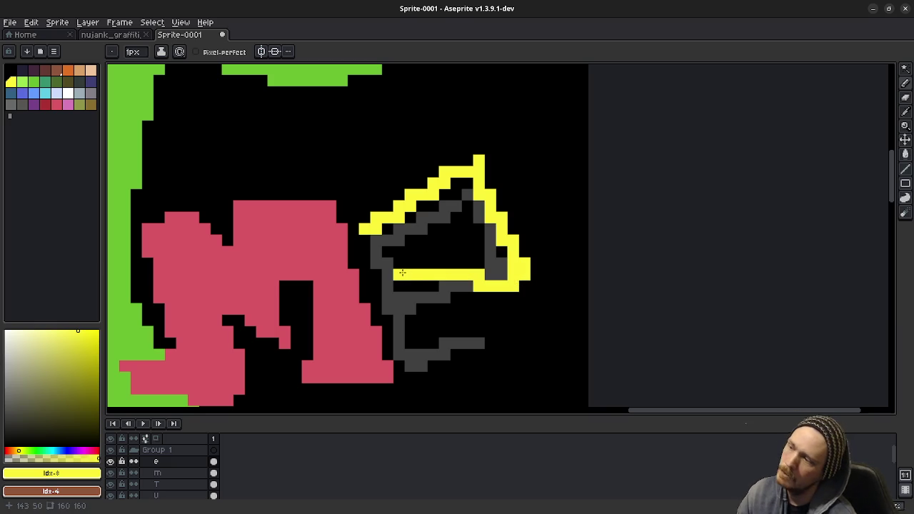
pyautogui.hotkey('ctrl', 'z')
pyautogui.moveTo(407, 309); pyautogui.dragTo(535, 293)
pyautogui.hotkey('ctrl', 'z')
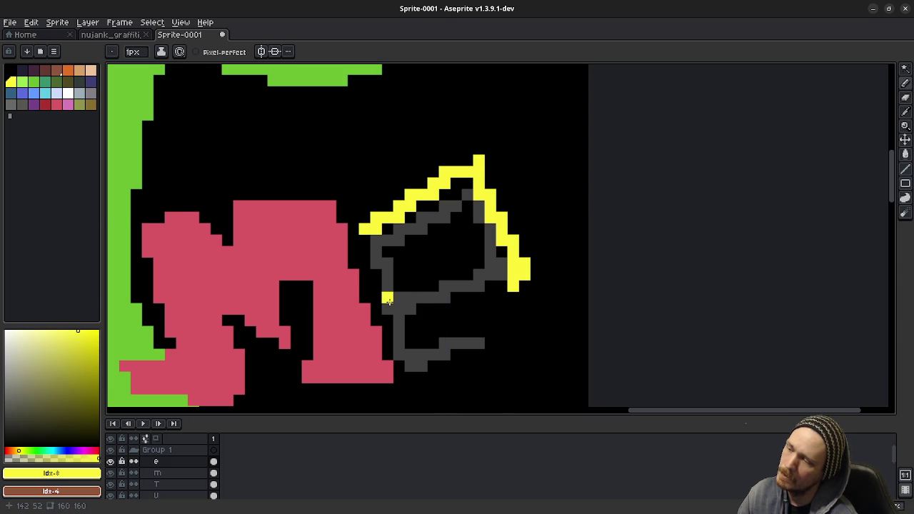
pyautogui.moveTo(386, 297); pyautogui.dragTo(510, 292)
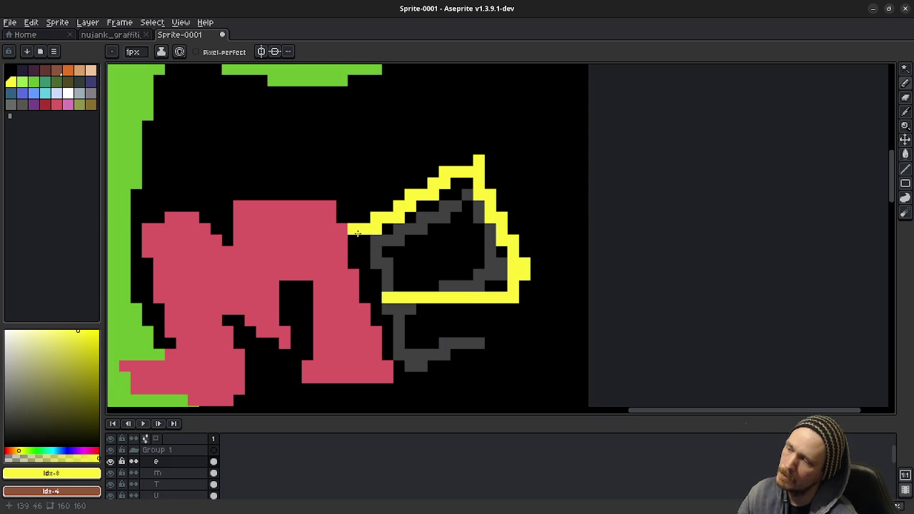
pyautogui.moveTo(351, 229)
pyautogui.mouseDown()
pyautogui.moveTo(424, 252)
pyautogui.moveTo(448, 228)
pyautogui.moveTo(471, 264)
pyautogui.moveTo(347, 253)
pyautogui.moveTo(343, 295)
pyautogui.moveTo(436, 354)
pyautogui.mouseUp()
pyautogui.hotkey('ctrl', 'z')
pyautogui.hotkey('ctrl', 'z')
pyautogui.moveTo(344, 295)
pyautogui.mouseDown()
pyautogui.moveTo(456, 366)
pyautogui.moveTo(518, 330)
pyautogui.mouseUp()
pyautogui.moveTo(395, 307)
pyautogui.mouseDown()
pyautogui.moveTo(416, 325)
pyautogui.moveTo(454, 321)
pyautogui.moveTo(491, 301)
pyautogui.mouseUp()
pyautogui.hotkey('ctrl', 'z')
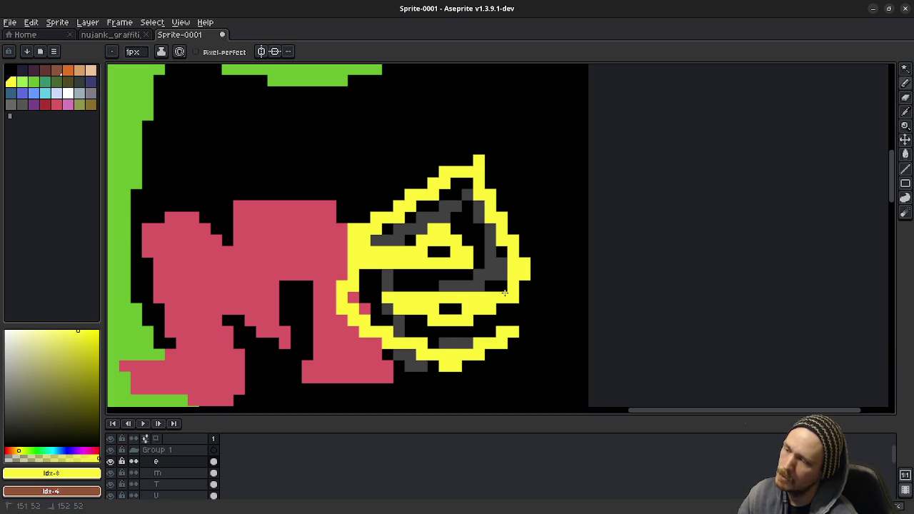
pyautogui.press('g')
pyautogui.click(490, 284)
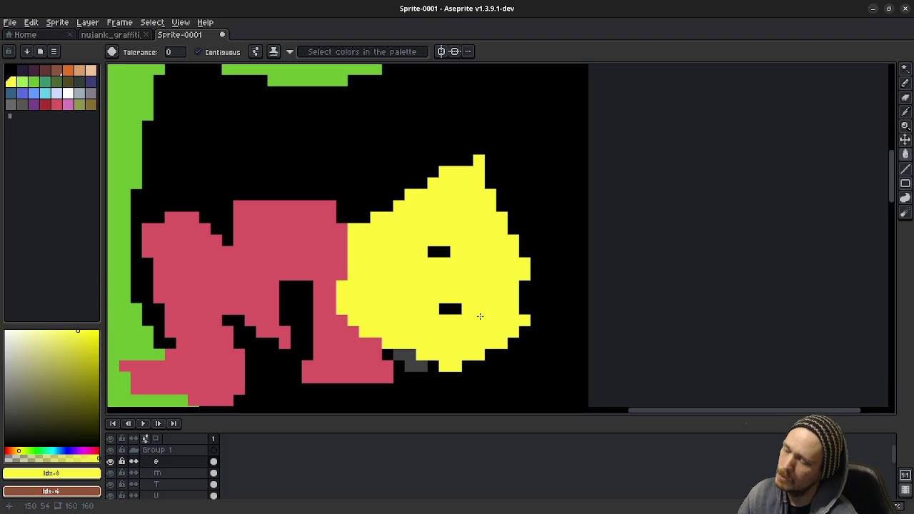
pyautogui.hotkey('ctrl', 'z')
pyautogui.hotkey('ctrl', 'z')
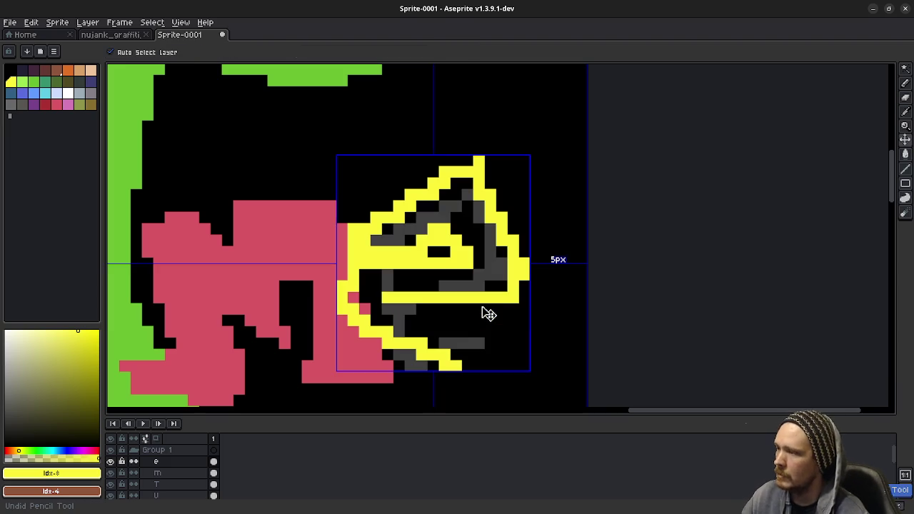
pyautogui.hotkey('ctrl', 'z')
pyautogui.hotkey('ctrl', 'z')
pyautogui.hotkey('ctrl', 'z')
pyautogui.hotkey('ctrl', 'z')
pyautogui.hotkey('ctrl', 'z')
pyautogui.hotkey('ctrl', 'z')
pyautogui.hotkey('ctrl', 'z')
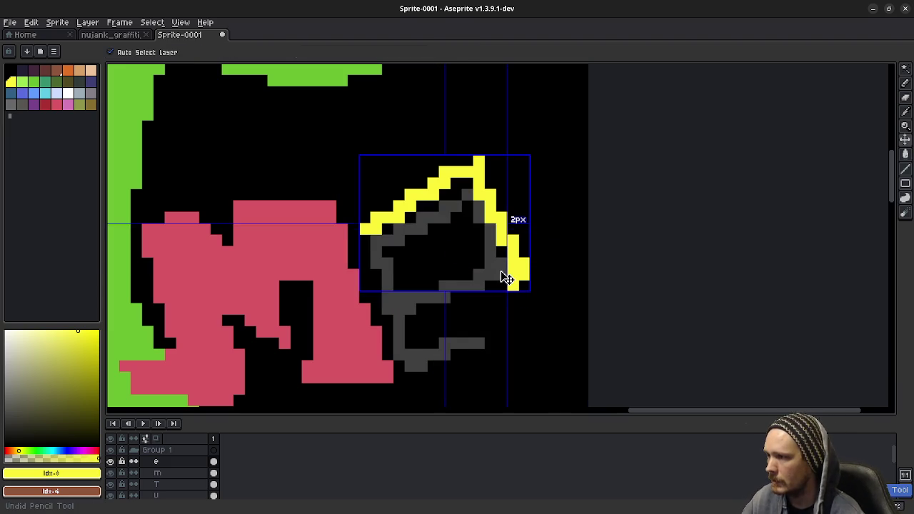
pyautogui.hotkey('ctrl', 'z')
pyautogui.hotkey('ctrl', 'z')
pyautogui.hotkey('ctrl', 'z')
pyautogui.press('g')
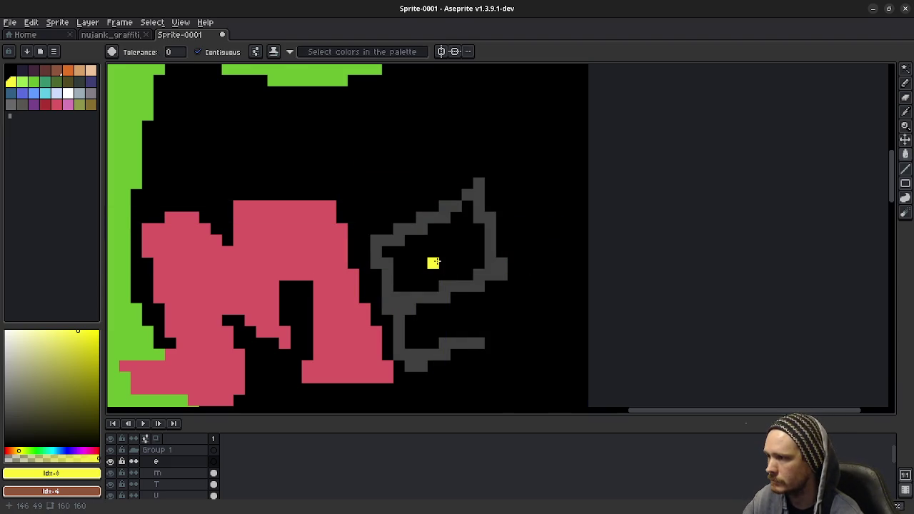
# With a 3px pencil, paint the e's thick yellow upper and bottom strokes
pyautogui.scroll(3, 430, 265)
pyautogui.scroll(-3, 434, 271)
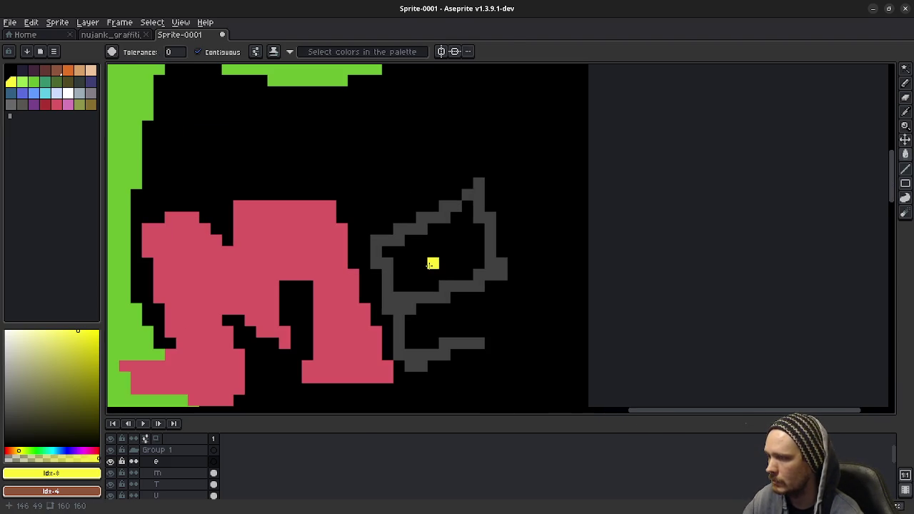
pyautogui.press('b')
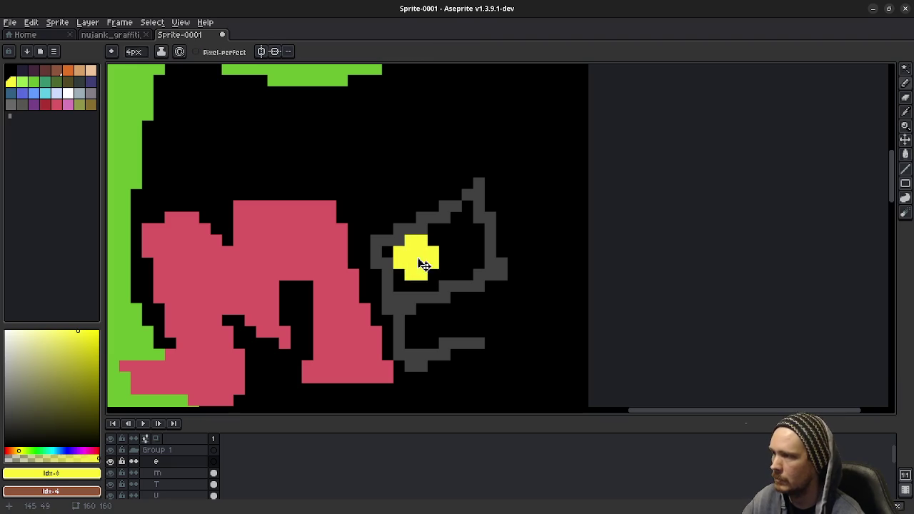
pyautogui.press('-')
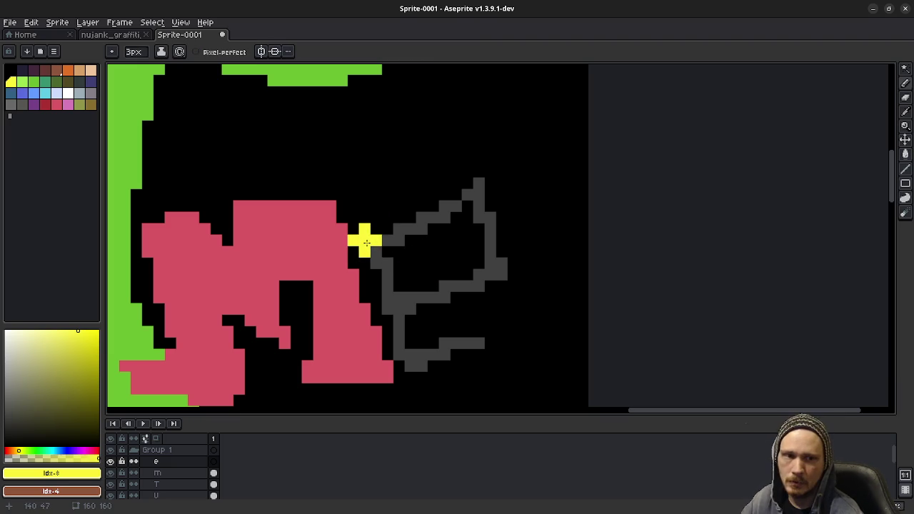
pyautogui.moveTo(364, 241)
pyautogui.mouseDown()
pyautogui.moveTo(438, 215)
pyautogui.moveTo(486, 182)
pyautogui.moveTo(504, 260)
pyautogui.moveTo(532, 299)
pyautogui.moveTo(391, 263)
pyautogui.mouseUp()
pyautogui.hotkey('ctrl', 'z')
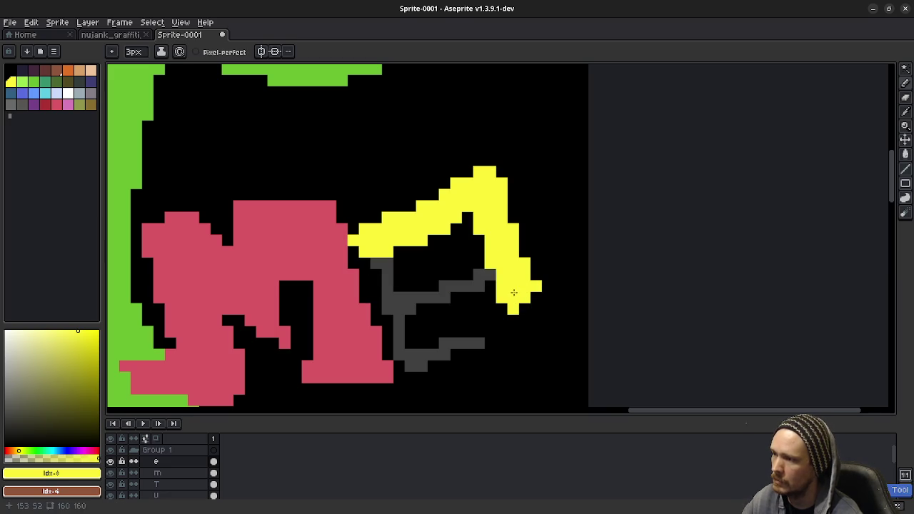
pyautogui.moveTo(507, 304)
pyautogui.mouseDown()
pyautogui.moveTo(377, 269)
pyautogui.moveTo(411, 367)
pyautogui.moveTo(529, 335)
pyautogui.mouseUp()
pyautogui.click(559, 332)
pyautogui.hotkey('ctrl', 'z')
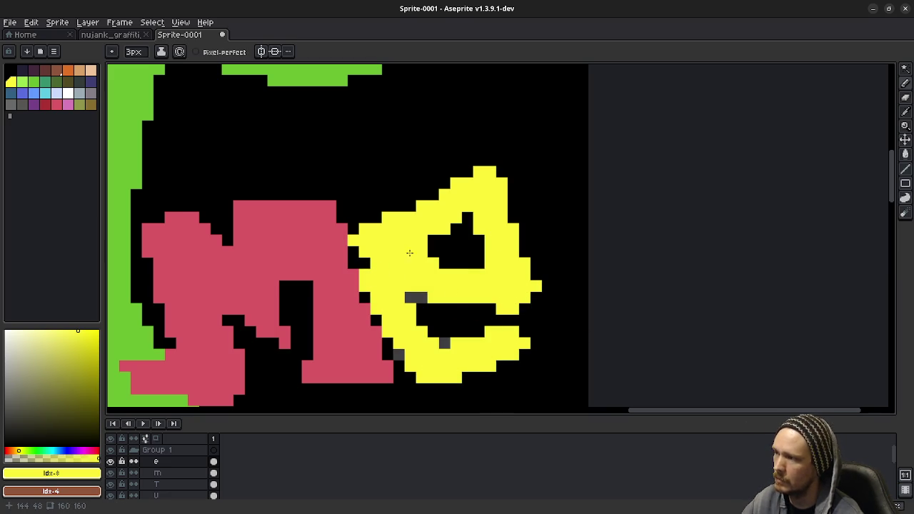
# Thicken the e's upper curve and fill its grey interior and lower-right corner yellow
pyautogui.click(364, 218)
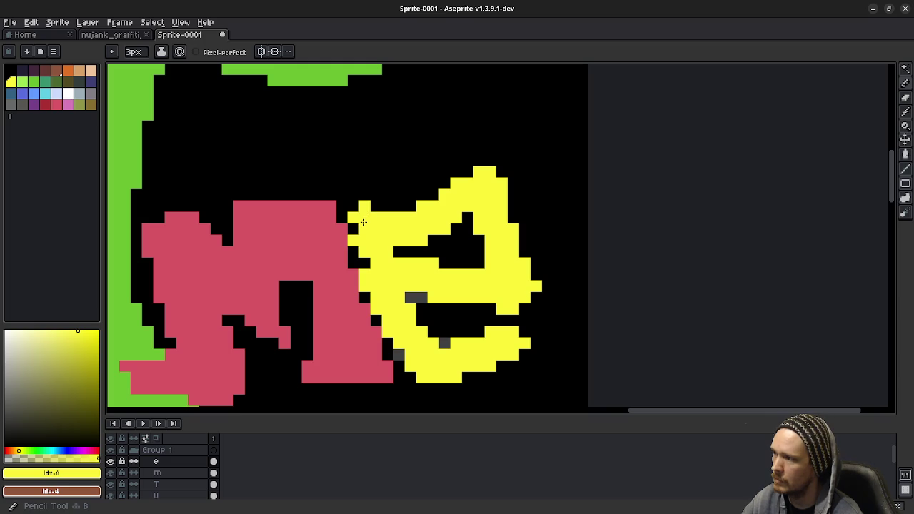
pyautogui.moveTo(363, 222)
pyautogui.mouseDown()
pyautogui.moveTo(418, 196)
pyautogui.moveTo(430, 217)
pyautogui.mouseUp()
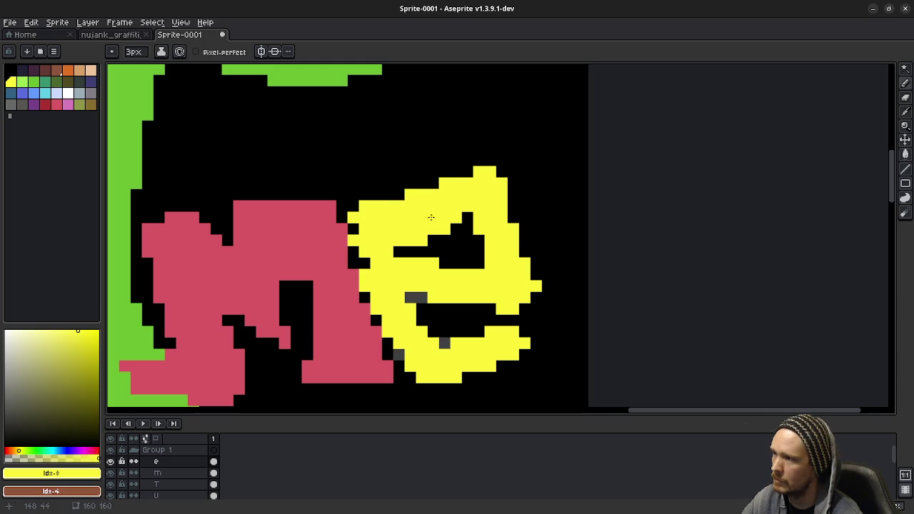
pyautogui.click(412, 295)
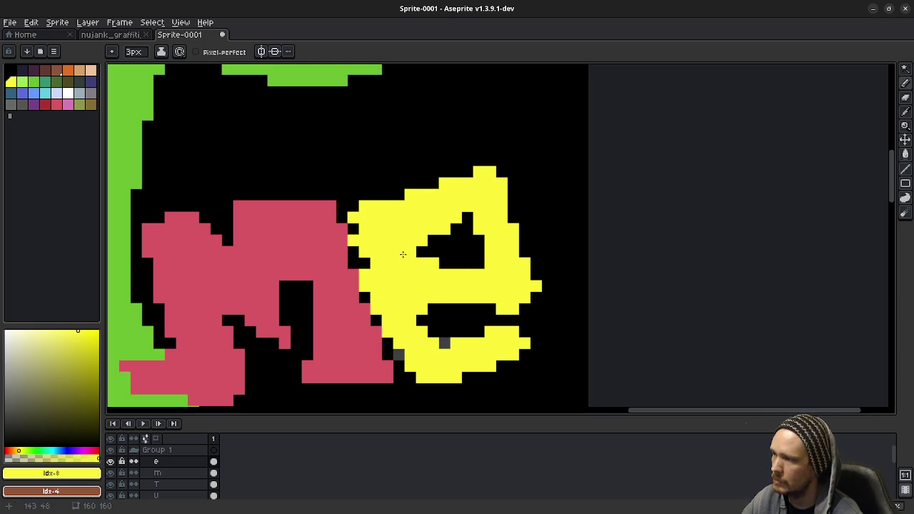
pyautogui.moveTo(511, 334)
pyautogui.mouseDown()
pyautogui.moveTo(524, 364)
pyautogui.moveTo(490, 359)
pyautogui.moveTo(500, 364)
pyautogui.moveTo(507, 300)
pyautogui.mouseUp()
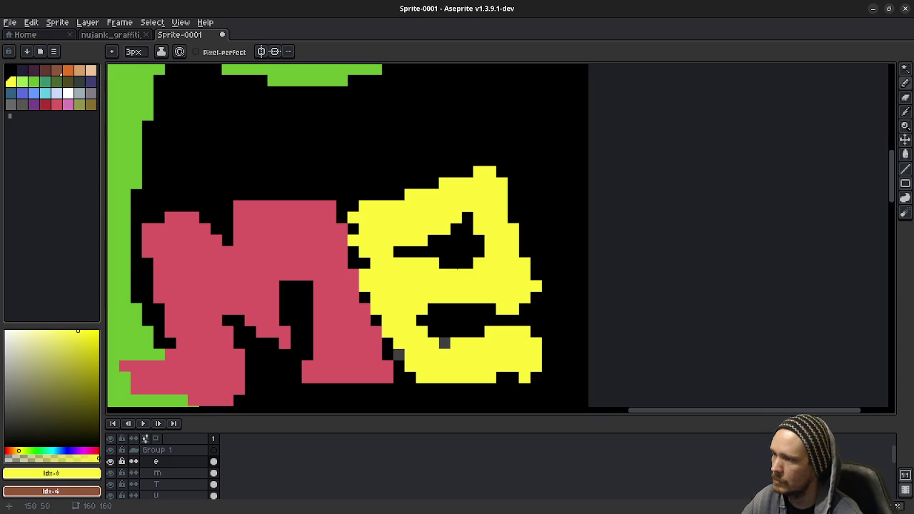
# With a 1-pixel pencil, widen the black gap in the e's upper bar and trim its left side
pyautogui.press('b')
pyautogui.scroll(-2, 408, 324)
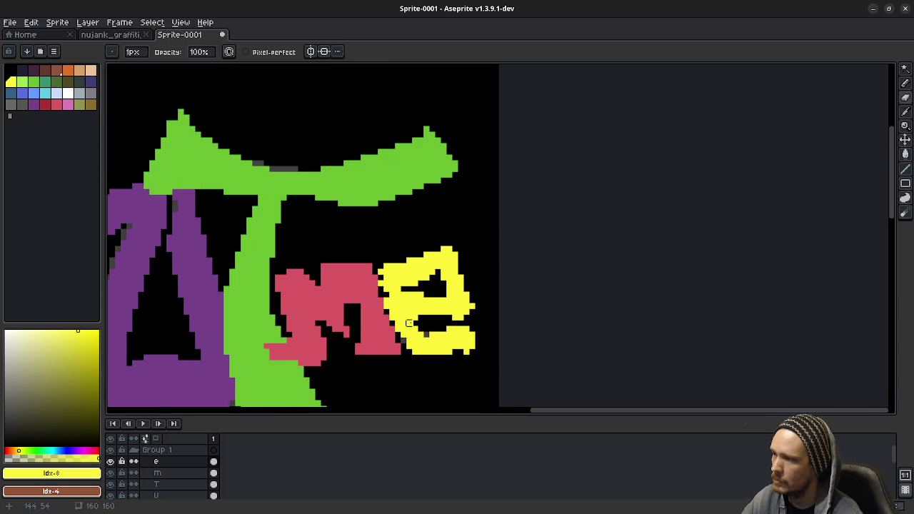
pyautogui.scroll(-1, 409, 323)
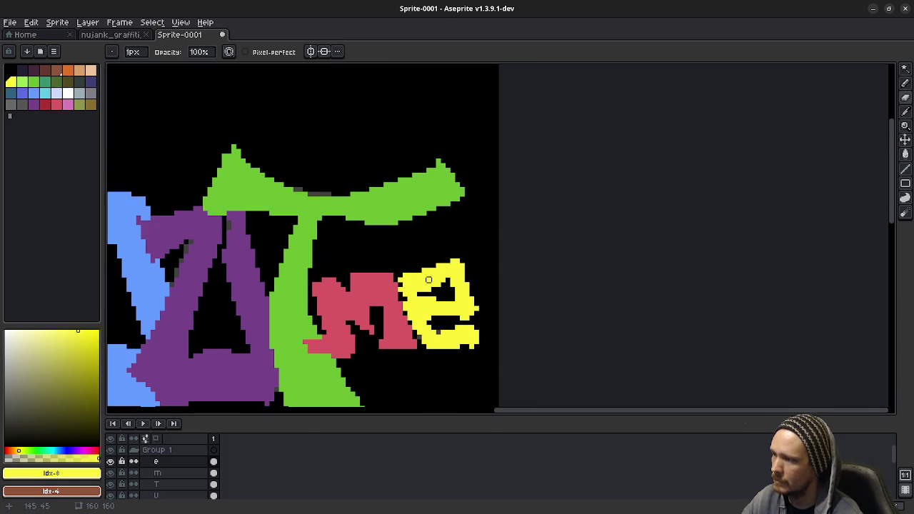
pyautogui.scroll(2, 423, 294)
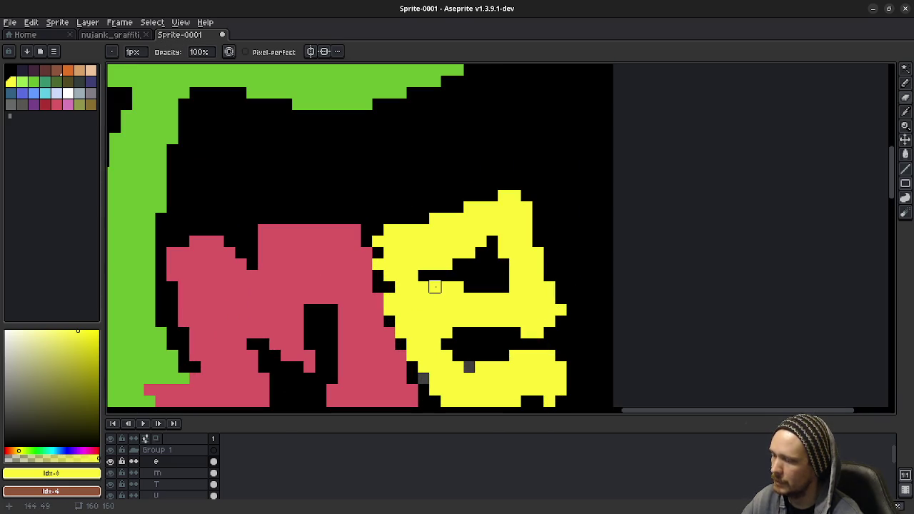
pyautogui.moveTo(425, 275); pyautogui.dragTo(367, 275)
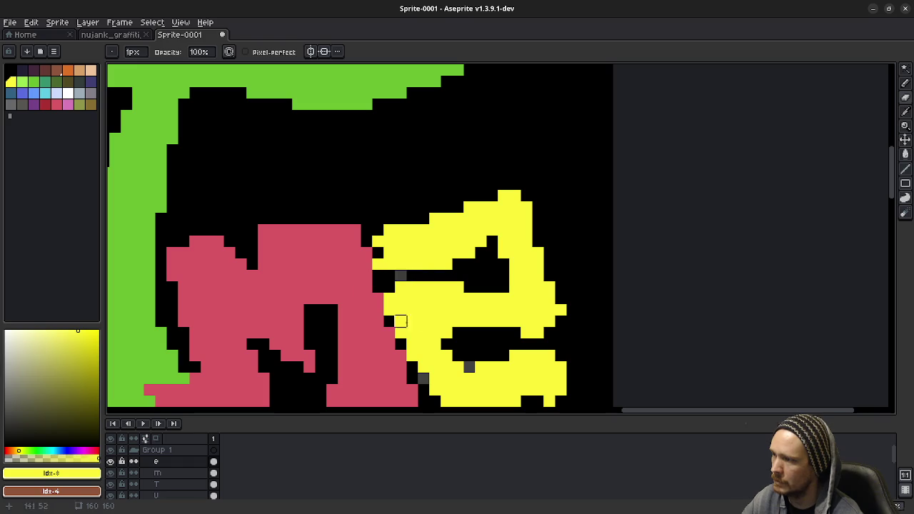
pyautogui.moveTo(485, 320); pyautogui.dragTo(463, 315)
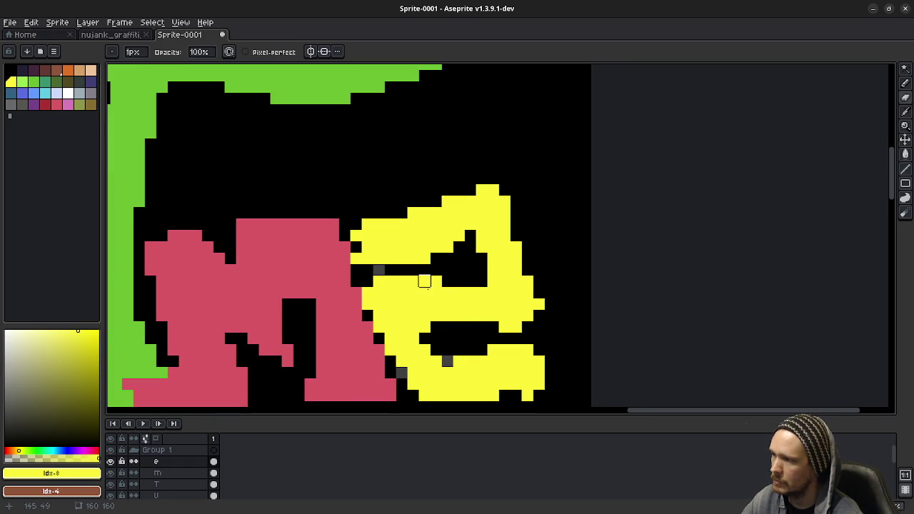
pyautogui.moveTo(355, 224); pyautogui.dragTo(357, 279)
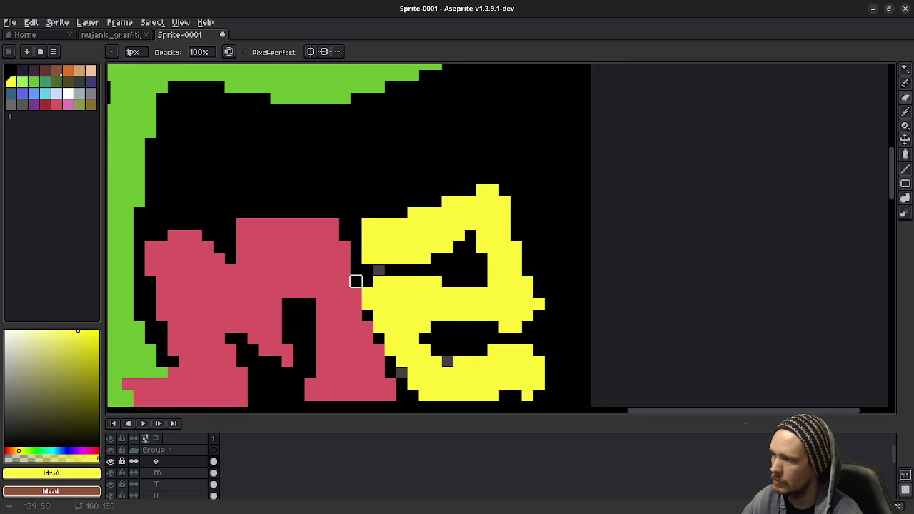
# Tidy the e's top edge: fill the top-left corner and notches yellow, add top-right pixels
pyautogui.press('e')
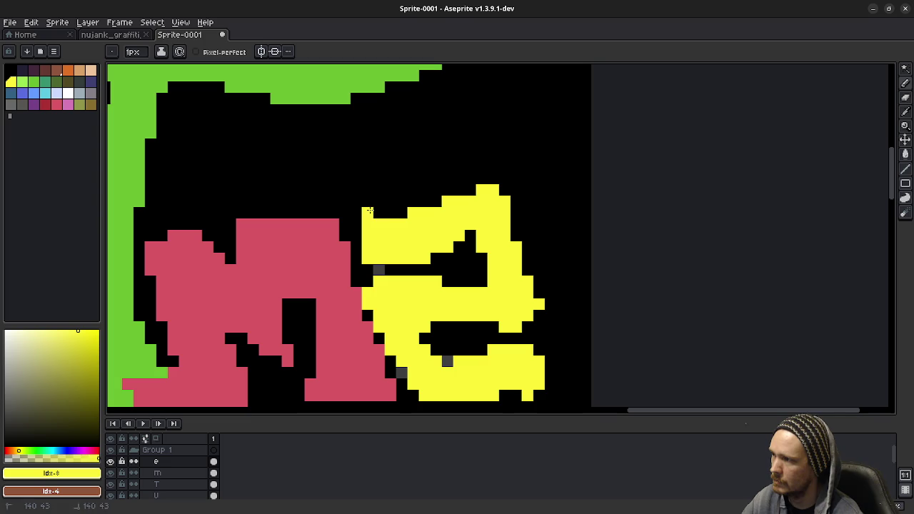
pyautogui.click(367, 213)
pyautogui.click(378, 202)
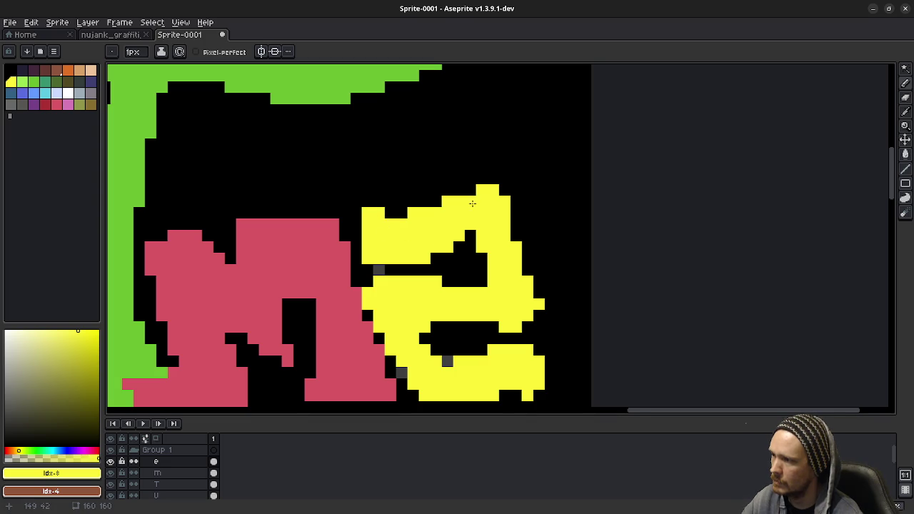
pyautogui.moveTo(470, 168)
pyautogui.mouseDown()
pyautogui.moveTo(516, 213)
pyautogui.moveTo(515, 240)
pyautogui.mouseUp()
pyautogui.press('ctrl')
pyautogui.moveTo(470, 189); pyautogui.dragTo(458, 190)
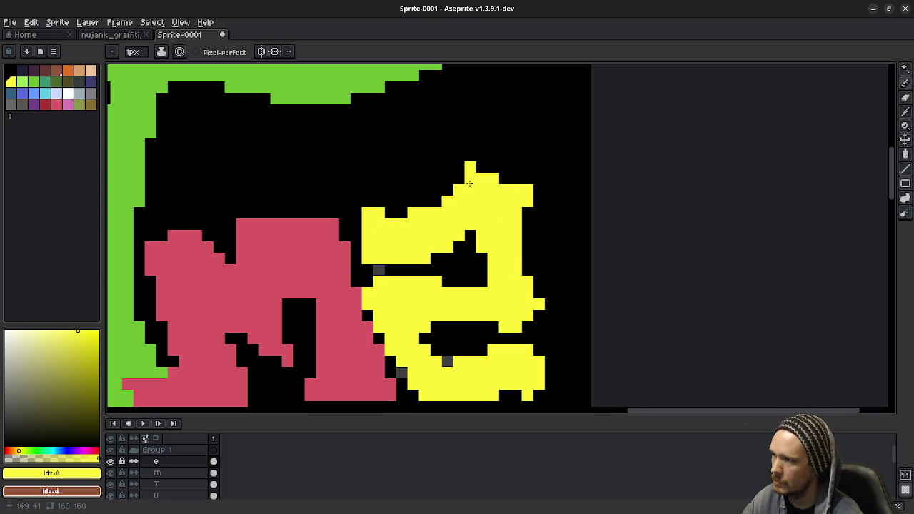
pyautogui.click(458, 179)
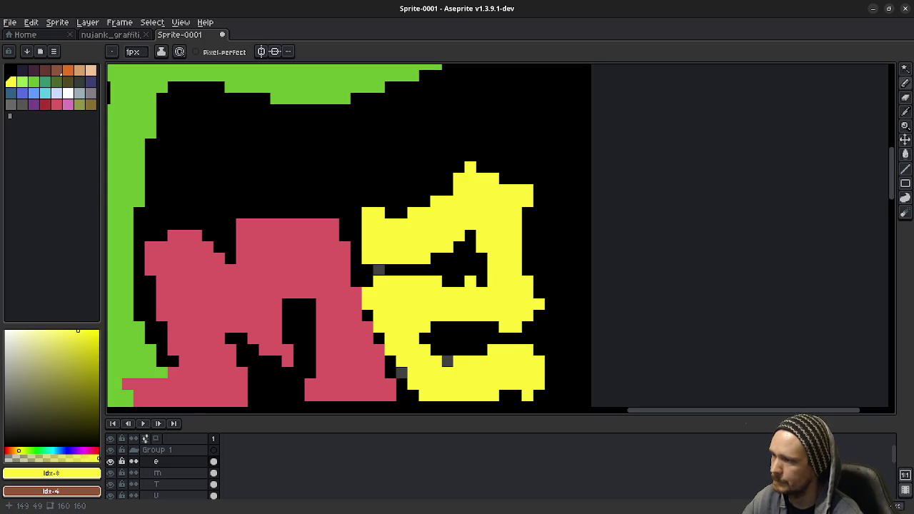
# Extend the e's left edge with yellow and paint yellow along its lower-left and bottom
pyautogui.moveTo(471, 281); pyautogui.dragTo(453, 213)
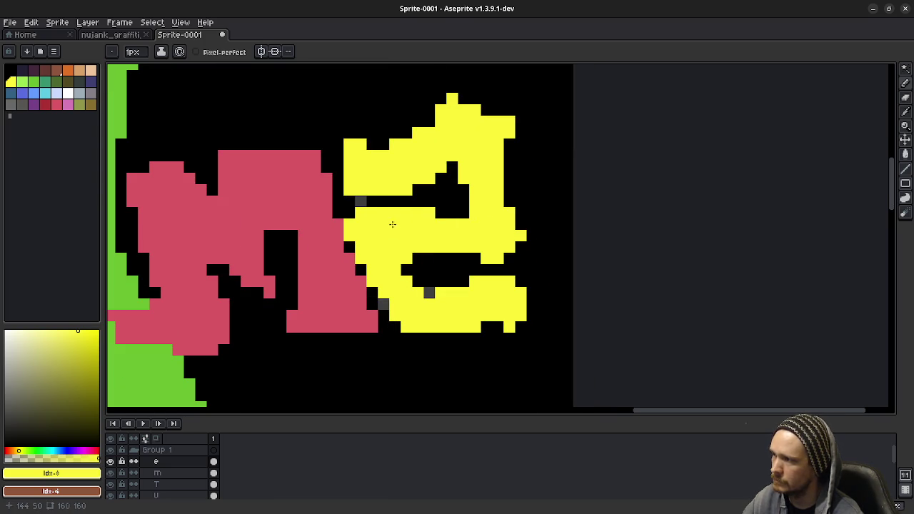
pyautogui.moveTo(360, 202); pyautogui.dragTo(349, 212)
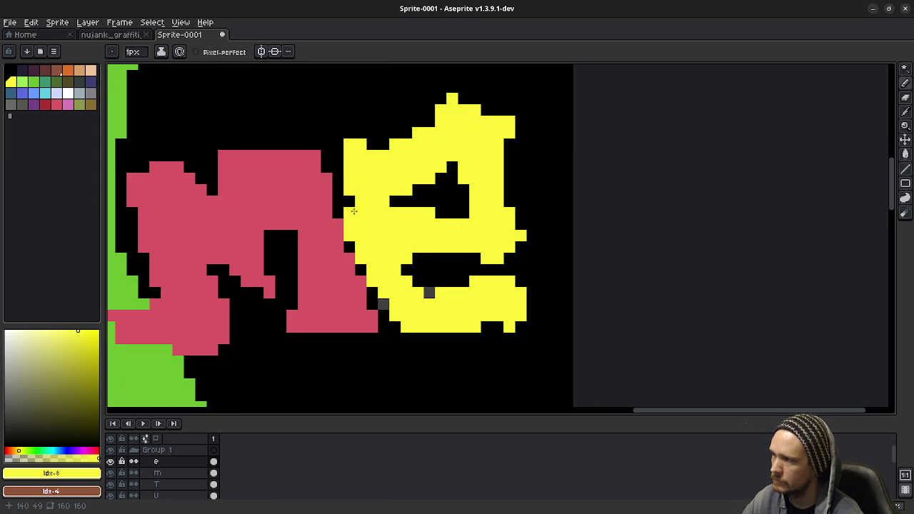
pyautogui.click(349, 247)
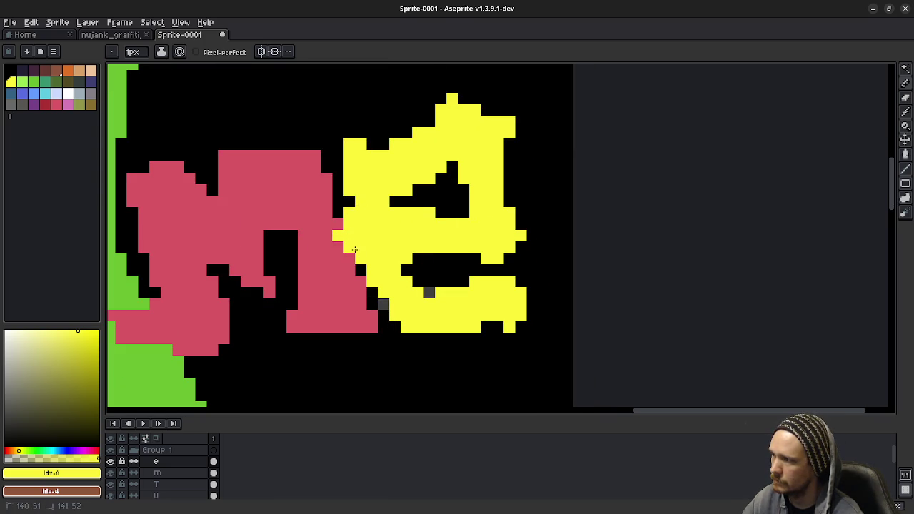
pyautogui.moveTo(360, 258); pyautogui.dragTo(361, 270)
pyautogui.moveTo(471, 319); pyautogui.dragTo(460, 276)
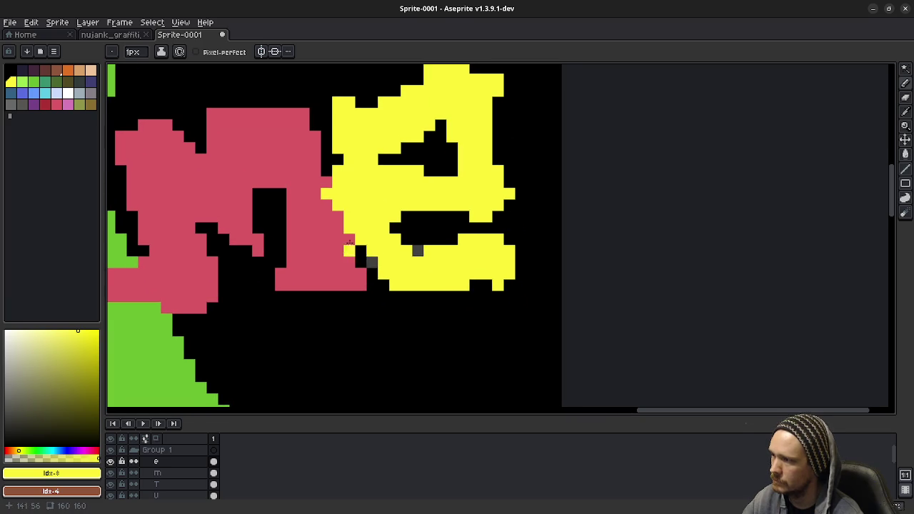
pyautogui.click(372, 261)
pyautogui.moveTo(383, 281)
pyautogui.mouseDown()
pyautogui.moveTo(385, 297)
pyautogui.moveTo(421, 296)
pyautogui.mouseUp()
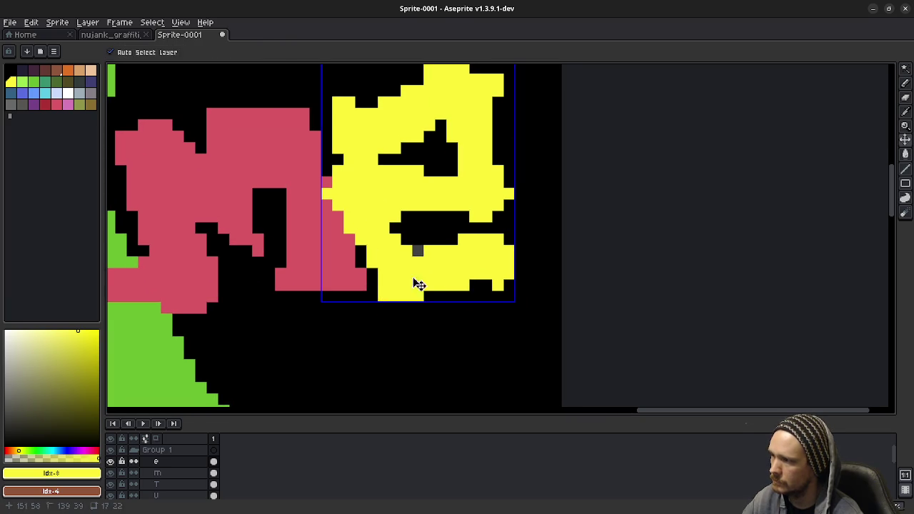
# Redo the e's bottom and right edge in yellow, then erase a right-edge bit and an upper-bar row
pyautogui.hotkey('ctrl', 'z')
pyautogui.moveTo(360, 250)
pyautogui.mouseDown()
pyautogui.moveTo(372, 300)
pyautogui.moveTo(443, 297)
pyautogui.moveTo(521, 273)
pyautogui.mouseUp()
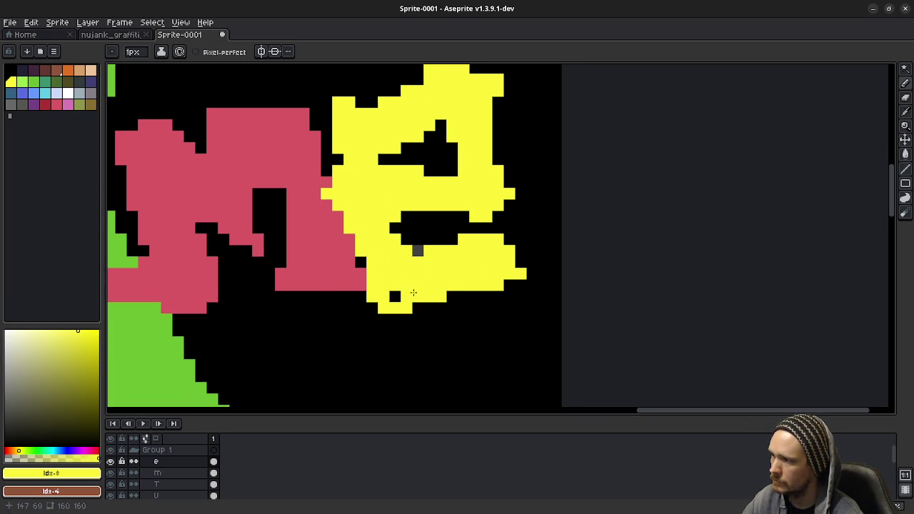
pyautogui.click(395, 296)
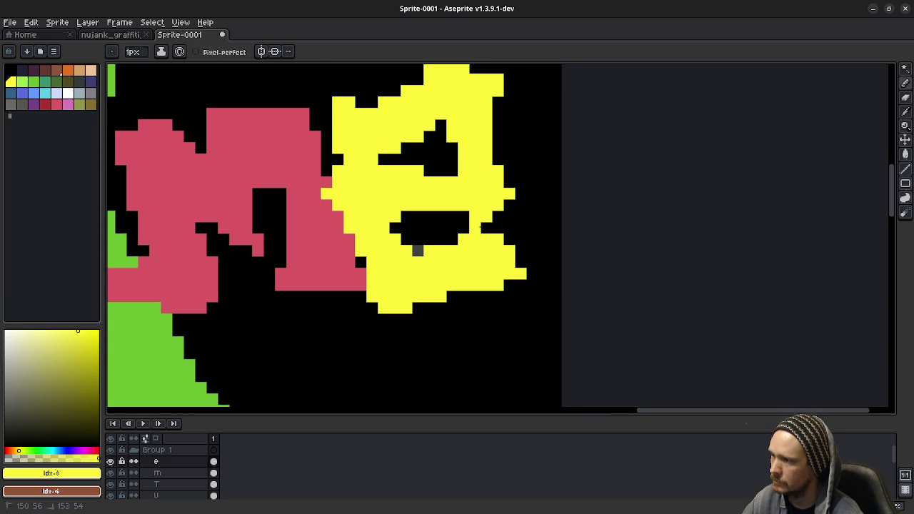
pyautogui.moveTo(498, 227); pyautogui.dragTo(518, 268)
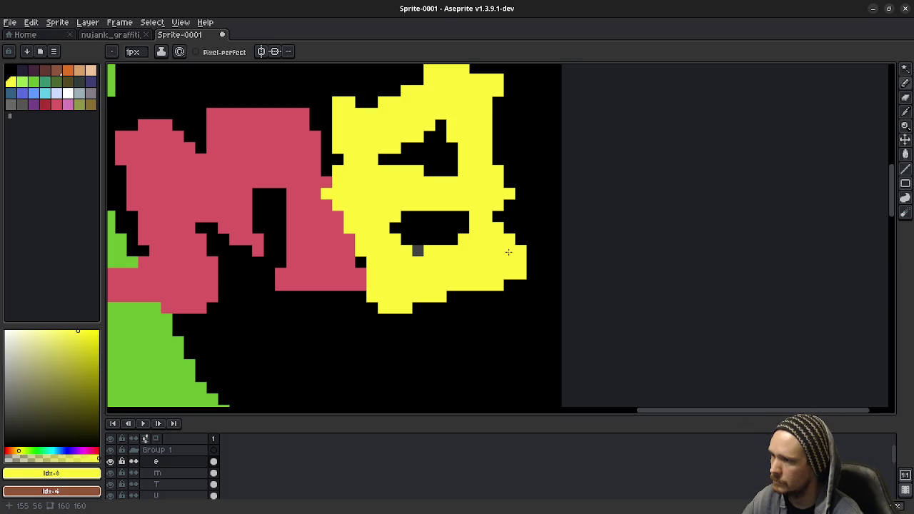
pyautogui.press('e')
pyautogui.moveTo(465, 213)
pyautogui.mouseDown()
pyautogui.moveTo(496, 212)
pyautogui.moveTo(510, 246)
pyautogui.moveTo(449, 215)
pyautogui.moveTo(456, 232)
pyautogui.mouseUp()
pyautogui.moveTo(382, 173); pyautogui.dragTo(353, 172)
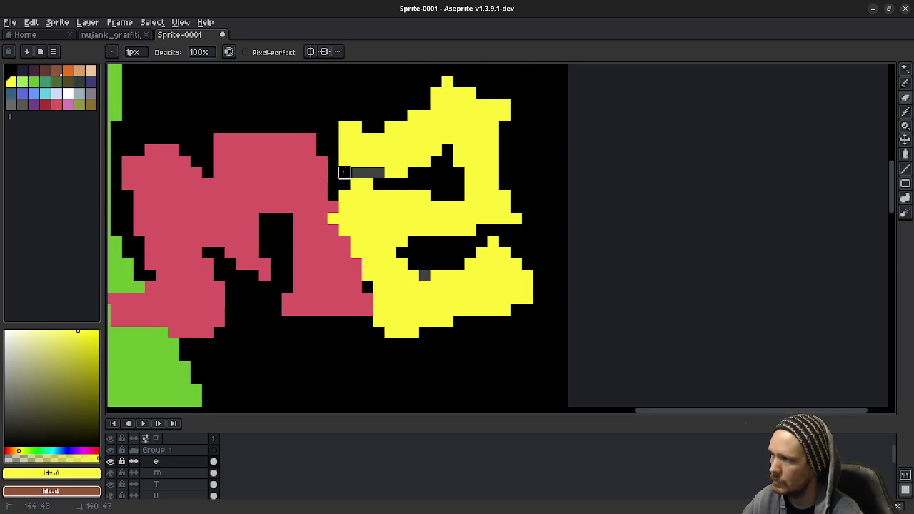
# Bring up the nujank_graffiti_twitch_dither_drip.png reference in the image viewer and position it over the canvas
pyautogui.scroll(-3, 473, 294)
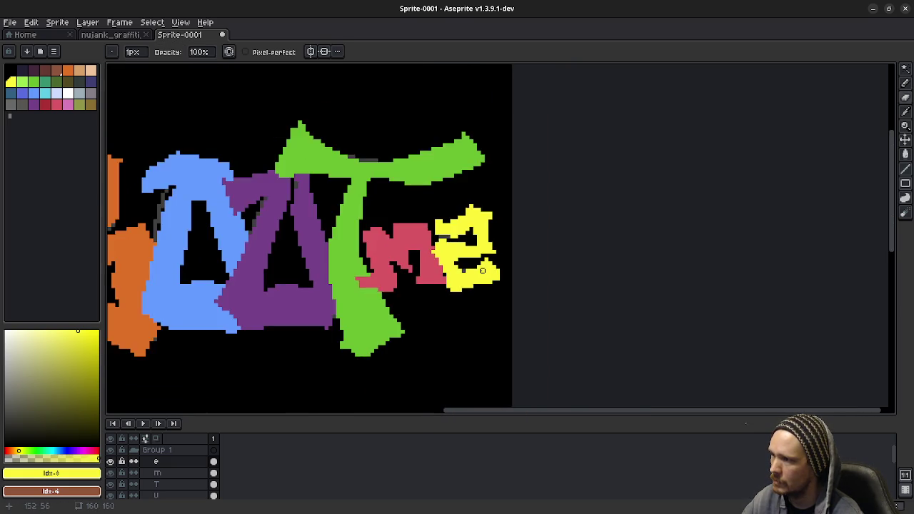
pyautogui.scroll(-2, 473, 295)
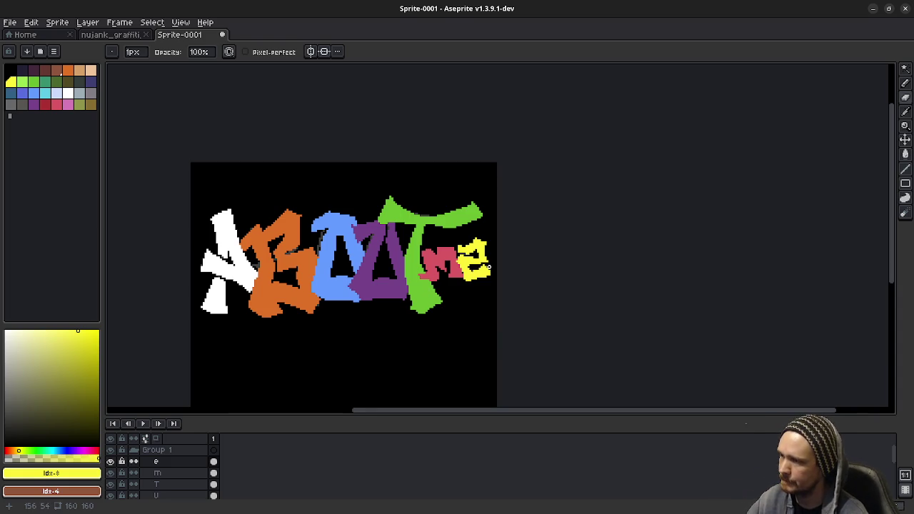
pyautogui.scroll(2, 483, 280)
pyautogui.scroll(2, 424, 222)
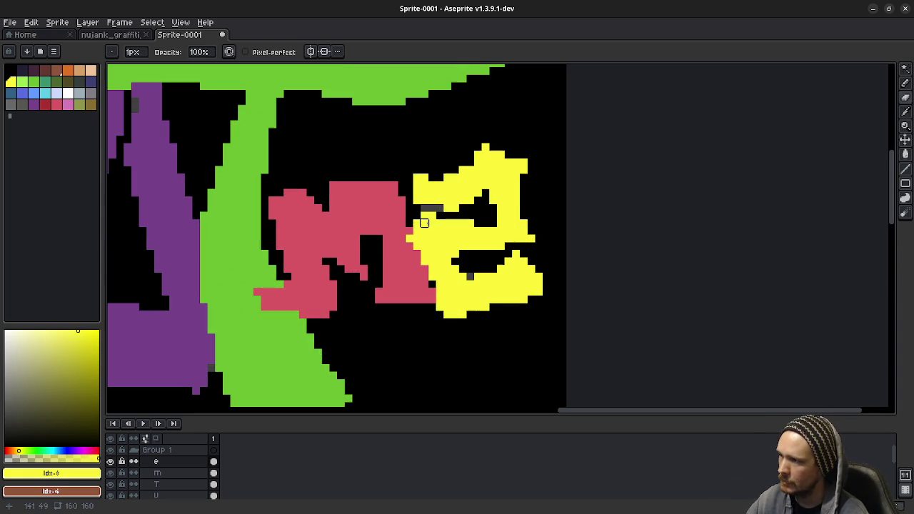
pyautogui.press('v')
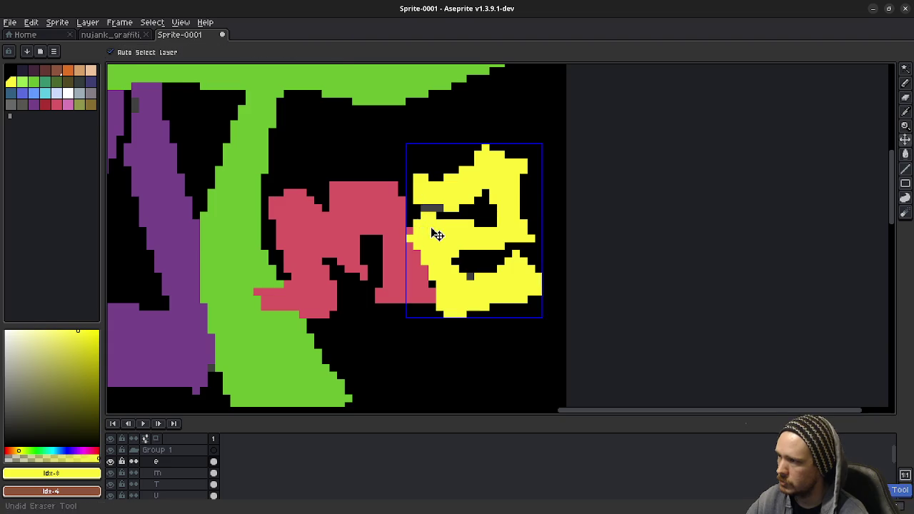
pyautogui.press('b')
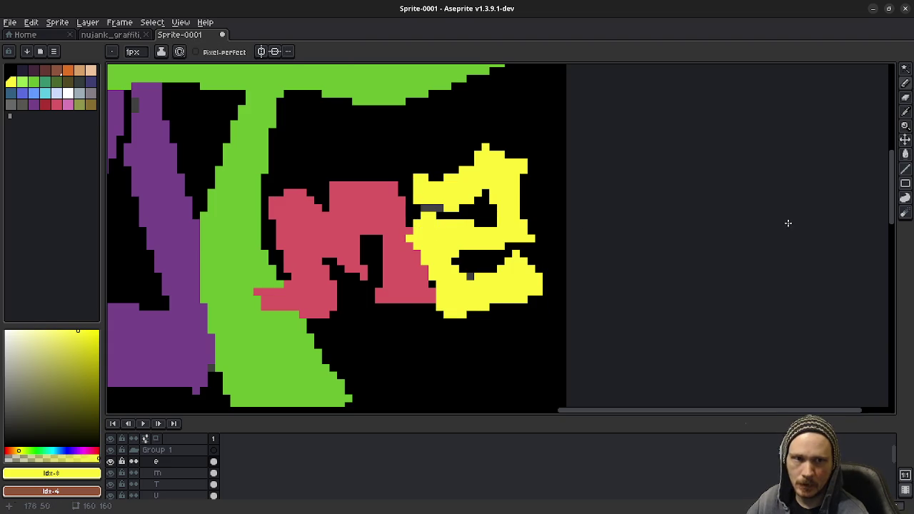
pyautogui.hotkey('alt', 'Tab')
pyautogui.moveTo(420, 152); pyautogui.dragTo(360, 137)
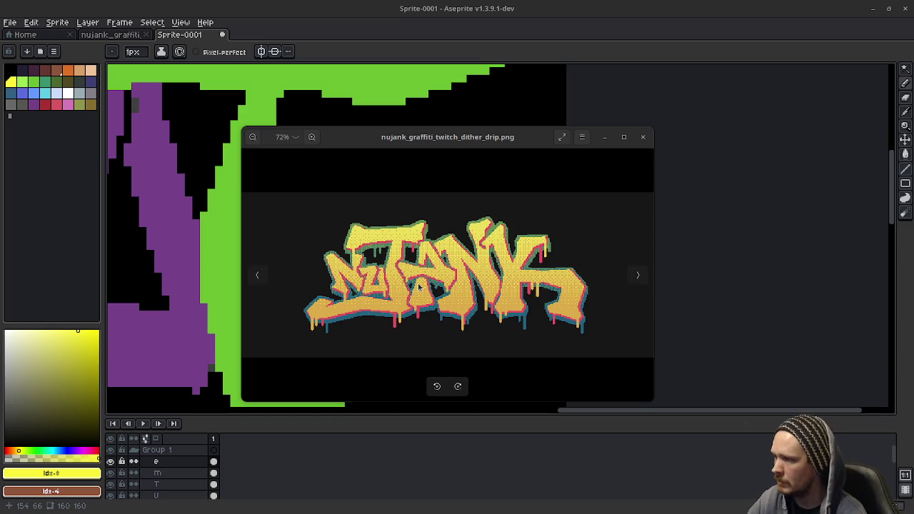
pyautogui.moveTo(398, 213)
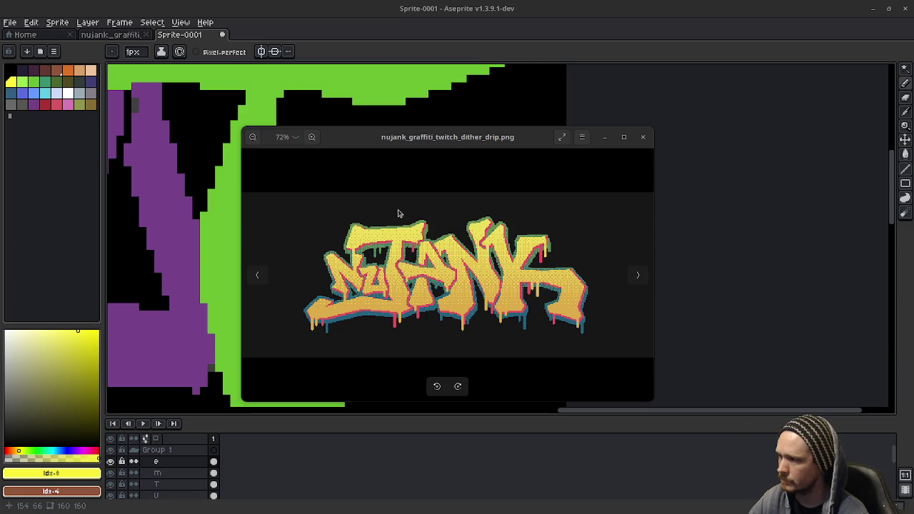
# Drag the reference image window off to the right edge of the screen
pyautogui.moveTo(402, 147)
pyautogui.mouseDown()
pyautogui.moveTo(798, 197)
pyautogui.moveTo(913, 200)
pyautogui.mouseUp()
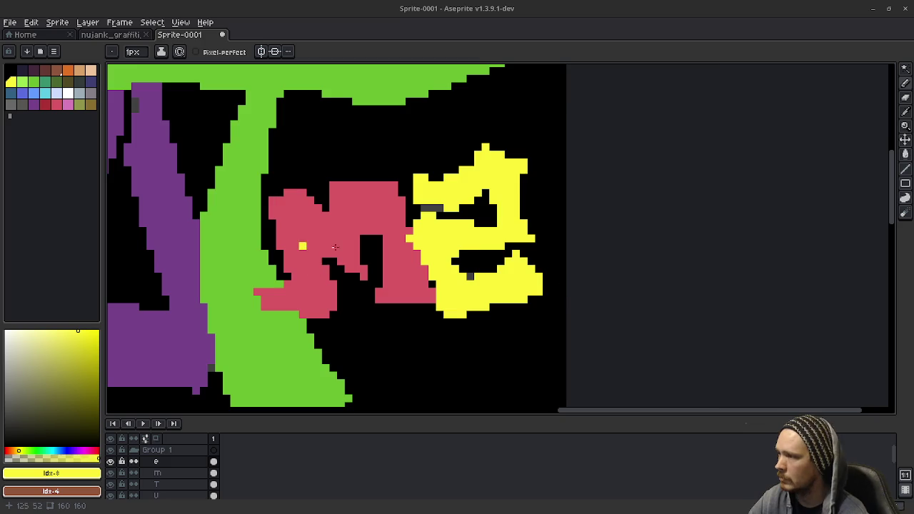
# Duplicate the 'B Copy Copy' layer, hide layer B and show the new top copy
pyautogui.hscroll(-5, 386, 245)
pyautogui.hscroll(-5, 473, 244)
pyautogui.scroll(-2, 364, 287)
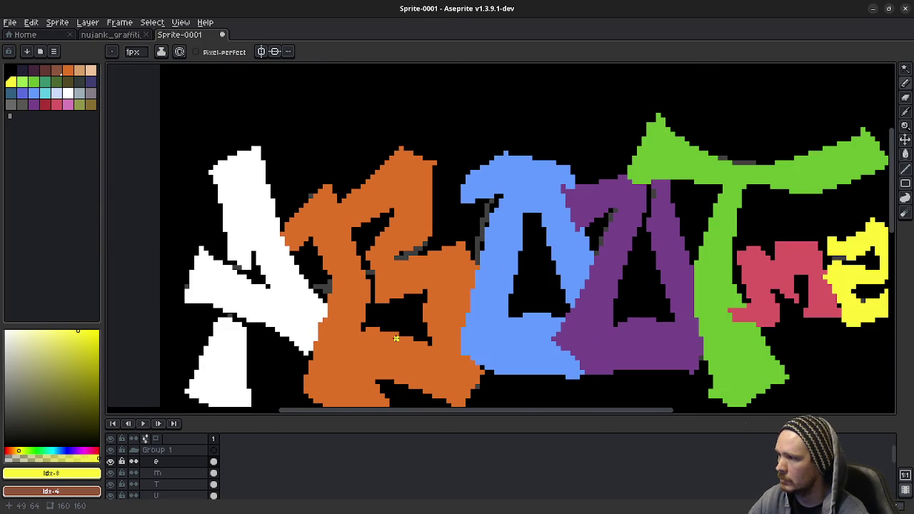
pyautogui.scroll(-1, 463, 334)
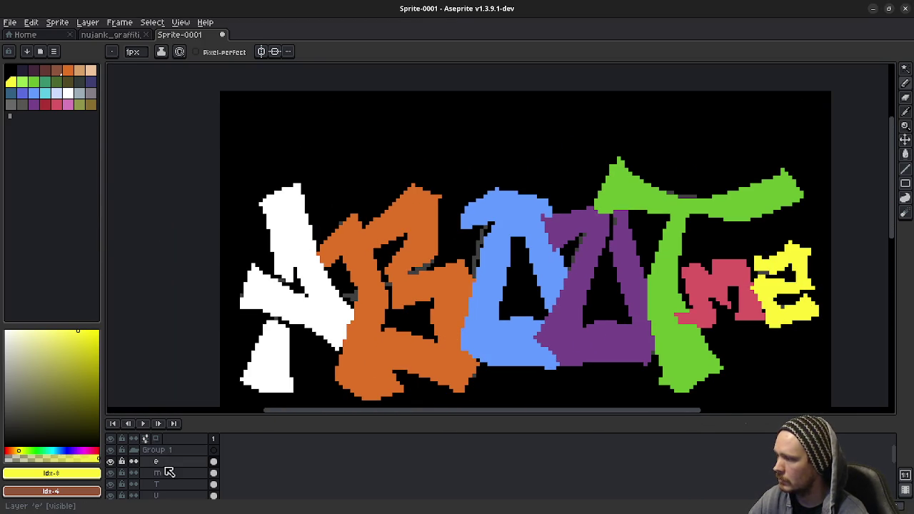
pyautogui.scroll(-2, 167, 469)
pyautogui.scroll(-2, 169, 475)
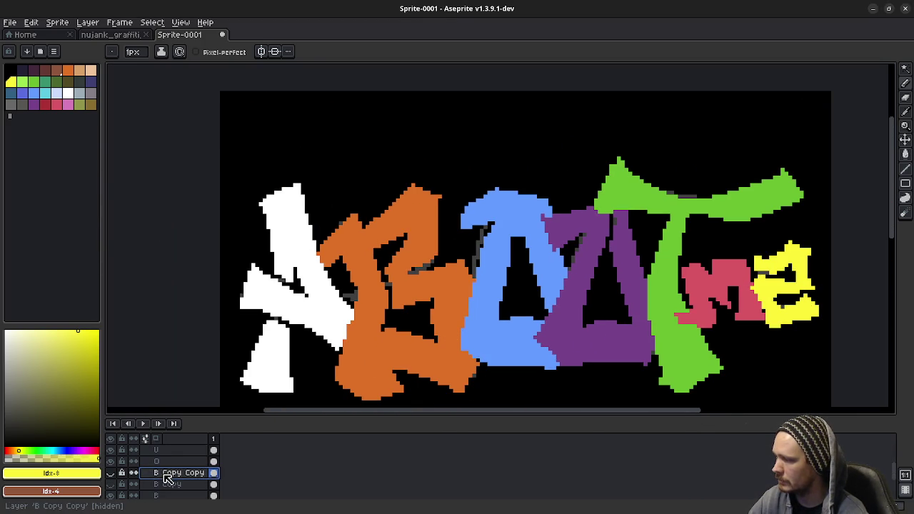
pyautogui.rightClick(166, 474)
pyautogui.moveTo(183, 439)
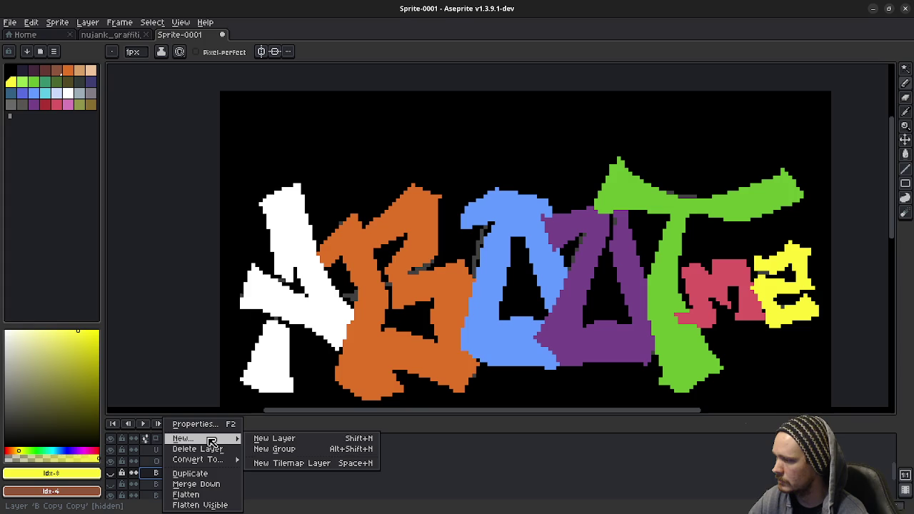
pyautogui.click(190, 474)
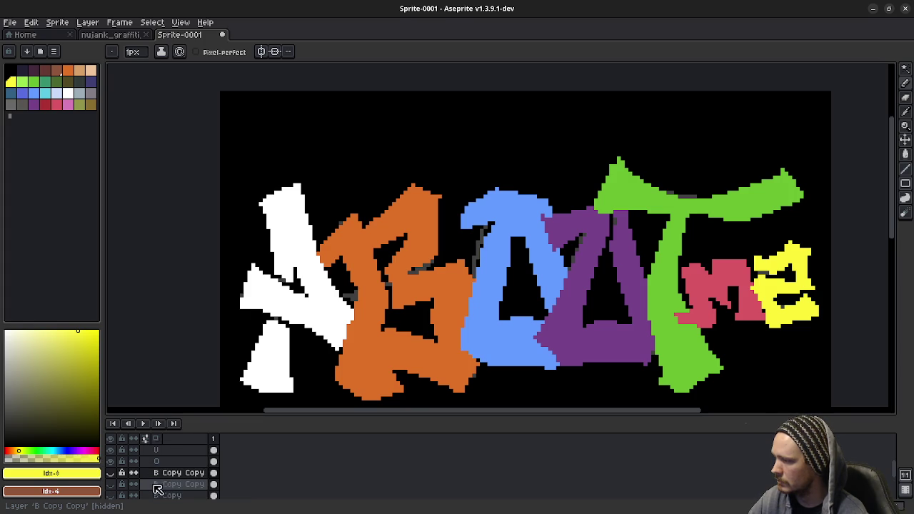
pyautogui.click(118, 485)
pyautogui.click(110, 450)
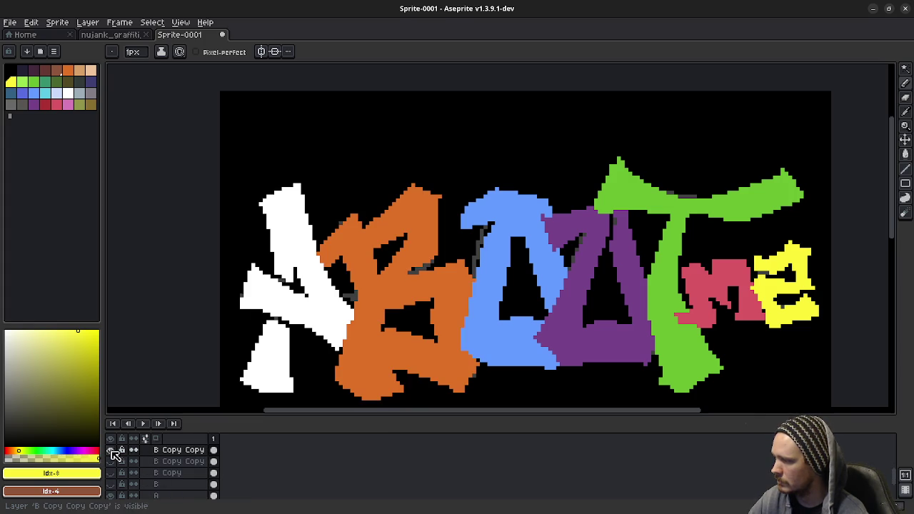
# Paint a short black line across the middle of the orange B, then zoom out to recentre
pyautogui.scroll(1, 340, 270)
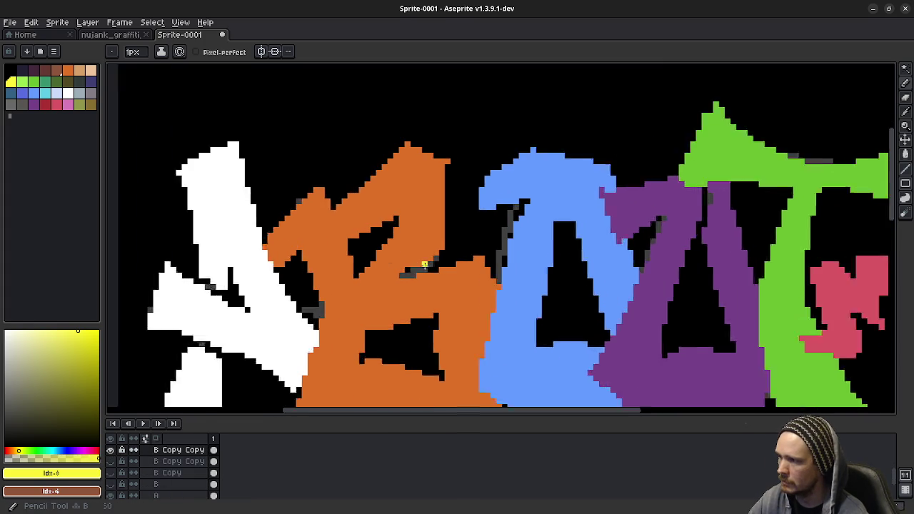
pyautogui.scroll(1, 340, 270)
pyautogui.moveTo(332, 278); pyautogui.dragTo(370, 278)
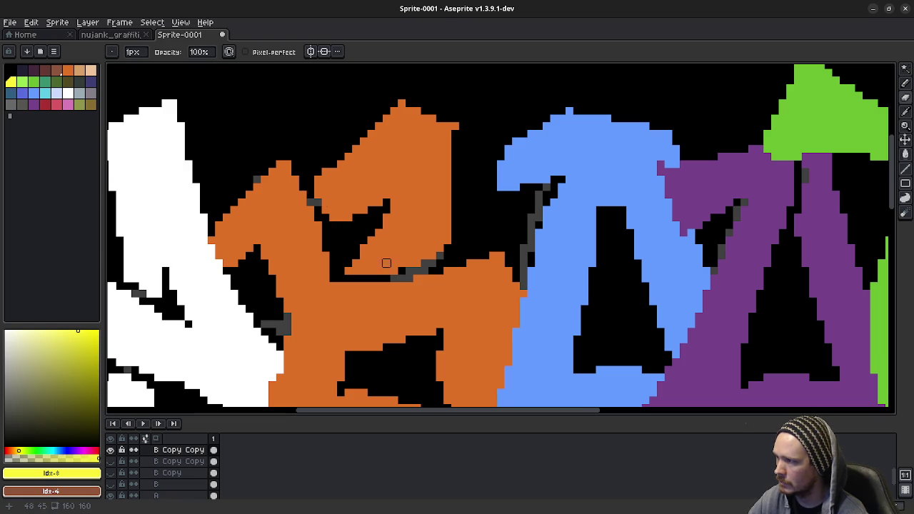
pyautogui.scroll(-1, 428, 293)
pyautogui.scroll(-1, 471, 318)
pyautogui.scroll(-1, 497, 321)
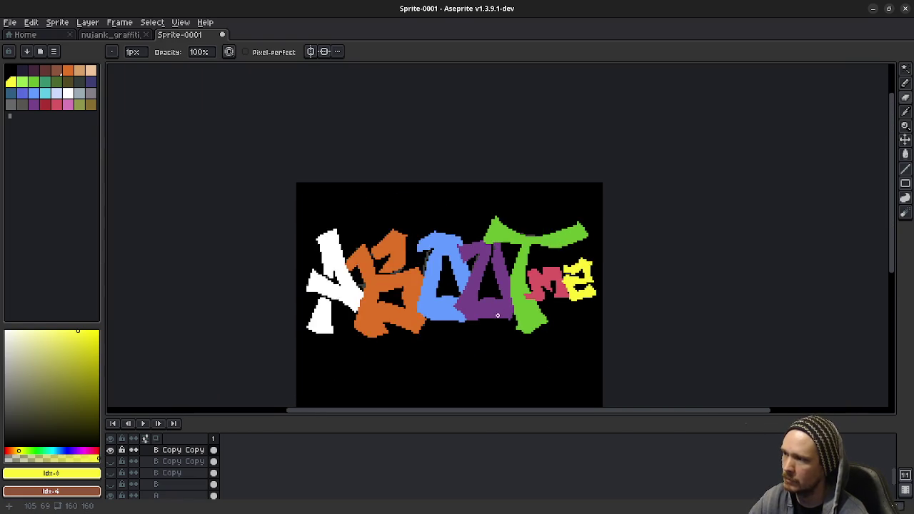
pyautogui.scroll(-1, 497, 313)
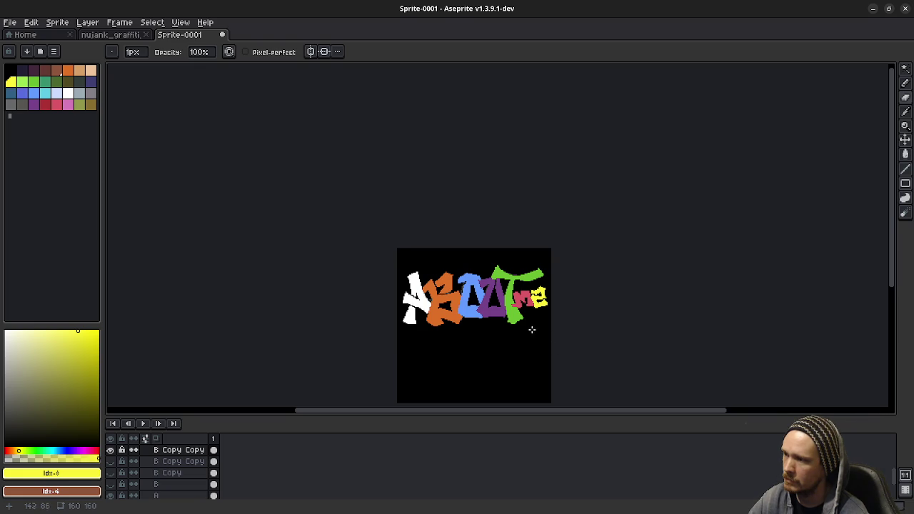
pyautogui.scroll(1, 531, 329)
pyautogui.moveTo(404, 300); pyautogui.dragTo(418, 318)
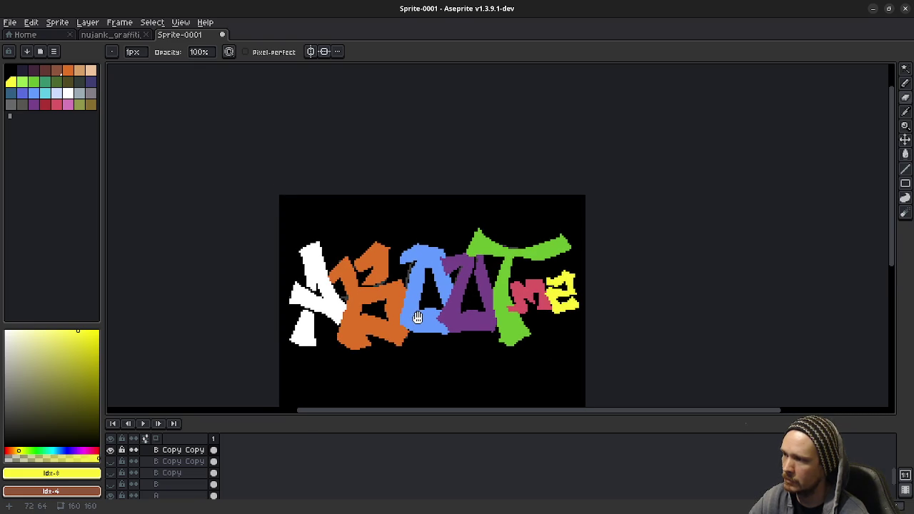
# Undo the last eraser edit and toggle the orange B layer's visibility to compare
pyautogui.hotkey('ctrl', 'z')
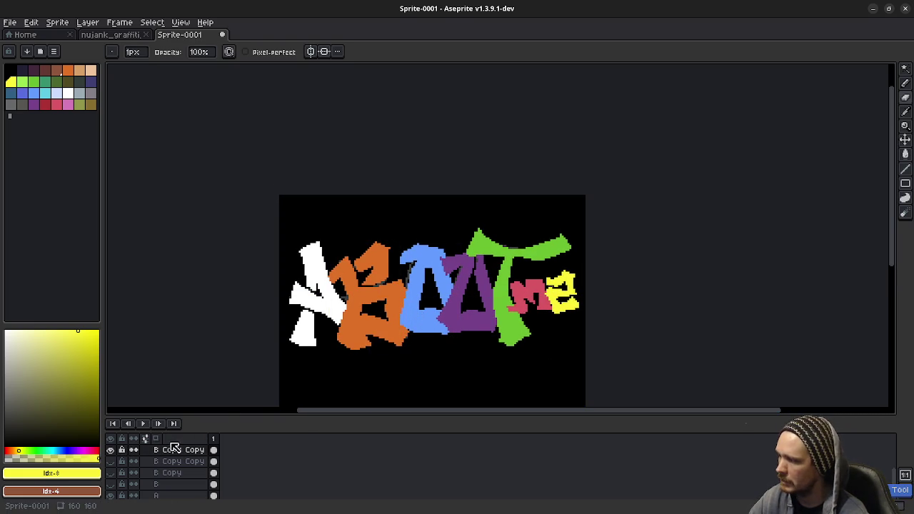
pyautogui.click(111, 450)
pyautogui.click(117, 484)
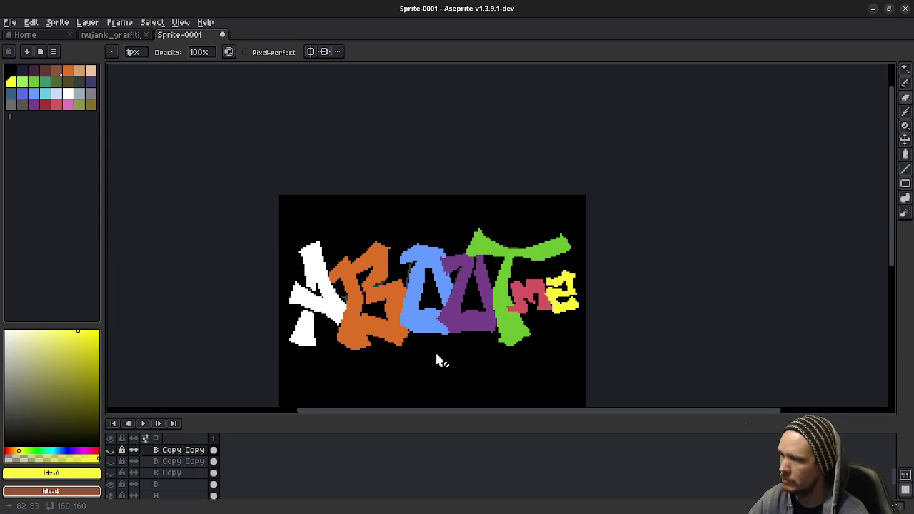
pyautogui.scroll(1, 437, 341)
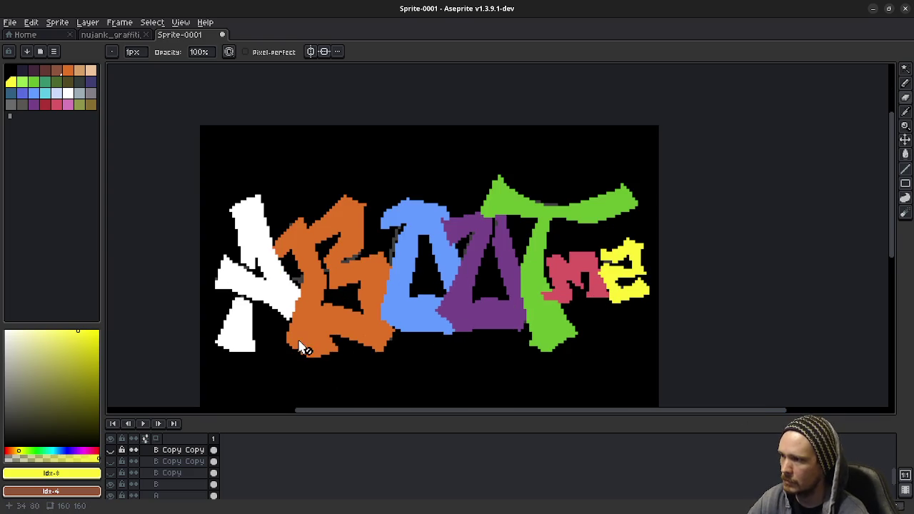
# Zoom into the 'me', select the e layer and eyedrop the yellow #fbf236 from the e
pyautogui.scroll(1, 612, 303)
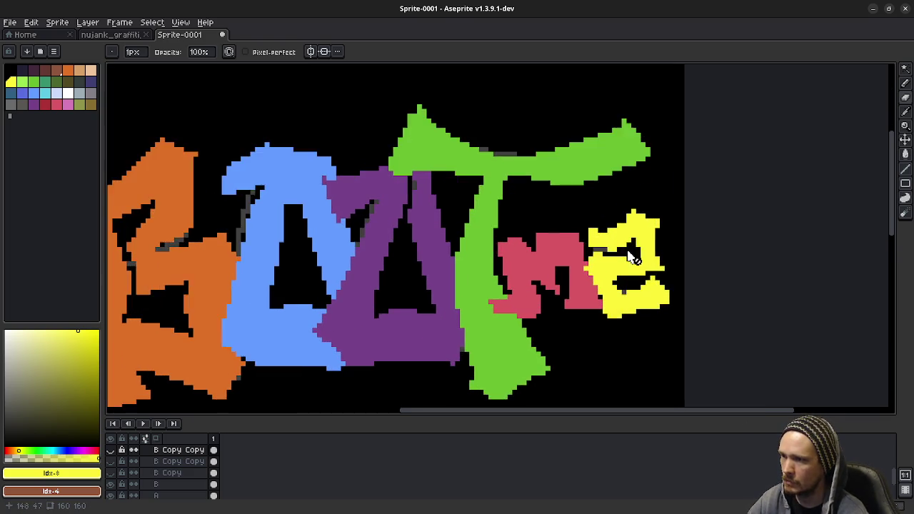
pyautogui.scroll(1, 599, 300)
pyautogui.scroll(1, 547, 300)
pyautogui.scroll(1, 514, 278)
pyautogui.moveTo(491, 263); pyautogui.dragTo(493, 294)
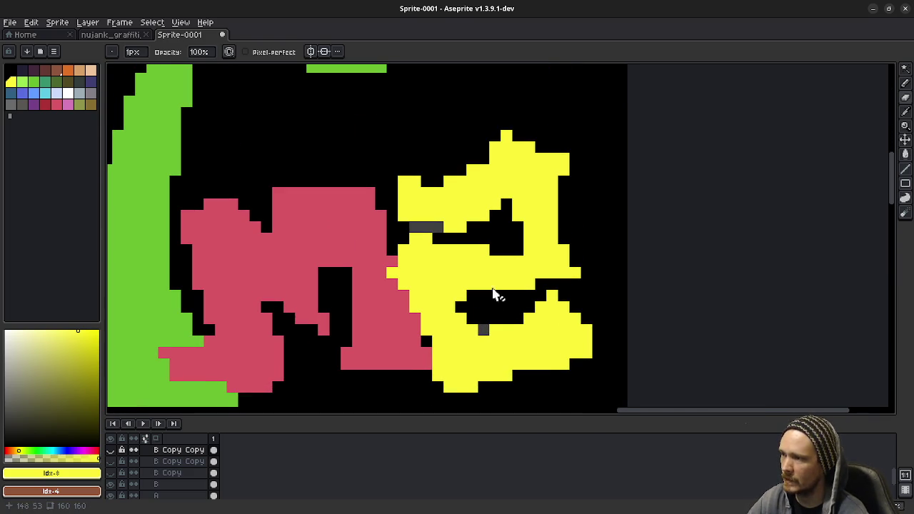
pyautogui.scroll(3, 164, 471)
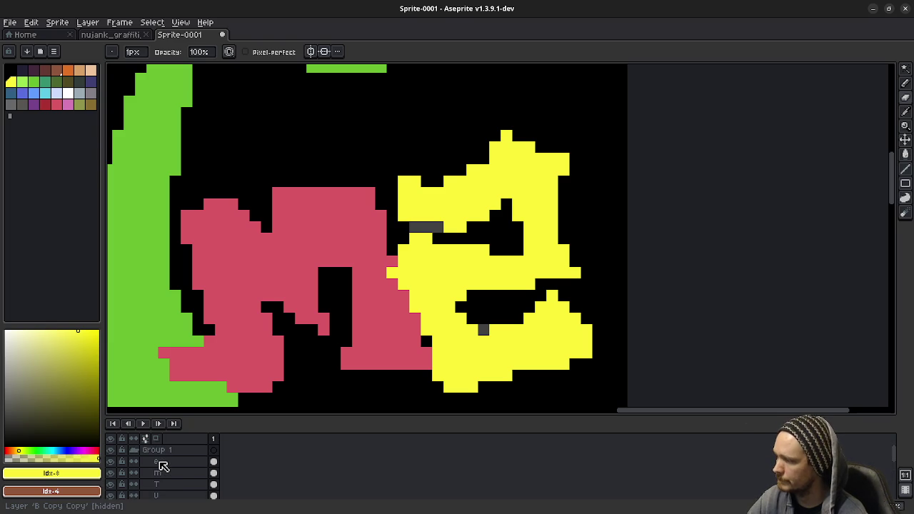
pyautogui.click(162, 463)
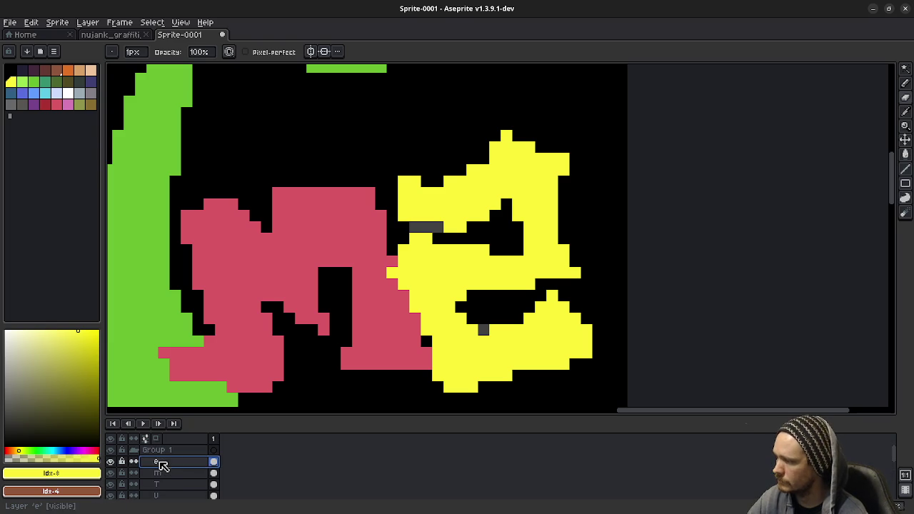
pyautogui.keyDown('alt'); pyautogui.click(502, 334); pyautogui.keyUp('alt')
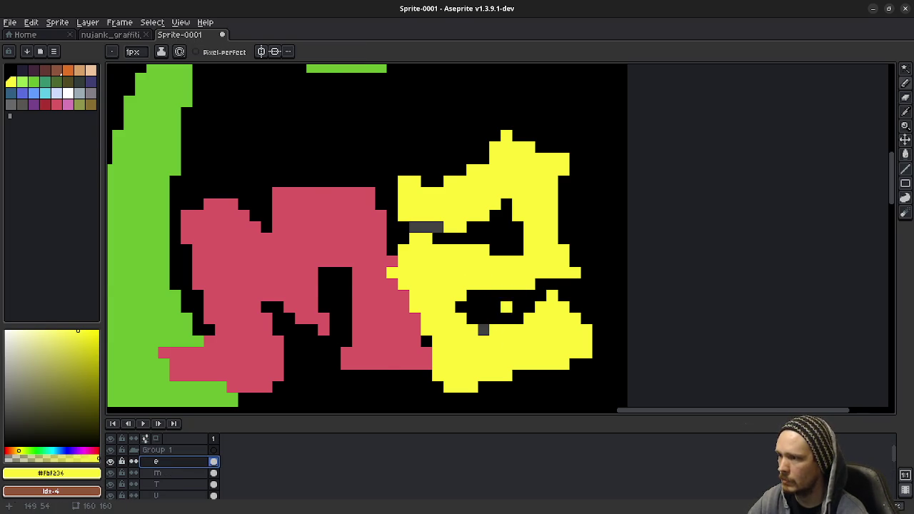
pyautogui.keyDown('ctrl'); pyautogui.click(536, 287); pyautogui.keyUp('ctrl')
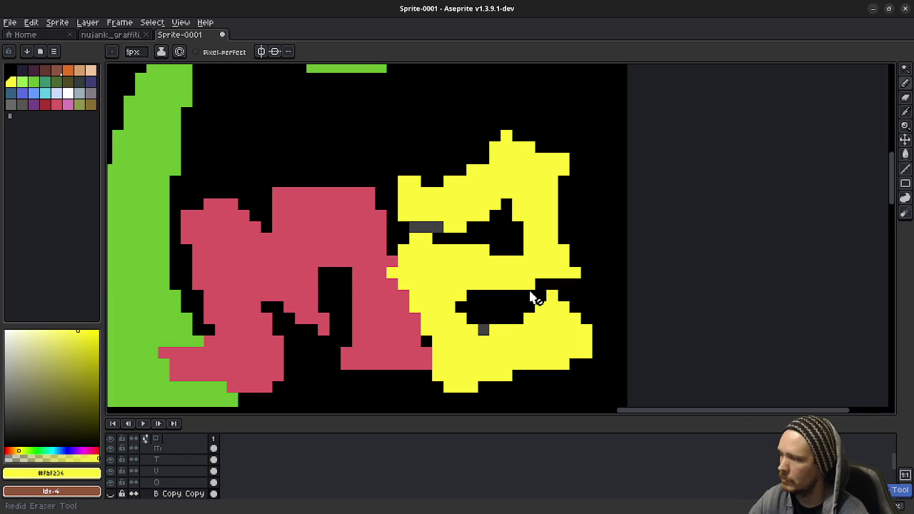
pyautogui.scroll(2, 187, 477)
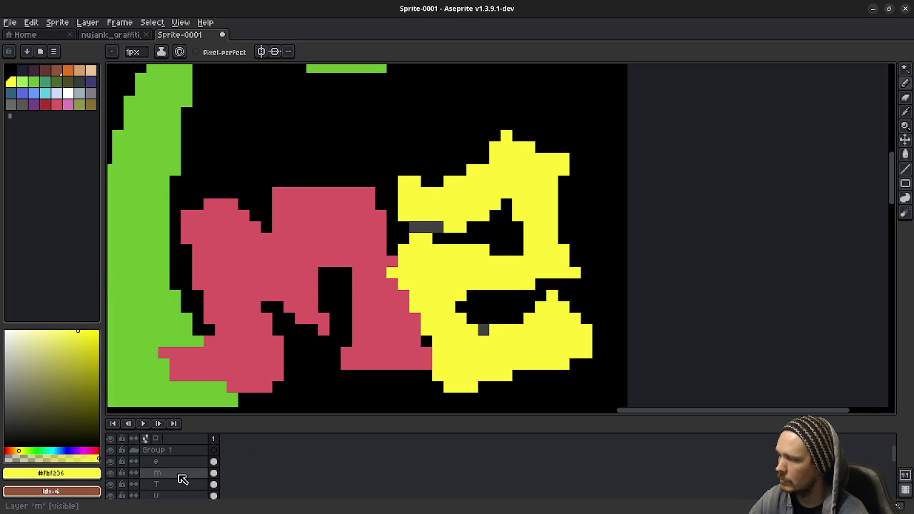
pyautogui.click(173, 462)
# Erase the solid yellow fill of the e, then return to the 1-pixel pencil
pyautogui.press('b')
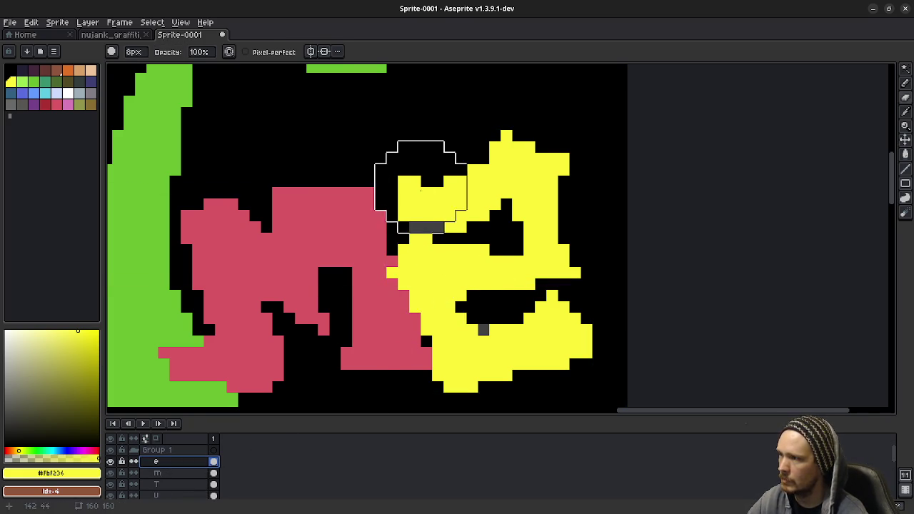
pyautogui.moveTo(418, 183)
pyautogui.mouseDown()
pyautogui.moveTo(478, 96)
pyautogui.moveTo(528, 142)
pyautogui.mouseUp()
pyautogui.scroll(-3, 478, 95)
pyautogui.scroll(2, 469, 321)
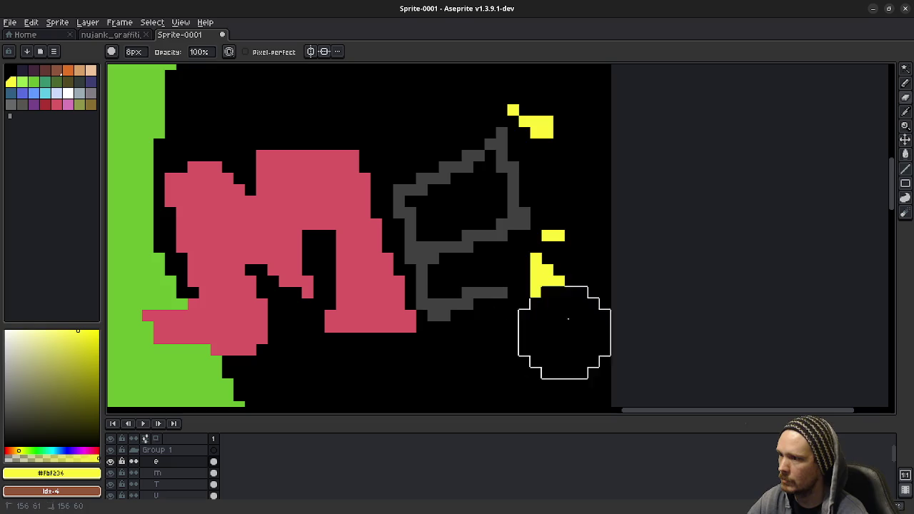
pyautogui.moveTo(563, 333); pyautogui.dragTo(529, 150)
pyautogui.press('b')
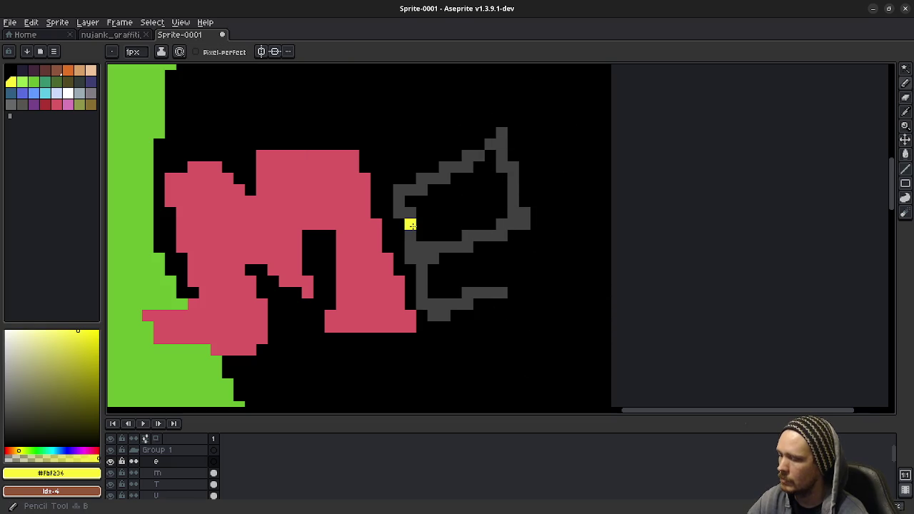
# Pan and zoom across the purple letters and back around the grey e outline
pyautogui.scroll(2, 408, 214)
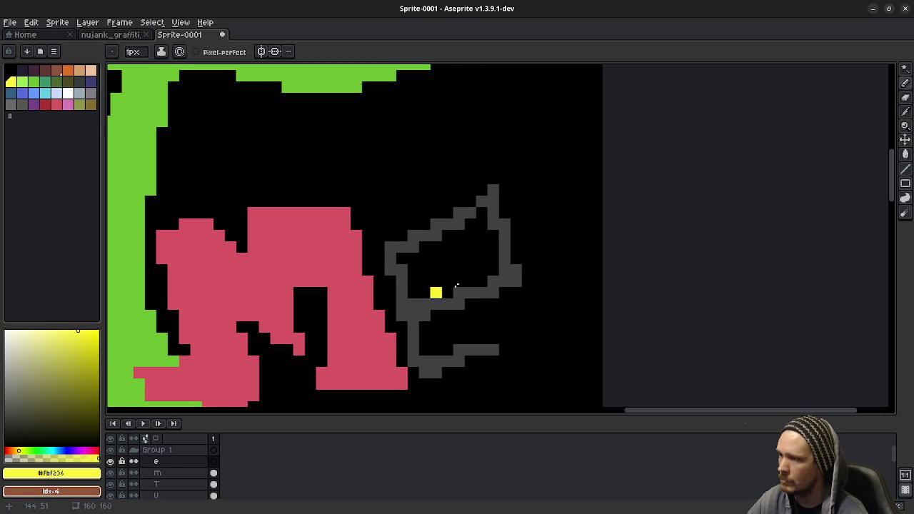
pyautogui.scroll(-1, 443, 282)
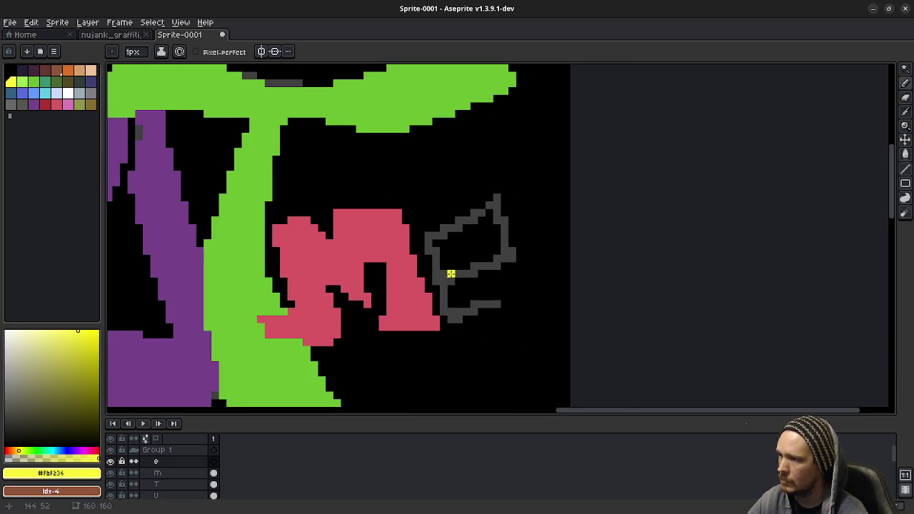
pyautogui.scroll(1, 450, 274)
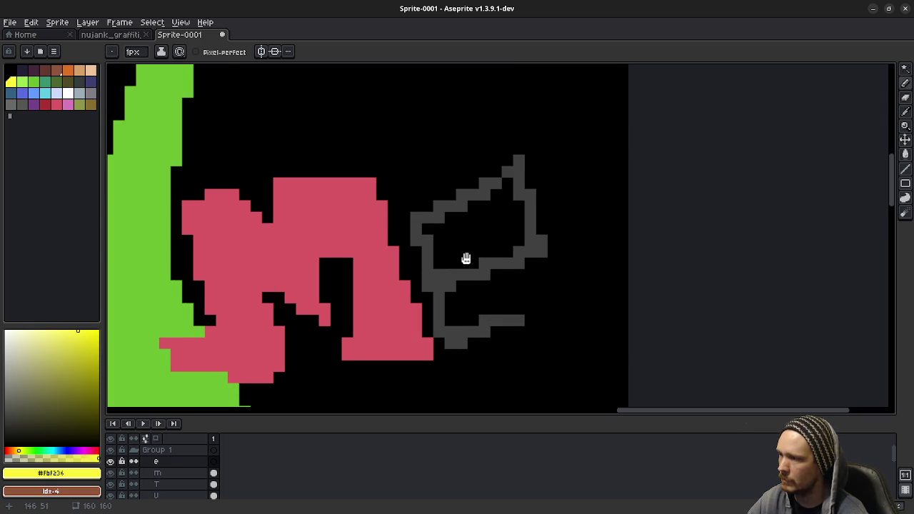
pyautogui.moveTo(414, 278); pyautogui.dragTo(605, 252)
pyautogui.scroll(-3, 605, 252)
pyautogui.scroll(-1, 541, 280)
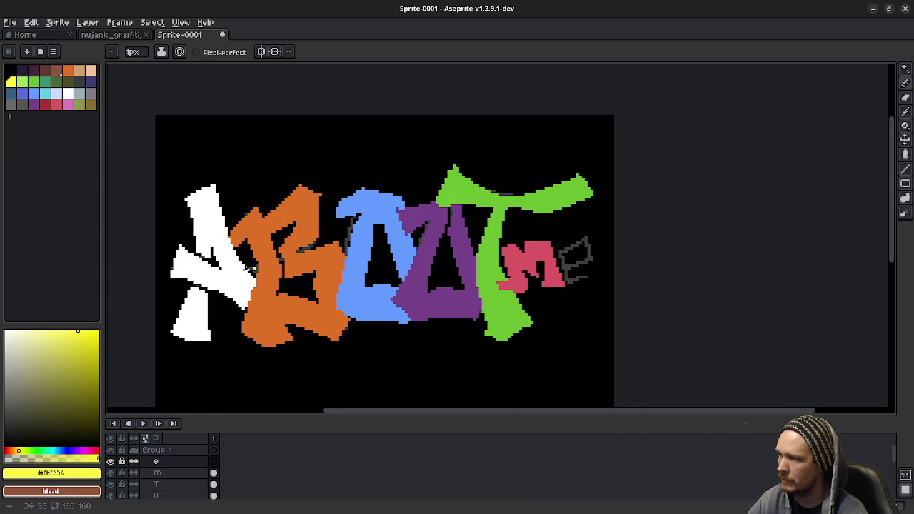
pyautogui.scroll(2, 499, 286)
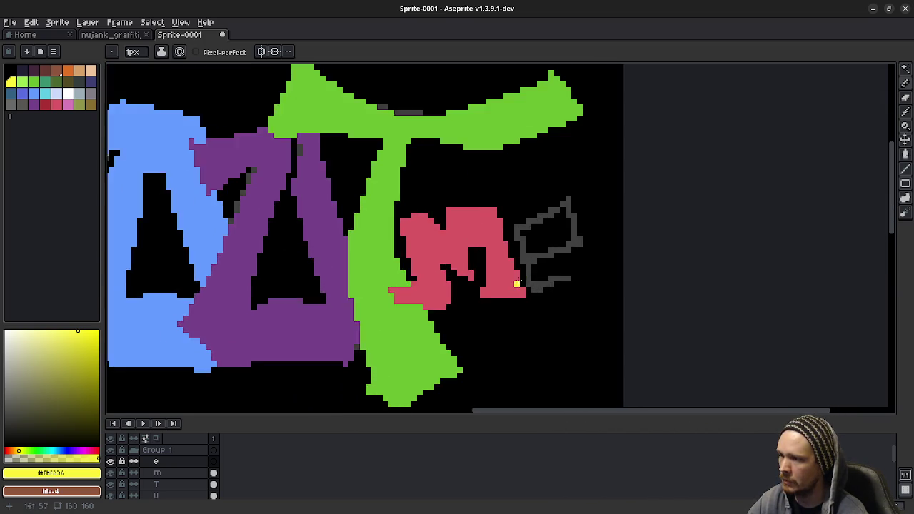
pyautogui.scroll(2, 541, 231)
pyautogui.scroll(2, 433, 287)
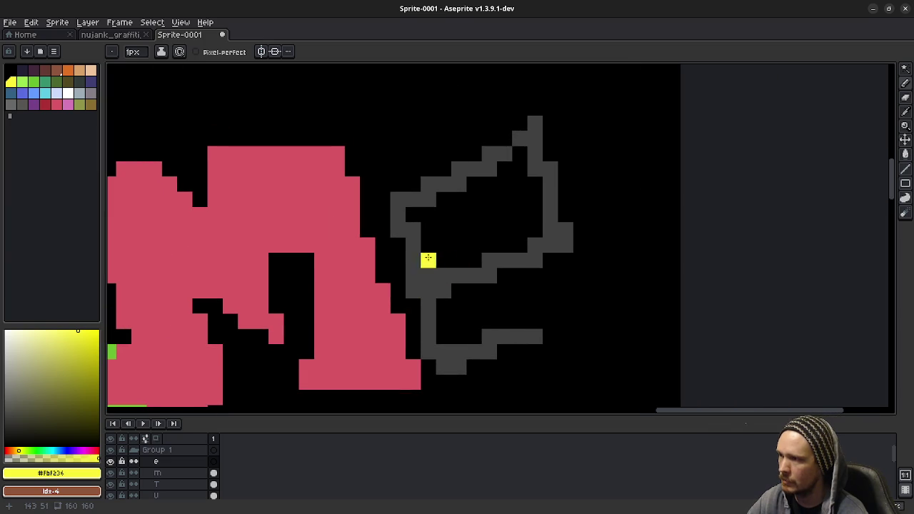
pyautogui.moveTo(447, 212); pyautogui.dragTo(438, 254)
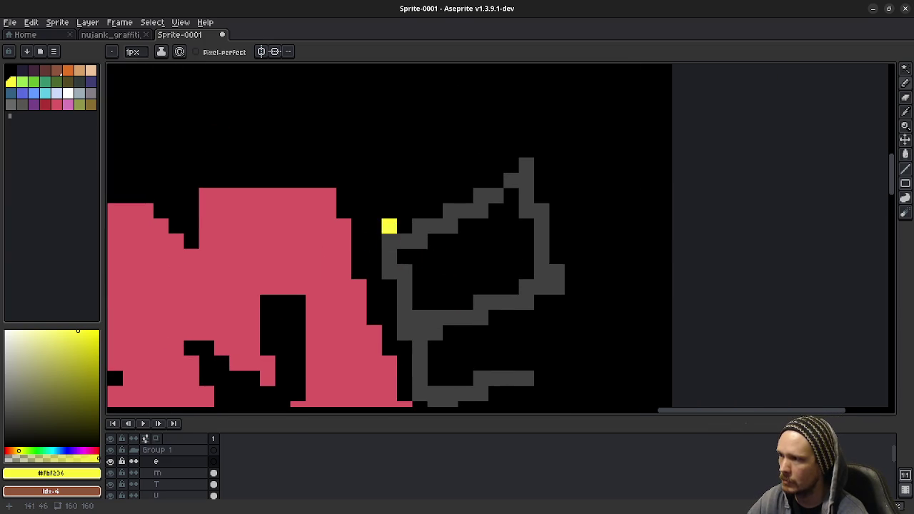
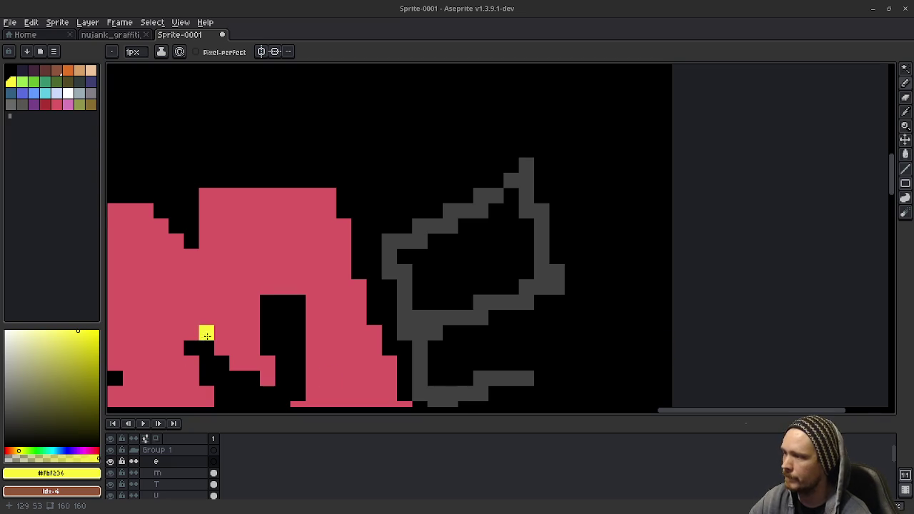
# Select the B Copy Copy layer and hide the other B layers so only it shows
pyautogui.moveTo(204, 330); pyautogui.dragTo(249, 321)
pyautogui.scroll(-2, 179, 483)
pyautogui.click(179, 484)
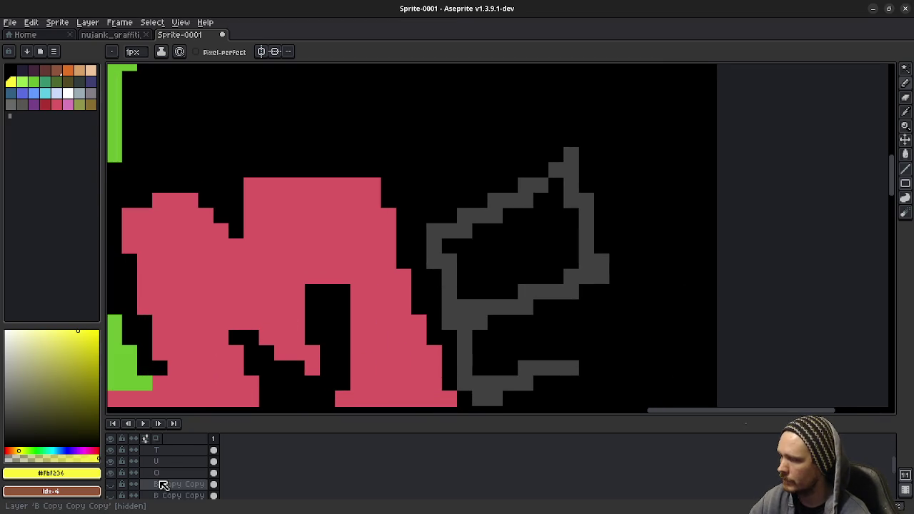
pyautogui.hscroll(-5, 242, 306)
pyautogui.scroll(-2, 242, 305)
pyautogui.scroll(-3, 377, 296)
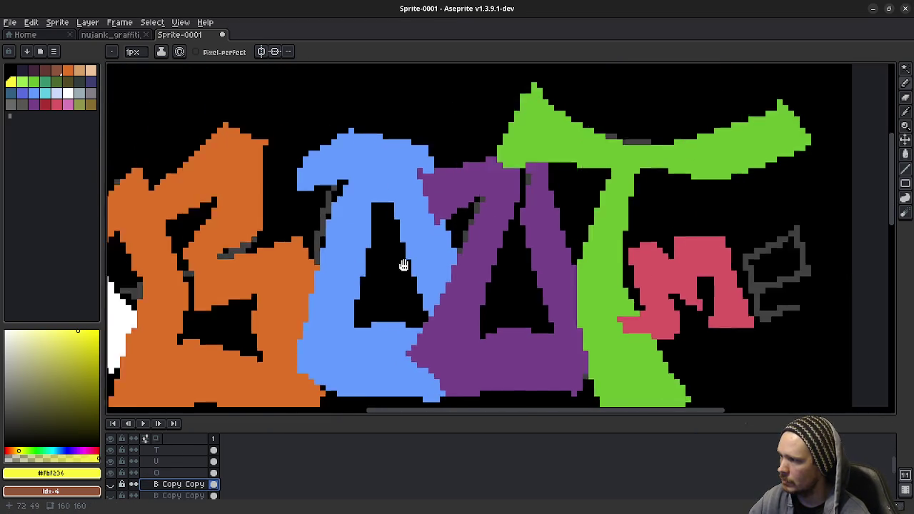
pyautogui.scroll(1, 404, 265)
pyautogui.scroll(1, 453, 255)
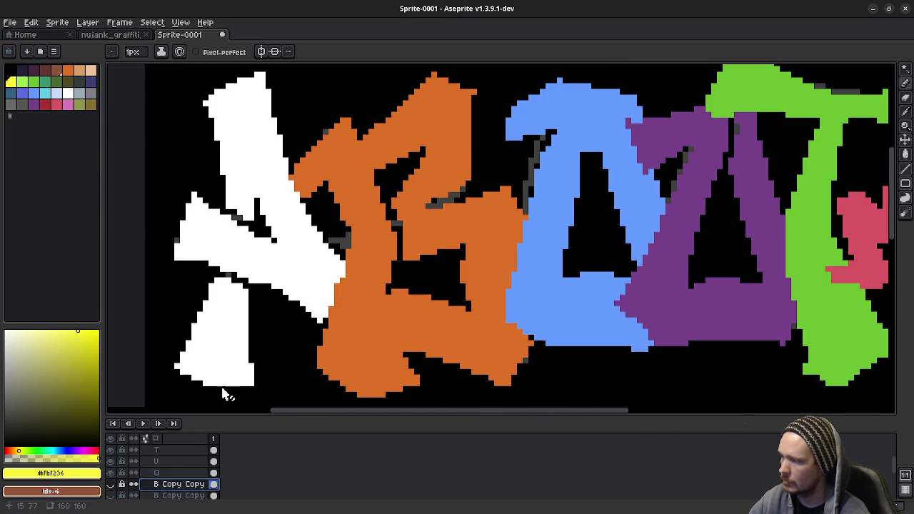
pyautogui.scroll(-2, 146, 485)
pyautogui.click(111, 473)
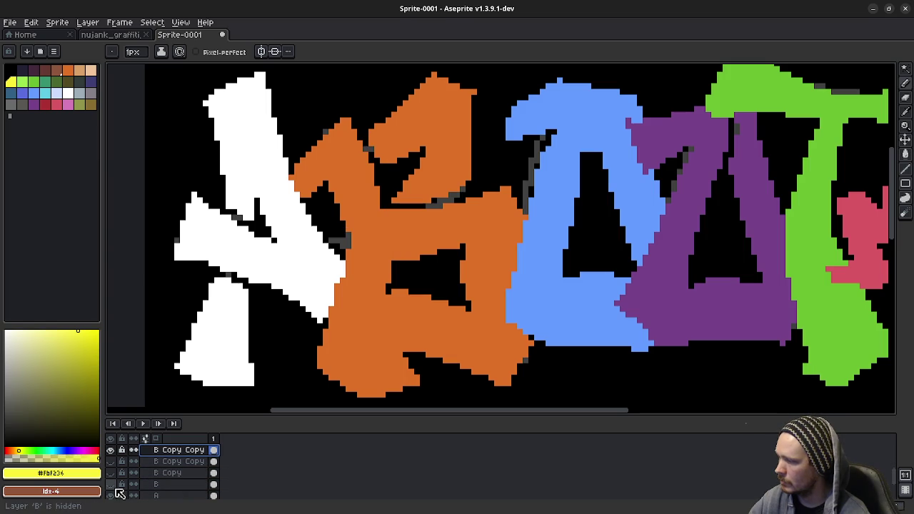
# Eyedrop the B's orange and fill the left part of the black strip, plus one pixel in the triangle
pyautogui.keyDown('alt'); pyautogui.click(371, 252); pyautogui.keyUp('alt')
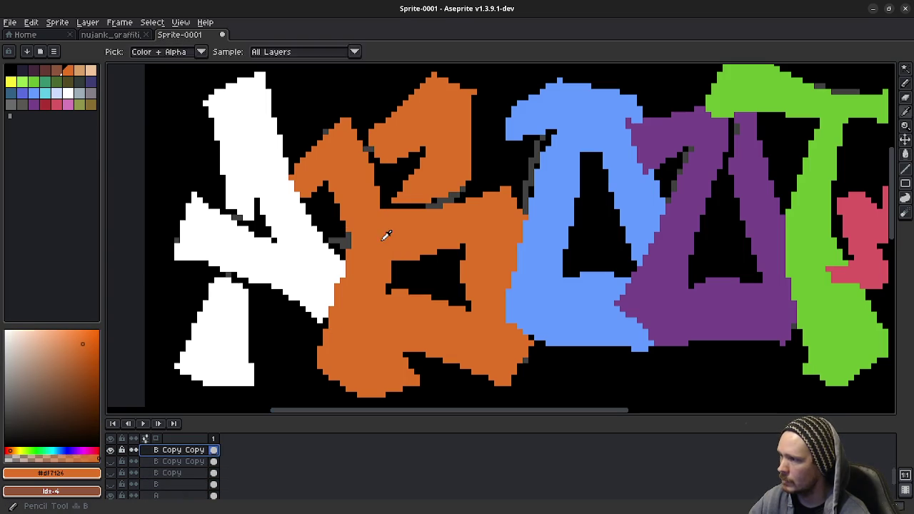
pyautogui.moveTo(379, 229); pyautogui.dragTo(379, 271)
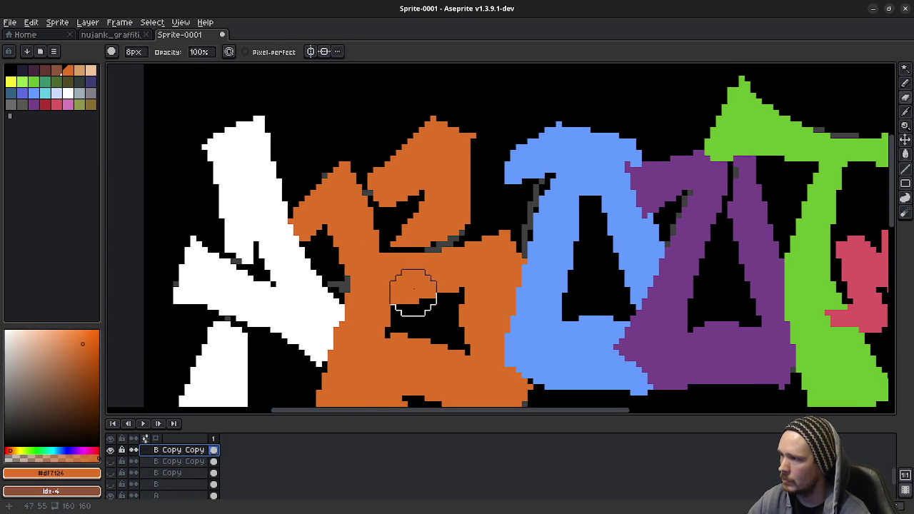
pyautogui.scroll(3, 413, 274)
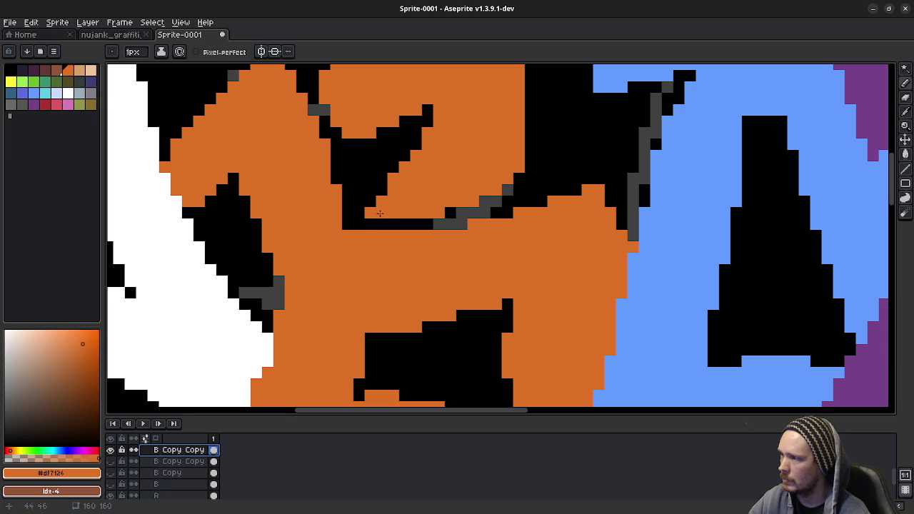
pyautogui.moveTo(368, 224); pyautogui.dragTo(451, 224)
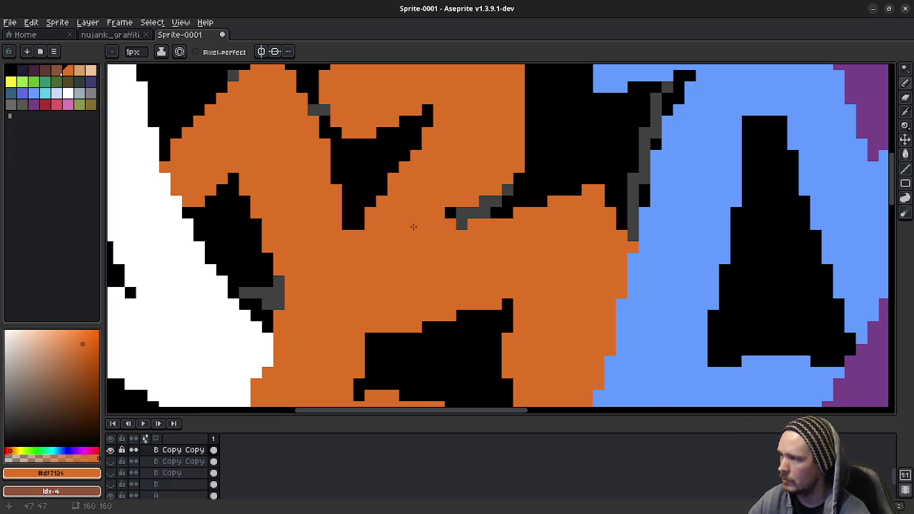
pyautogui.hotkey('ctrl', 'z')
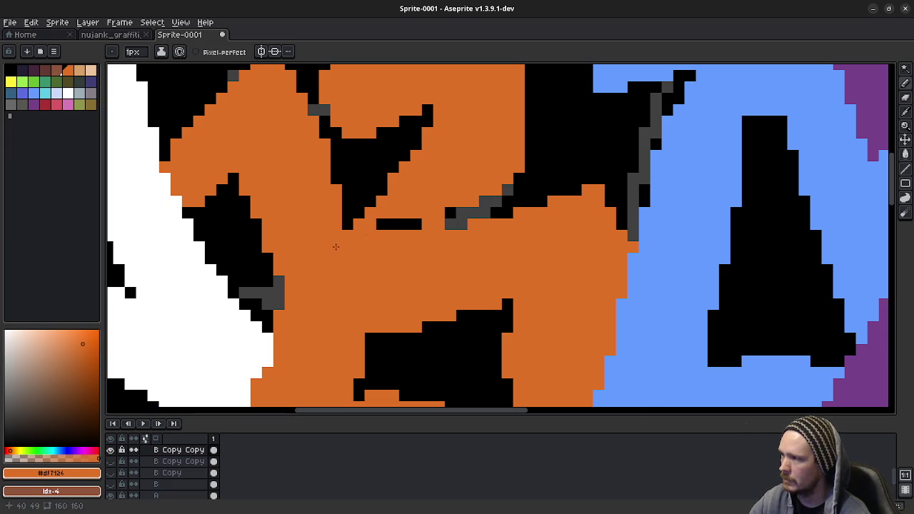
pyautogui.moveTo(382, 224); pyautogui.dragTo(394, 225)
pyautogui.click(382, 156)
# Pan and zoom around the top of the orange B to inspect it
pyautogui.moveTo(370, 146)
pyautogui.mouseDown()
pyautogui.moveTo(389, 226)
pyautogui.moveTo(329, 221)
pyautogui.mouseUp()
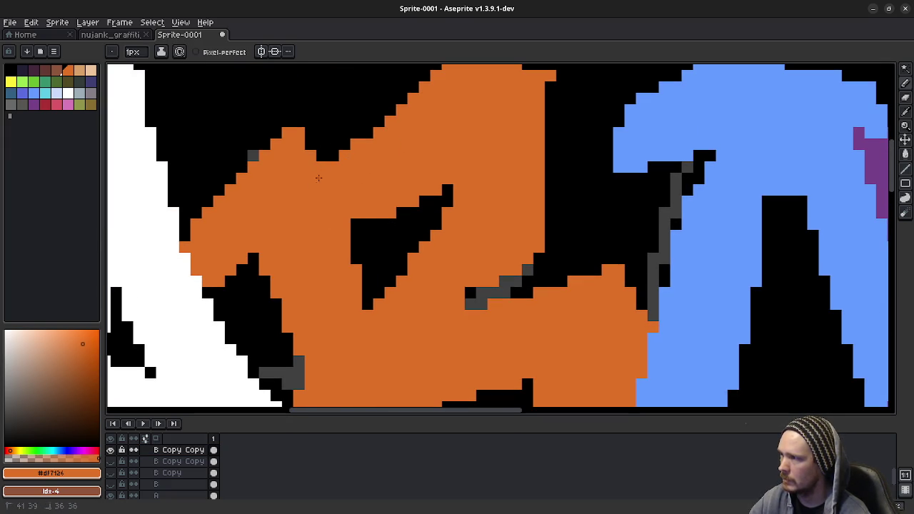
pyautogui.scroll(-3, 324, 163)
pyautogui.scroll(-1, 324, 163)
pyautogui.scroll(-1, 398, 287)
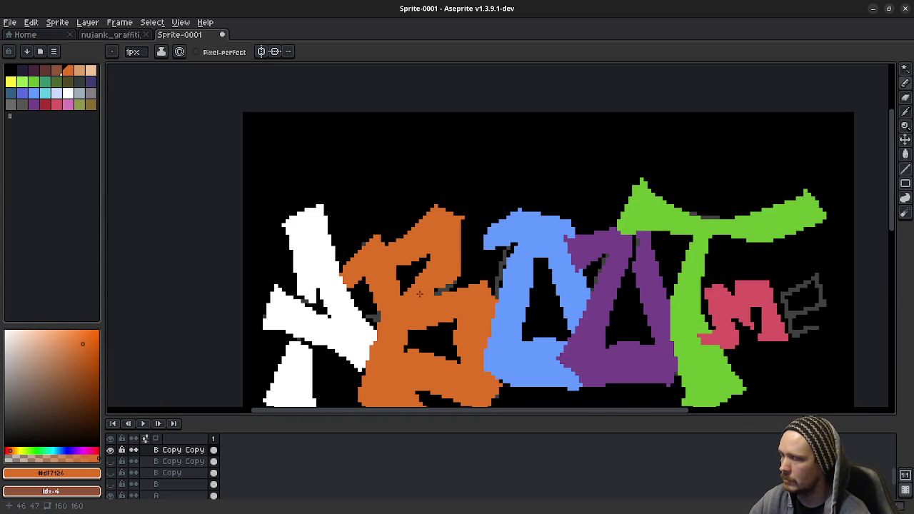
pyautogui.scroll(1, 399, 287)
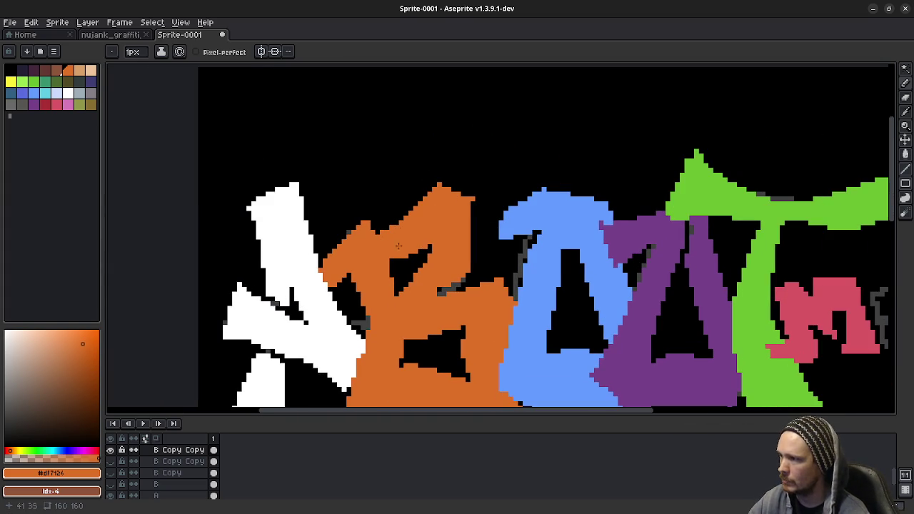
pyautogui.scroll(1, 406, 277)
pyautogui.scroll(-2, 407, 277)
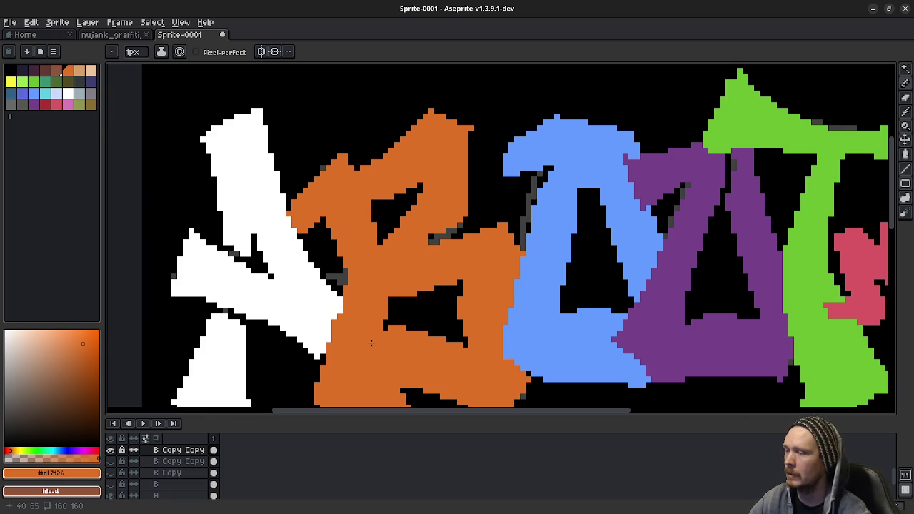
pyautogui.moveTo(384, 312); pyautogui.dragTo(385, 288)
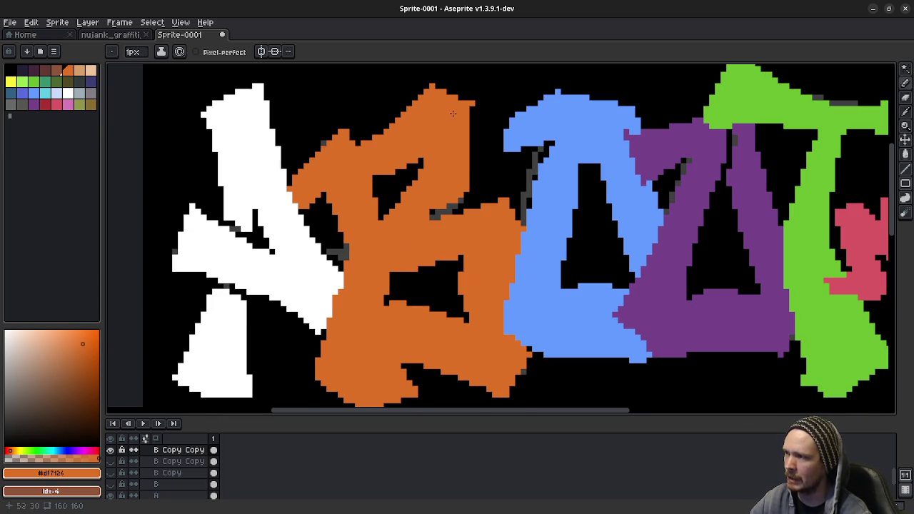
# Draw black and grey pixels below the black wedge in the B's upper bowl, extending the notch downward
pyautogui.scroll(3, 382, 214)
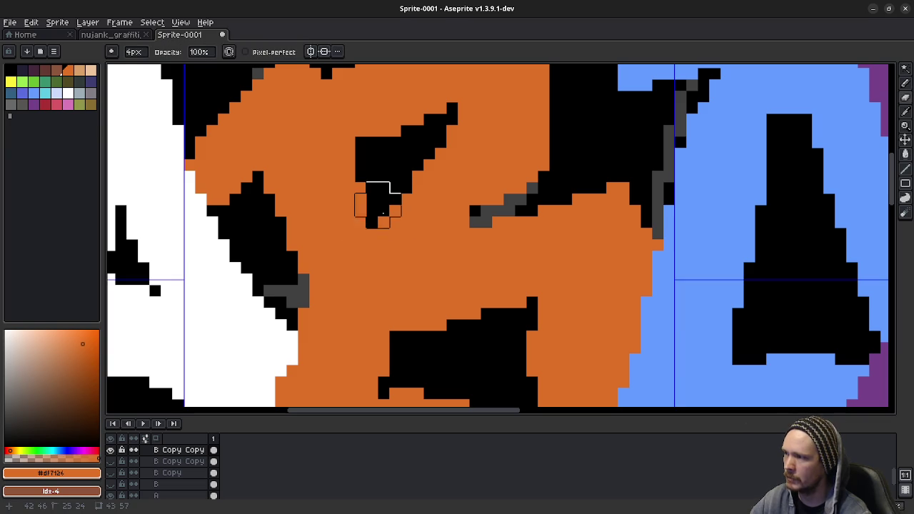
pyautogui.moveTo(384, 211)
pyautogui.mouseDown()
pyautogui.moveTo(384, 242)
pyautogui.moveTo(486, 208)
pyautogui.mouseUp()
pyautogui.scroll(3, 360, 171)
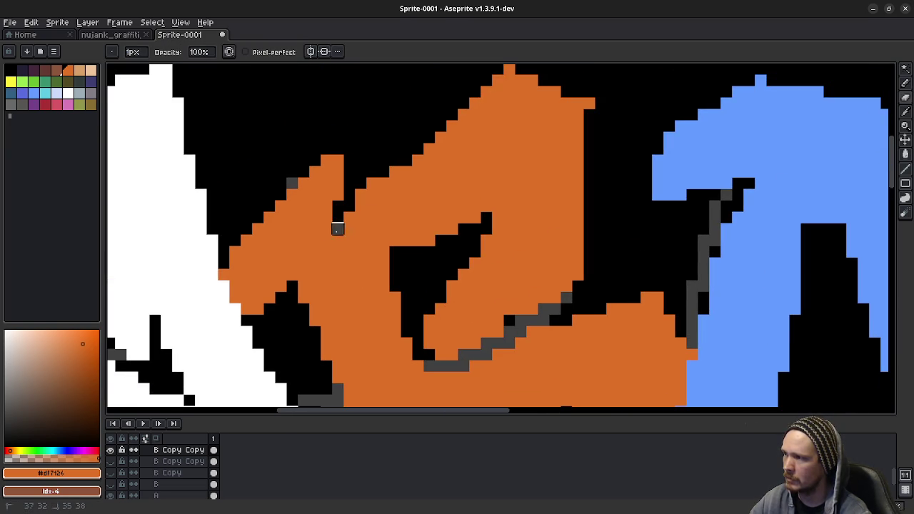
pyautogui.scroll(-2, 475, 285)
pyautogui.scroll(-1, 499, 307)
pyautogui.scroll(-1, 537, 327)
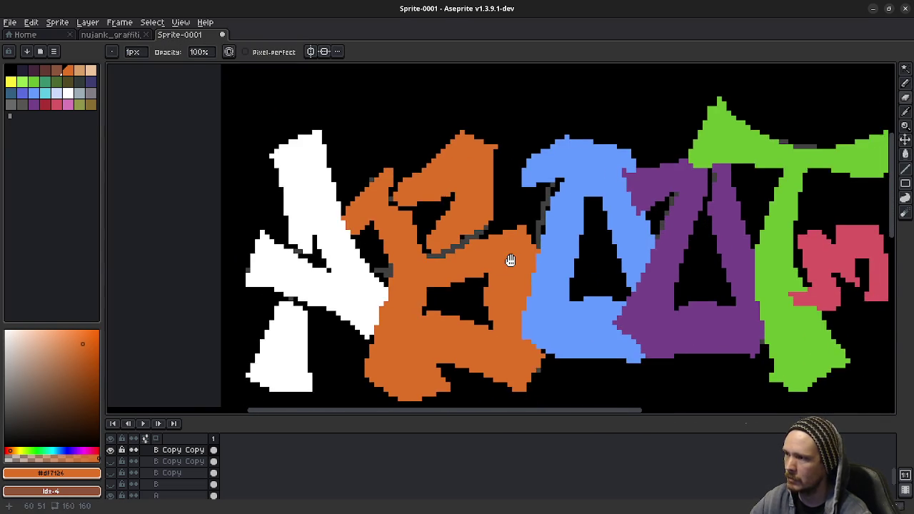
pyautogui.scroll(-1, 477, 267)
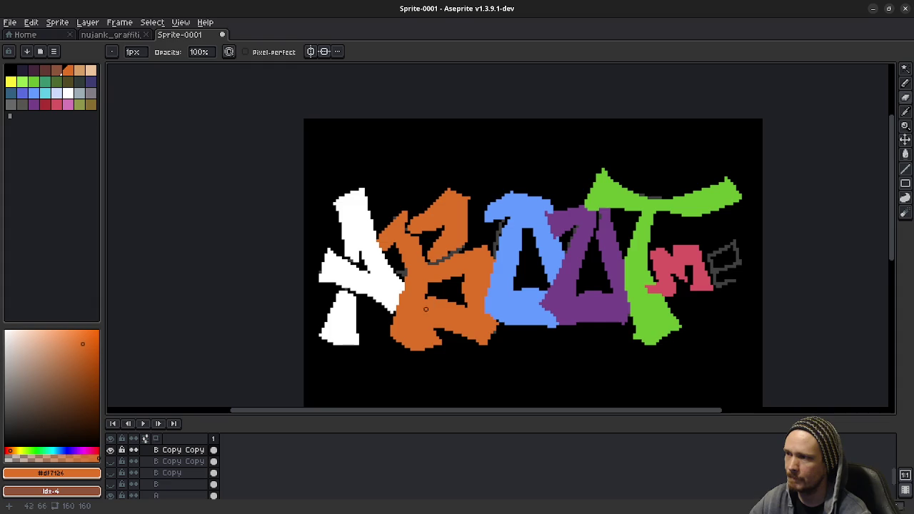
# Zoom out and scroll around to check the reshaped orange B
pyautogui.scroll(-4, 431, 317)
pyautogui.scroll(1, 323, 243)
pyautogui.scroll(4, 322, 242)
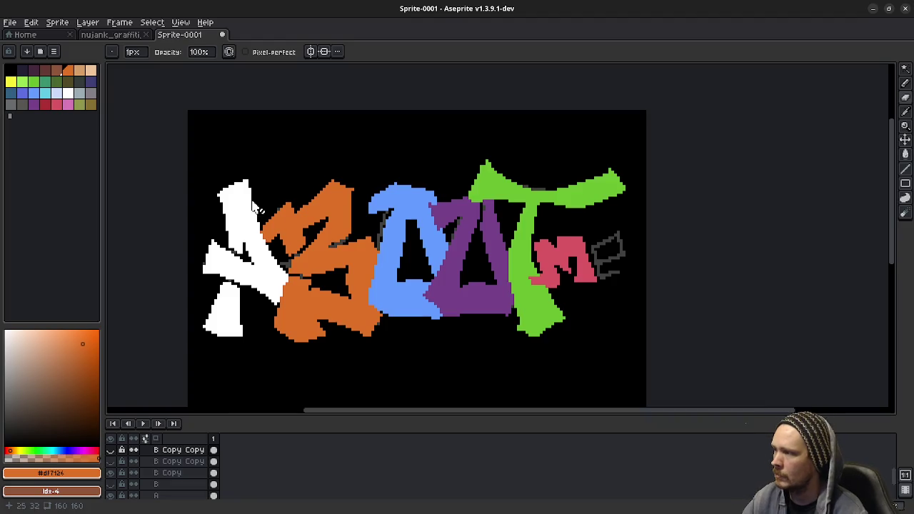
pyautogui.scroll(2, 323, 243)
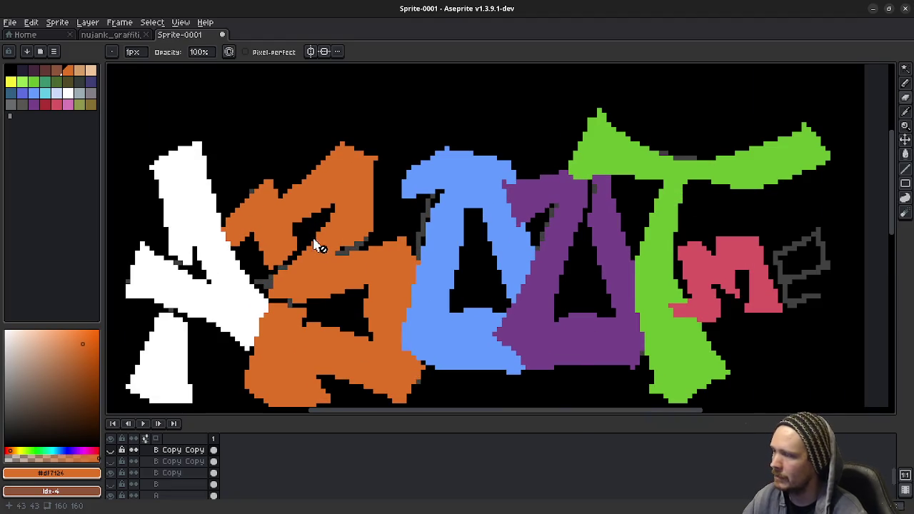
pyautogui.hscroll(1, 323, 296)
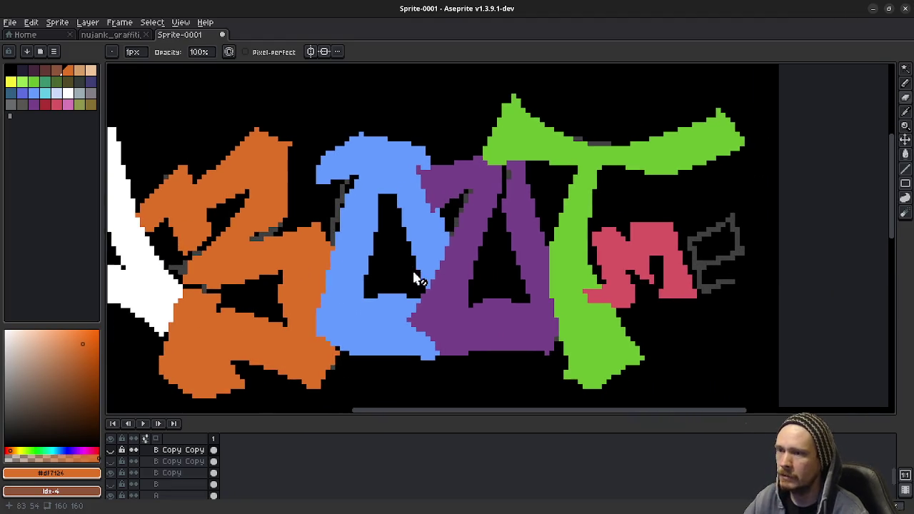
pyautogui.hscroll(3, 414, 275)
pyautogui.hscroll(-2, 407, 255)
pyautogui.scroll(-1, 385, 267)
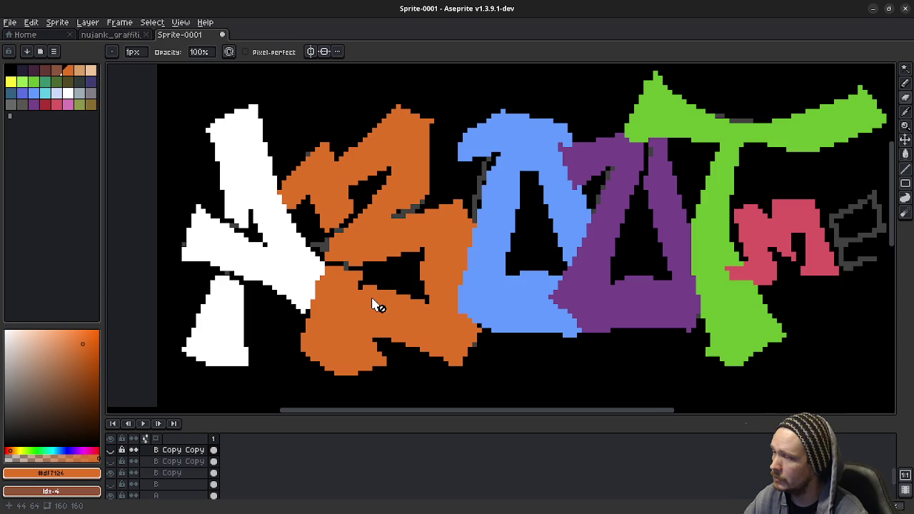
# On the B Copy layer, draw a dark line down through the orange B's lower bowl
pyautogui.click(170, 472)
pyautogui.press('b')
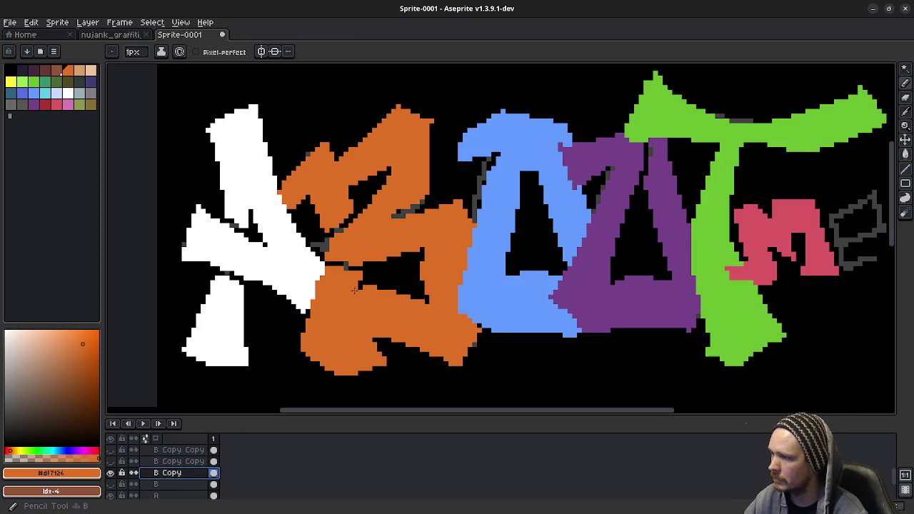
pyautogui.moveTo(368, 282)
pyautogui.mouseDown()
pyautogui.moveTo(355, 339)
pyautogui.moveTo(364, 286)
pyautogui.mouseUp()
pyautogui.hotkey('ctrl', 'z')
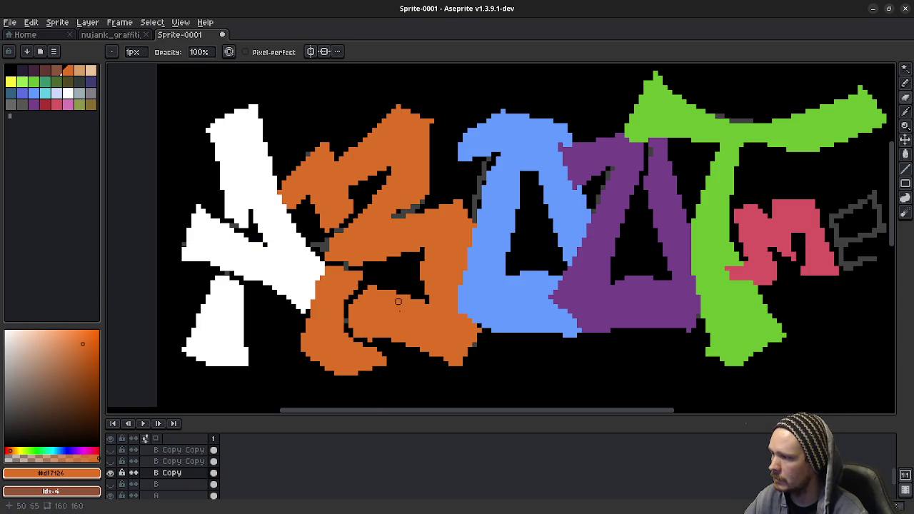
pyautogui.hotkey('ctrl', 'z')
pyautogui.moveTo(341, 330); pyautogui.dragTo(344, 288)
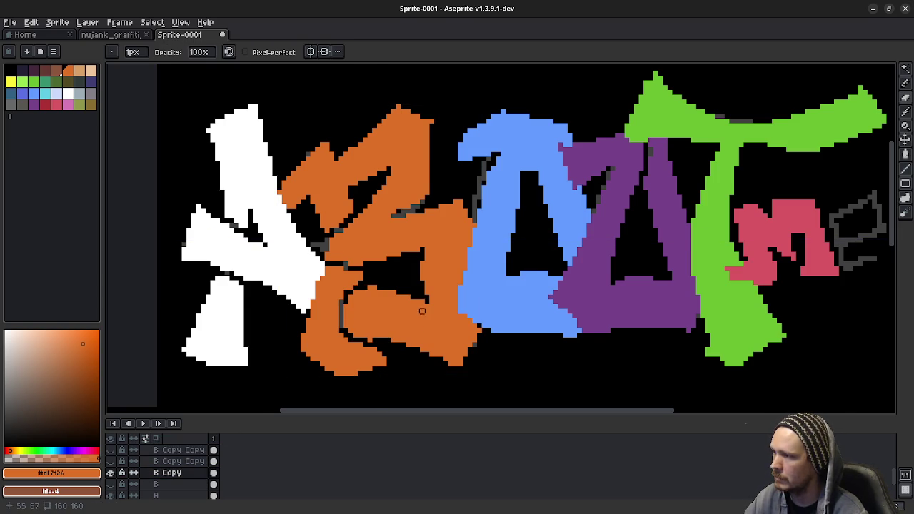
# Undo the last line and scroll the layer list up to Group 1's e, m, T and U layers
pyautogui.scroll(-2, 422, 311)
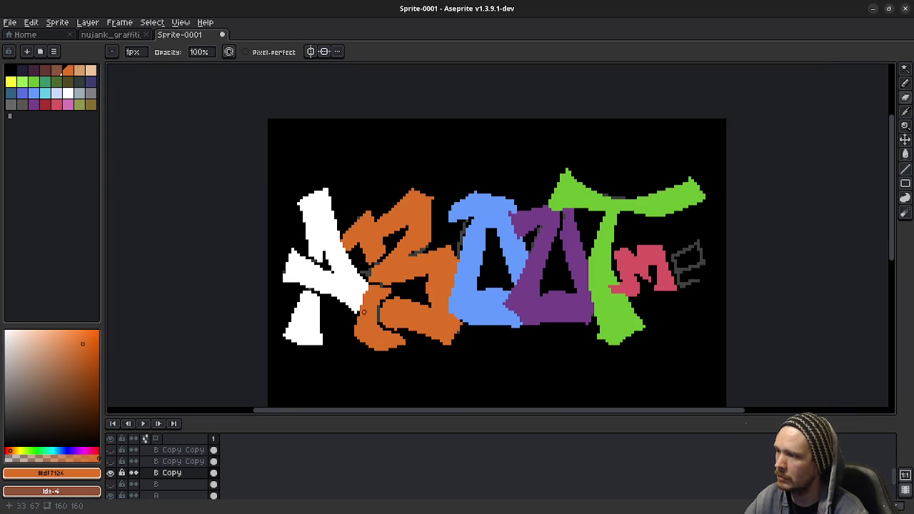
pyautogui.scroll(-2, 549, 304)
pyautogui.scroll(-1, 467, 294)
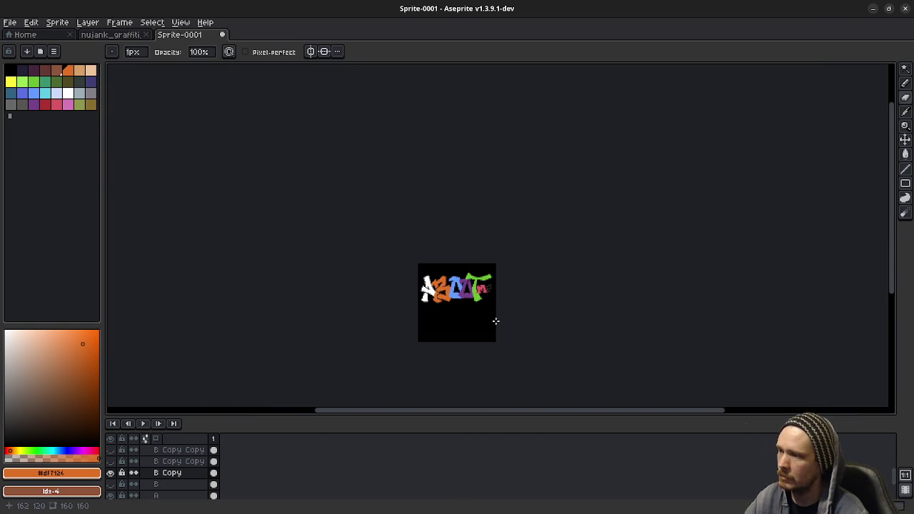
pyautogui.hotkey('ctrl', 'z')
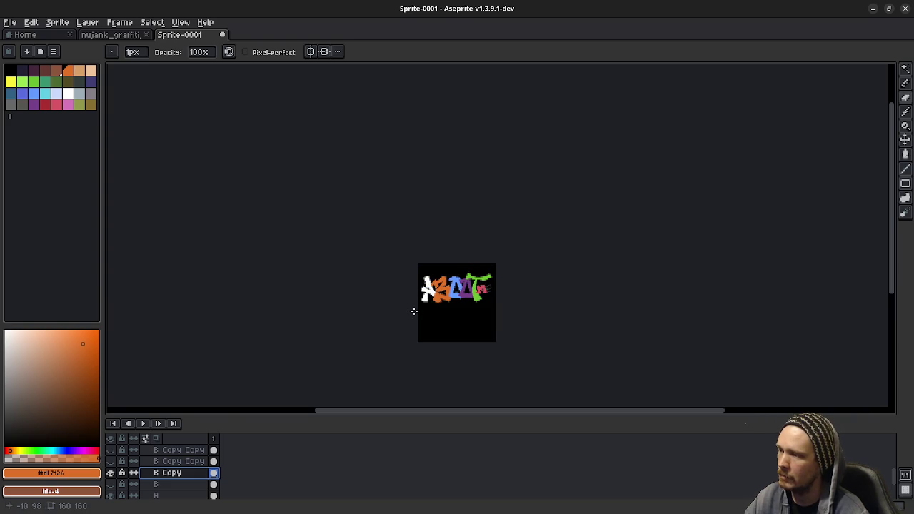
pyautogui.scroll(3, 413, 312)
pyautogui.scroll(2, 413, 311)
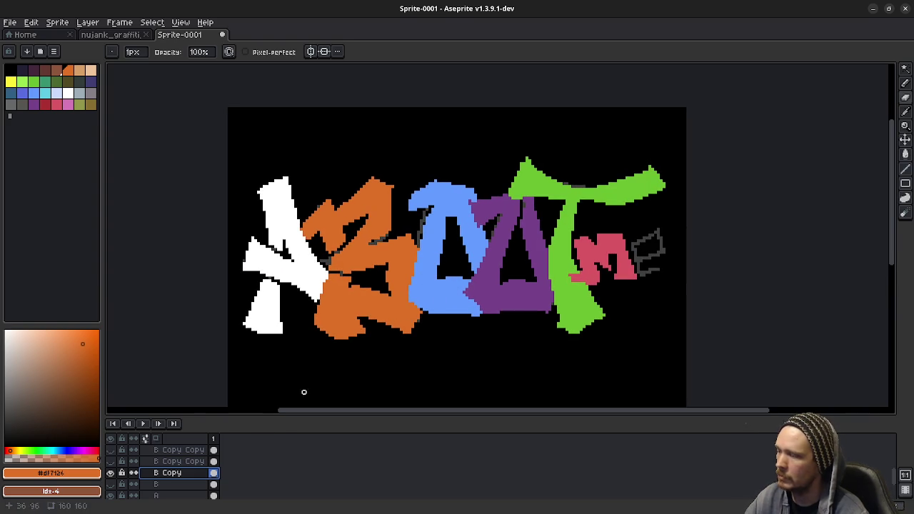
pyautogui.scroll(3, 159, 474)
pyautogui.scroll(2, 163, 474)
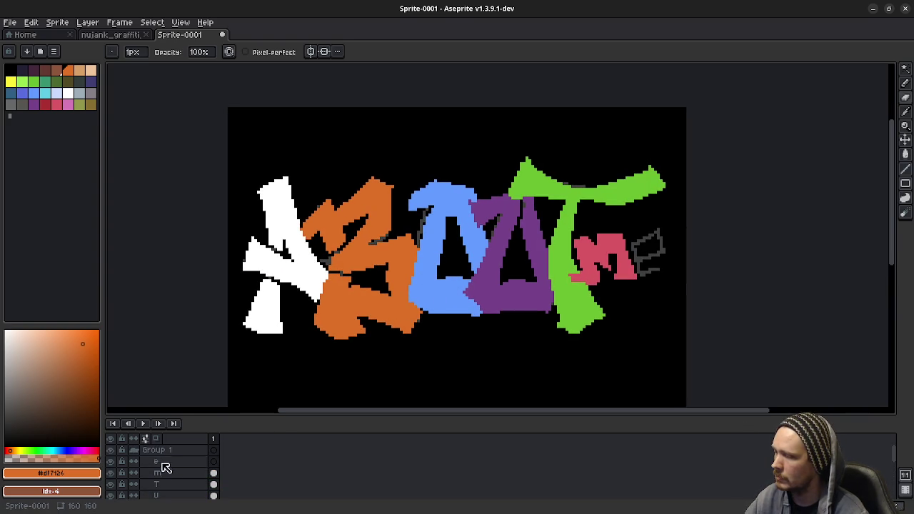
# Make the e layer active with yellow as the Pencil colour, undoing a misplaced first stroke
pyautogui.click(162, 463)
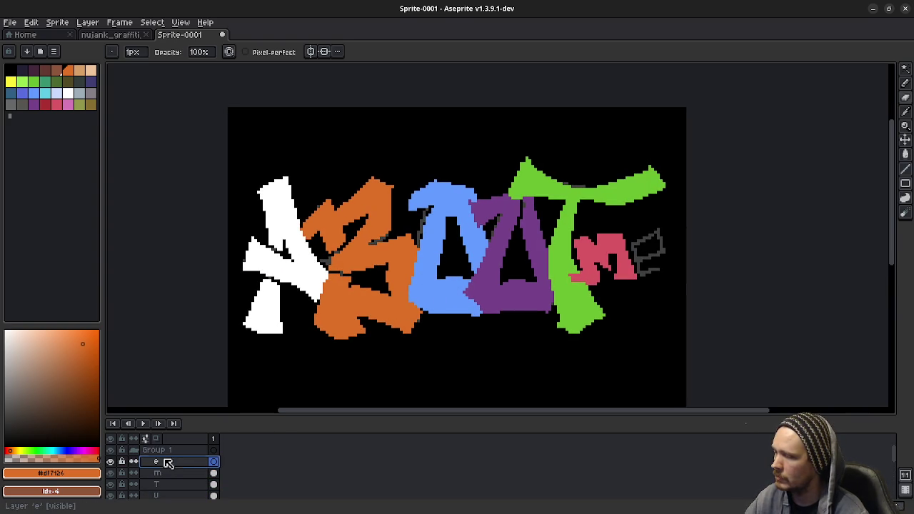
pyautogui.click(18, 87)
pyautogui.hscroll(3, 457, 257)
pyautogui.scroll(2, 468, 219)
pyautogui.scroll(1, 468, 220)
pyautogui.press('b')
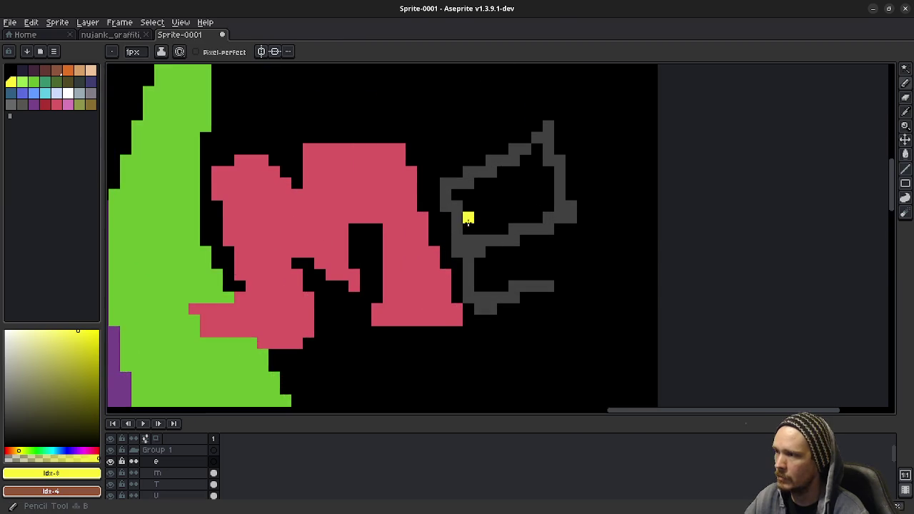
pyautogui.scroll(2, 468, 219)
pyautogui.hscroll(1, 468, 220)
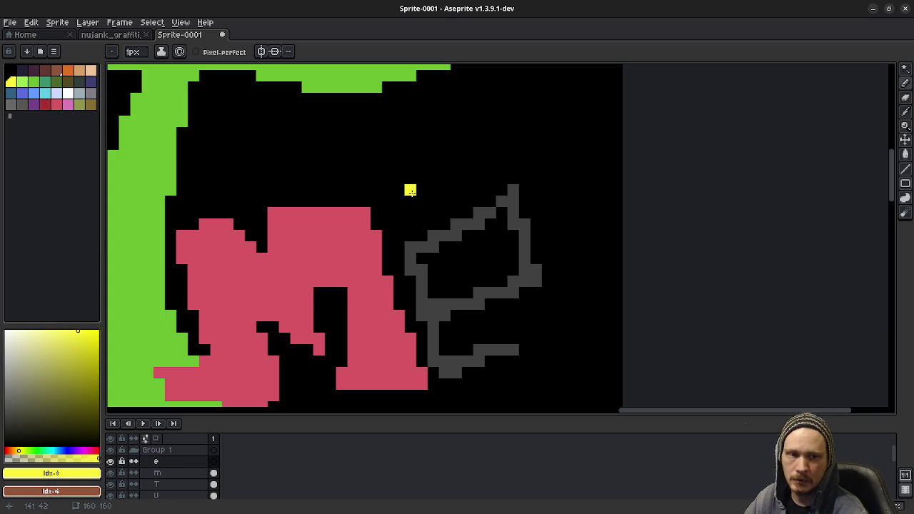
pyautogui.moveTo(419, 207); pyautogui.dragTo(527, 188)
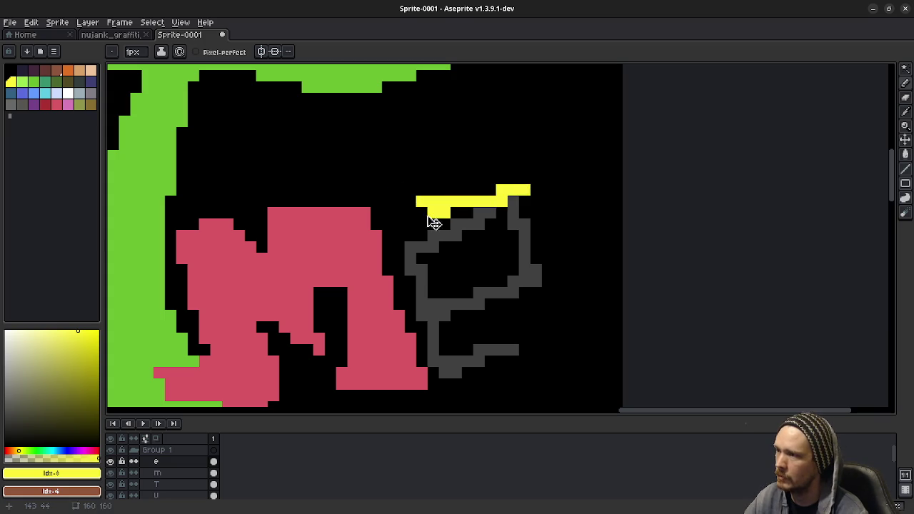
pyautogui.hotkey('ctrl', 'z')
# Outline the e in yellow over its grey sketch and thicken its lower-right tail
pyautogui.moveTo(410, 212)
pyautogui.mouseDown()
pyautogui.moveTo(543, 264)
pyautogui.moveTo(397, 244)
pyautogui.mouseUp()
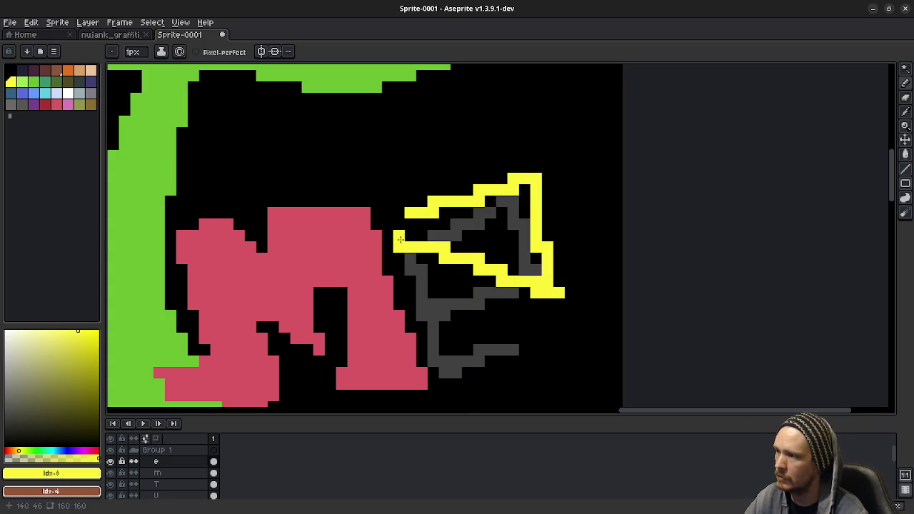
pyautogui.moveTo(400, 239); pyautogui.dragTo(547, 337)
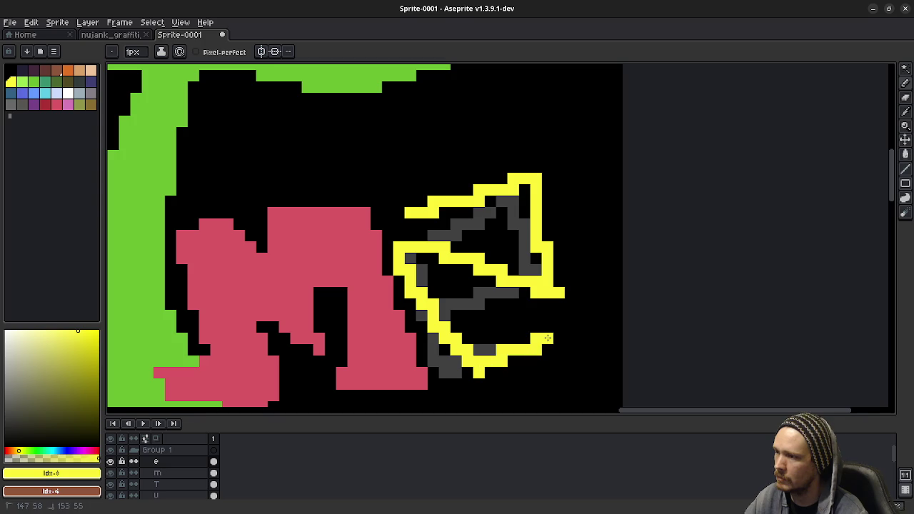
pyautogui.moveTo(411, 220)
pyautogui.mouseDown()
pyautogui.moveTo(394, 243)
pyautogui.moveTo(465, 365)
pyautogui.mouseUp()
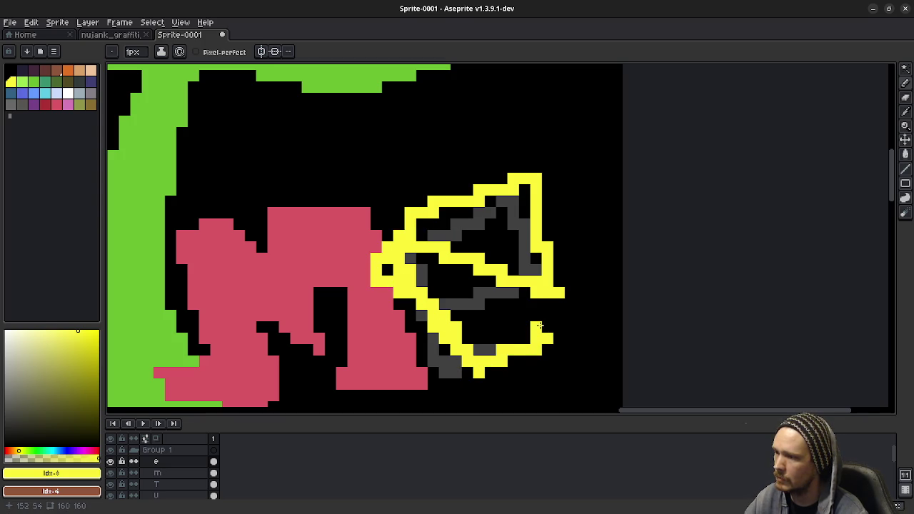
pyautogui.moveTo(537, 327)
pyautogui.mouseDown()
pyautogui.moveTo(566, 362)
pyautogui.moveTo(476, 352)
pyautogui.mouseUp()
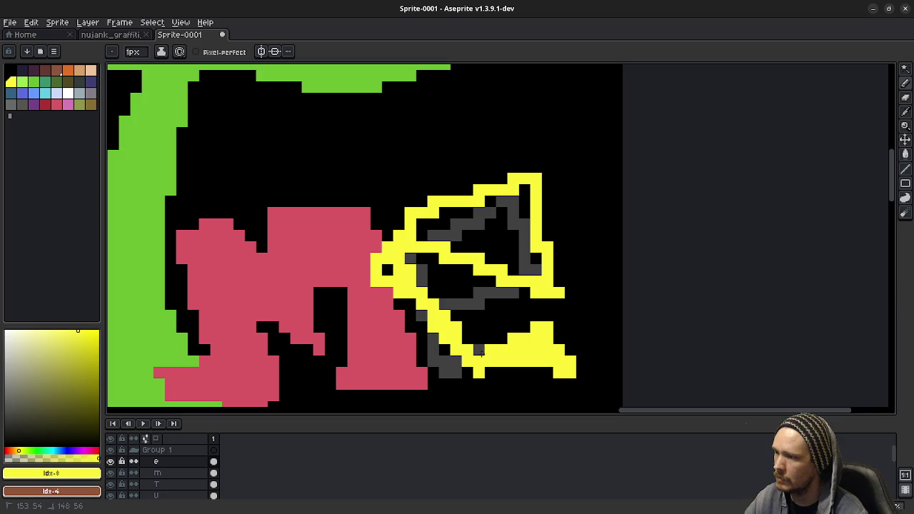
pyautogui.moveTo(436, 308)
pyautogui.mouseDown()
pyautogui.moveTo(507, 348)
pyautogui.moveTo(401, 272)
pyautogui.mouseUp()
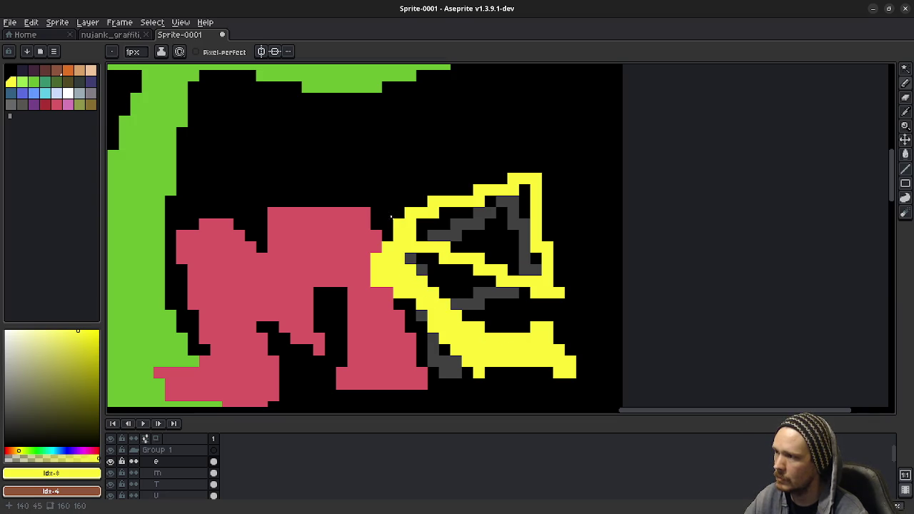
# Thicken the e's top edge and fill its interior solid yellow, covering black and grey gaps
pyautogui.moveTo(387, 213); pyautogui.dragTo(490, 189)
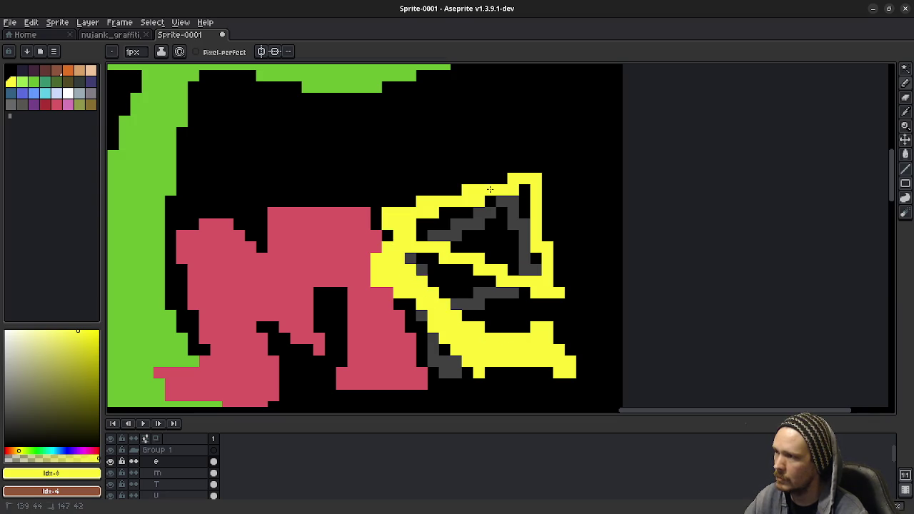
pyautogui.moveTo(422, 236)
pyautogui.mouseDown()
pyautogui.moveTo(527, 199)
pyautogui.moveTo(424, 223)
pyautogui.mouseUp()
pyautogui.moveTo(505, 211)
pyautogui.mouseDown()
pyautogui.moveTo(520, 236)
pyautogui.moveTo(523, 214)
pyautogui.moveTo(539, 279)
pyautogui.mouseUp()
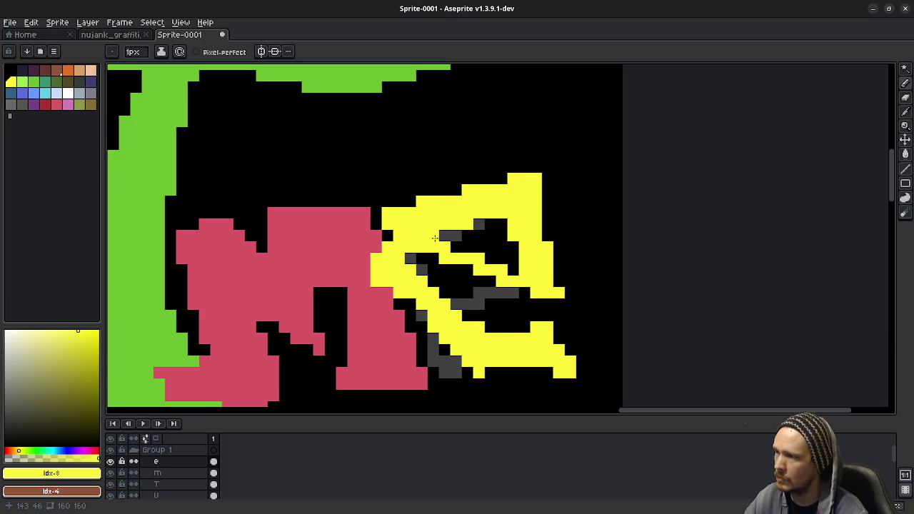
pyautogui.moveTo(403, 256); pyautogui.dragTo(541, 292)
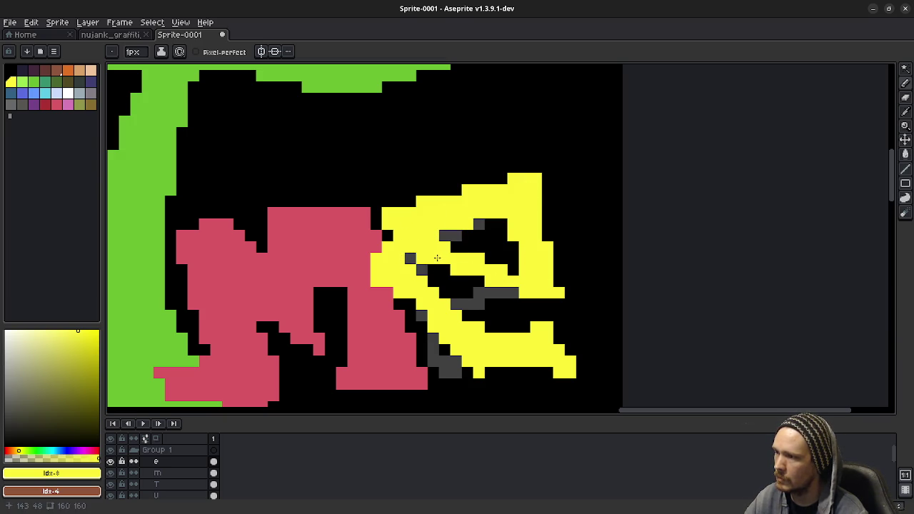
pyautogui.moveTo(437, 258)
pyautogui.mouseDown()
pyautogui.moveTo(537, 303)
pyautogui.moveTo(548, 289)
pyautogui.moveTo(500, 303)
pyautogui.mouseUp()
pyautogui.moveTo(432, 280)
pyautogui.mouseDown()
pyautogui.moveTo(410, 258)
pyautogui.moveTo(453, 317)
pyautogui.mouseUp()
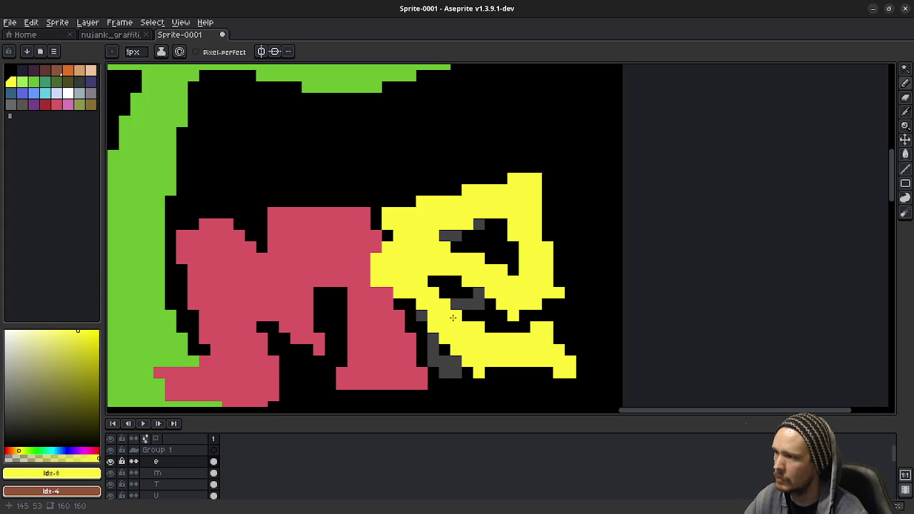
# Erase yellow at the e's top-left to reshape it, undoing part of the erase
pyautogui.press('e')
pyautogui.moveTo(455, 236); pyautogui.dragTo(391, 212)
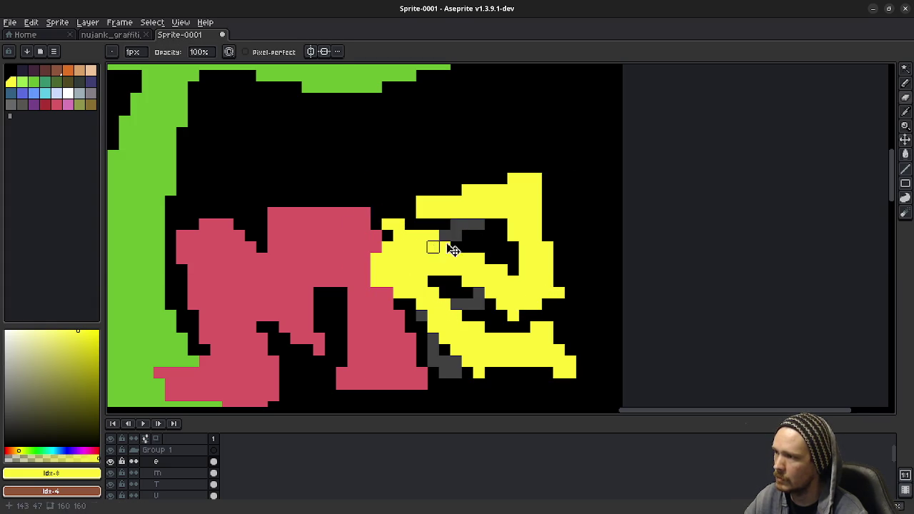
pyautogui.hotkey('ctrl', 'z')
pyautogui.hotkey('ctrl', 'z')
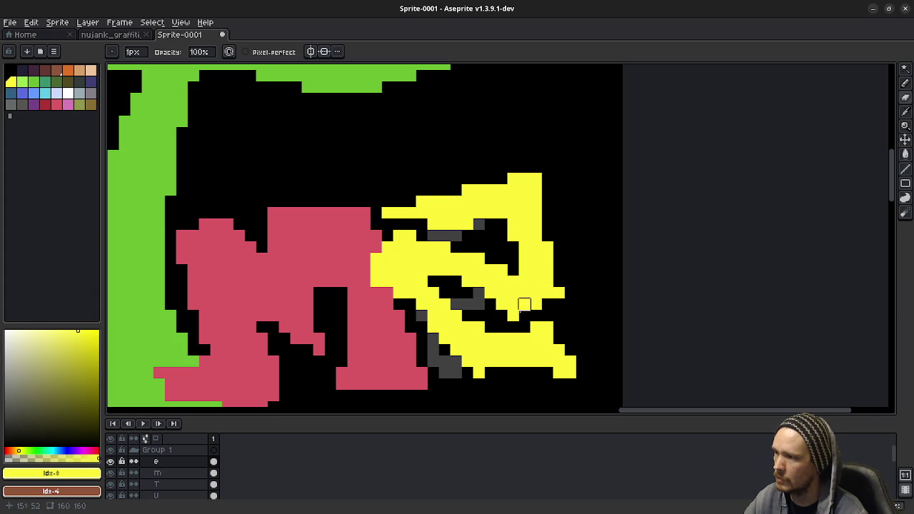
pyautogui.scroll(-4, 524, 305)
pyautogui.scroll(-2, 519, 360)
# Erase a few yellow pixels inside the e to widen its black gap into a spiral
pyautogui.scroll(2, 504, 336)
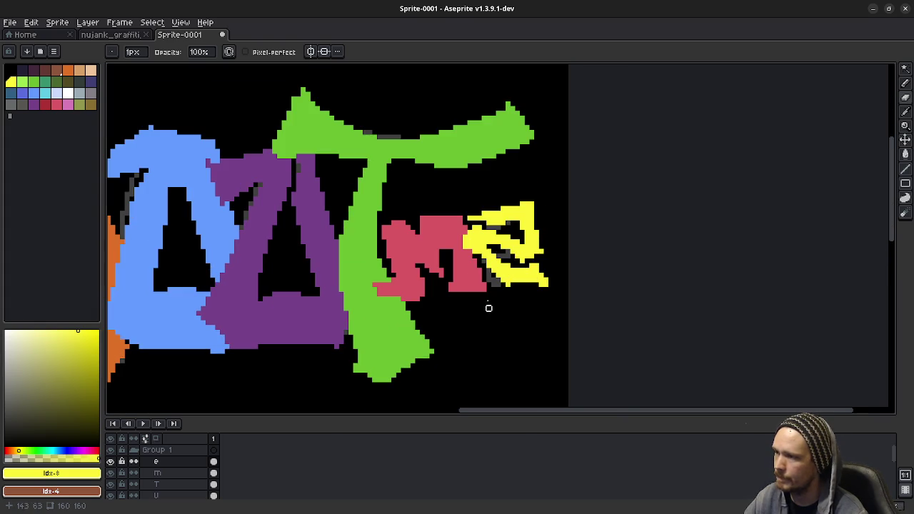
pyautogui.hotkey('ctrl', 'z')
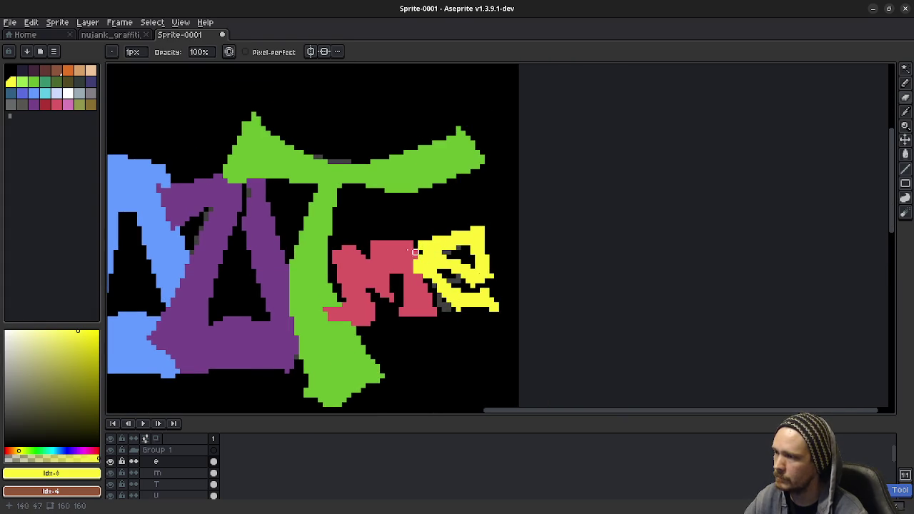
pyautogui.scroll(3, 461, 281)
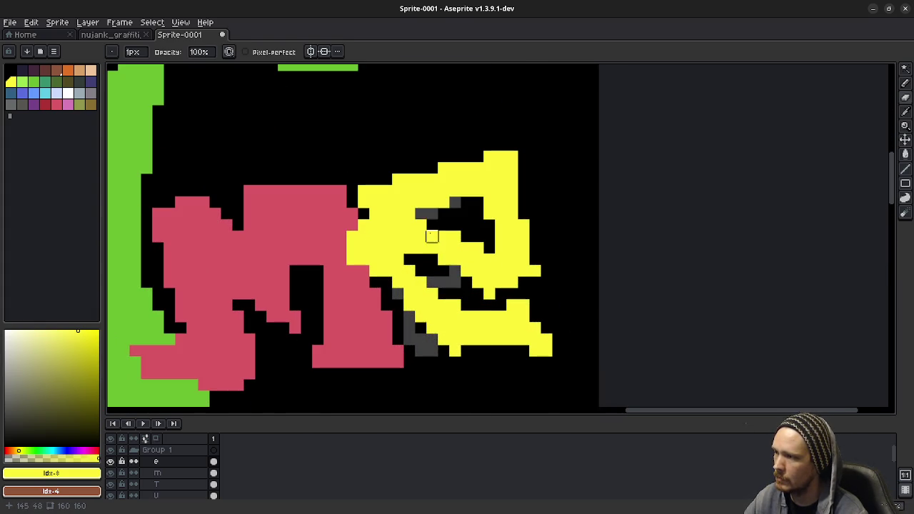
pyautogui.moveTo(408, 248); pyautogui.dragTo(408, 271)
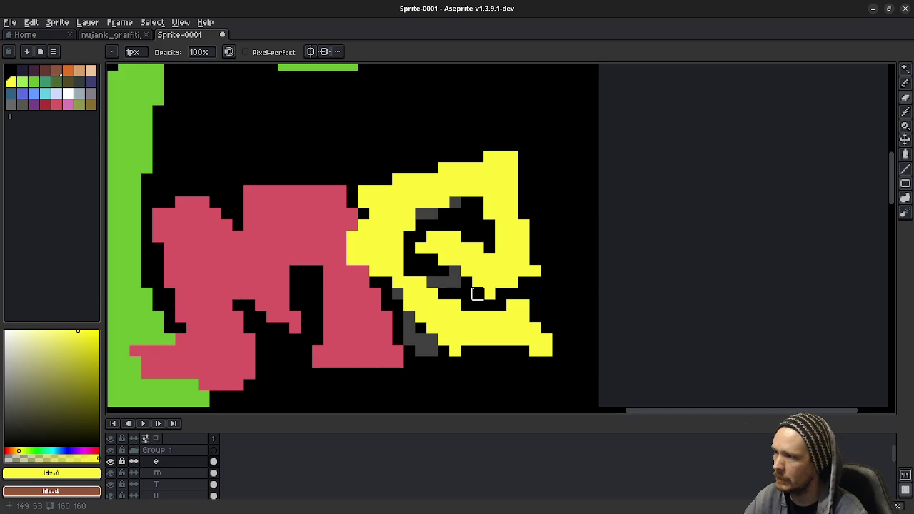
pyautogui.scroll(-3, 478, 293)
pyautogui.scroll(1, 457, 279)
pyautogui.scroll(1, 442, 271)
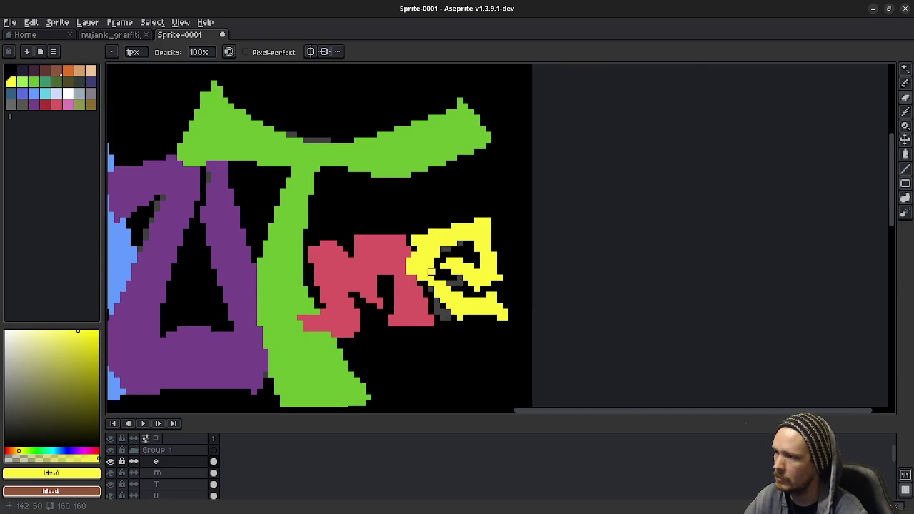
pyautogui.scroll(2, 430, 262)
# Return to the Pencil (B) and scroll the view left and down
pyautogui.scroll(-2, 430, 262)
pyautogui.scroll(-1, 431, 266)
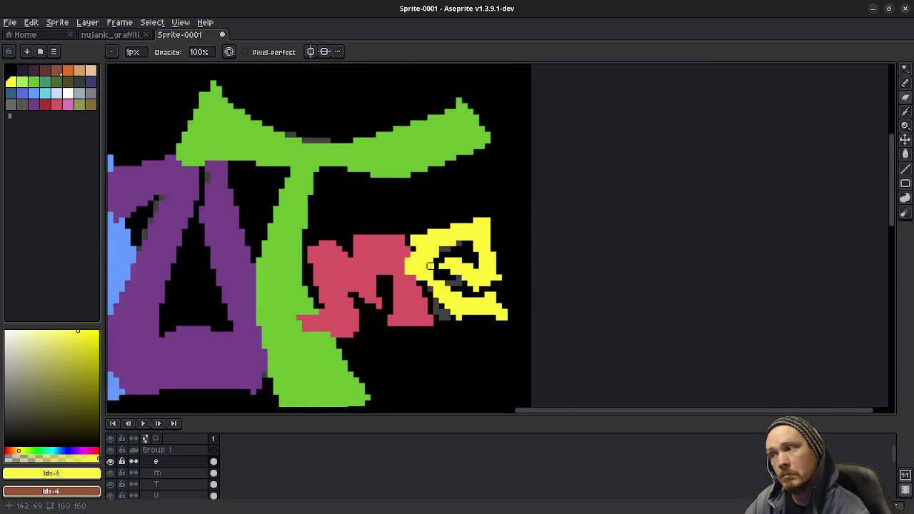
pyautogui.scroll(-5, 400, 300)
pyautogui.hscroll(-3, 418, 275)
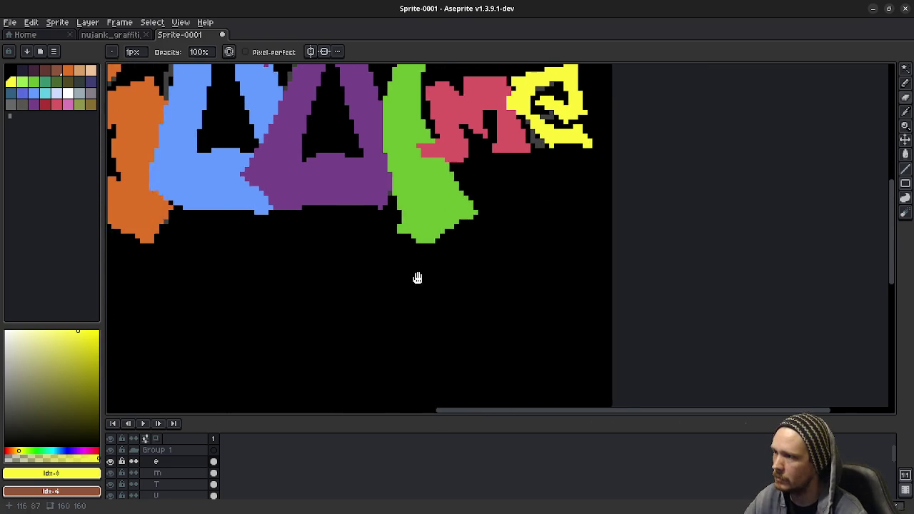
pyautogui.hscroll(-1, 390, 322)
pyautogui.press('b')
pyautogui.scroll(1, 421, 257)
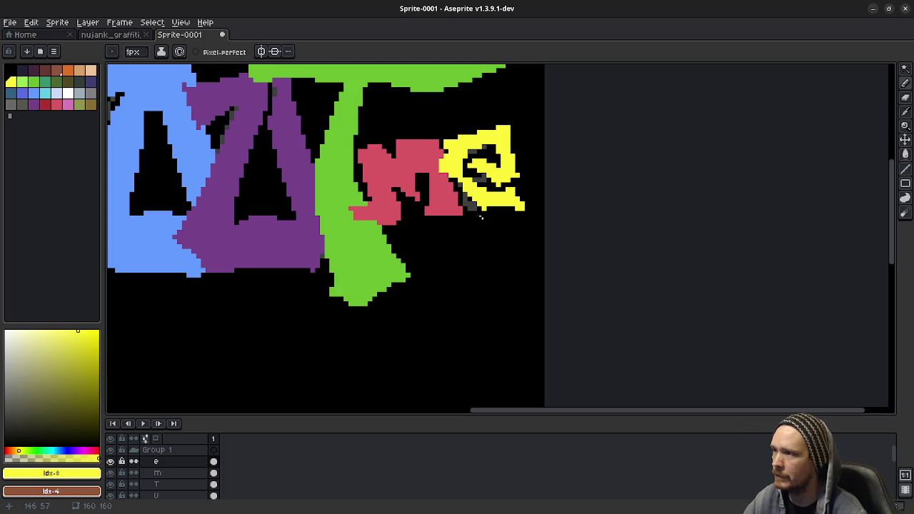
pyautogui.scroll(-1, 435, 198)
pyautogui.scroll(-1, 434, 198)
pyautogui.hscroll(-1, 428, 207)
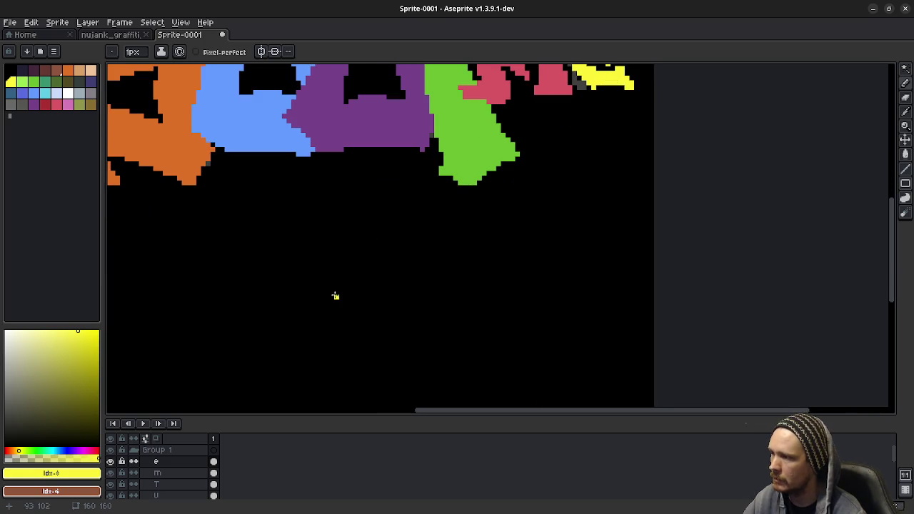
# Sketch a loose yellow e-shaped outline with inner loops below the word
pyautogui.moveTo(334, 296)
pyautogui.mouseDown()
pyautogui.moveTo(377, 323)
pyautogui.moveTo(422, 280)
pyautogui.moveTo(355, 250)
pyautogui.moveTo(296, 294)
pyautogui.moveTo(336, 377)
pyautogui.moveTo(404, 358)
pyautogui.mouseUp()
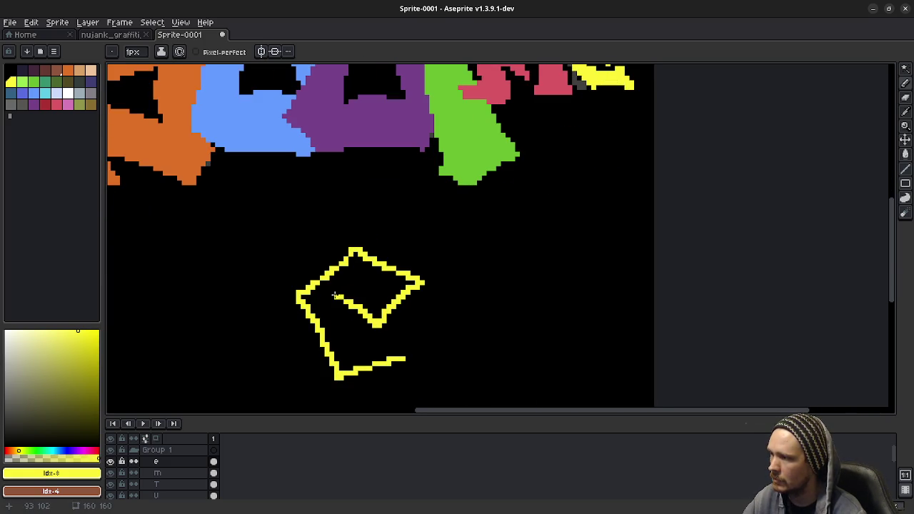
pyautogui.moveTo(417, 257)
pyautogui.mouseDown()
pyautogui.moveTo(424, 307)
pyautogui.moveTo(374, 328)
pyautogui.mouseUp()
pyautogui.moveTo(412, 263)
pyautogui.mouseDown()
pyautogui.moveTo(350, 242)
pyautogui.moveTo(283, 285)
pyautogui.moveTo(280, 307)
pyautogui.moveTo(333, 380)
pyautogui.mouseUp()
pyautogui.moveTo(403, 340)
pyautogui.mouseDown()
pyautogui.moveTo(413, 377)
pyautogui.moveTo(354, 372)
pyautogui.moveTo(362, 350)
pyautogui.moveTo(319, 301)
pyautogui.mouseUp()
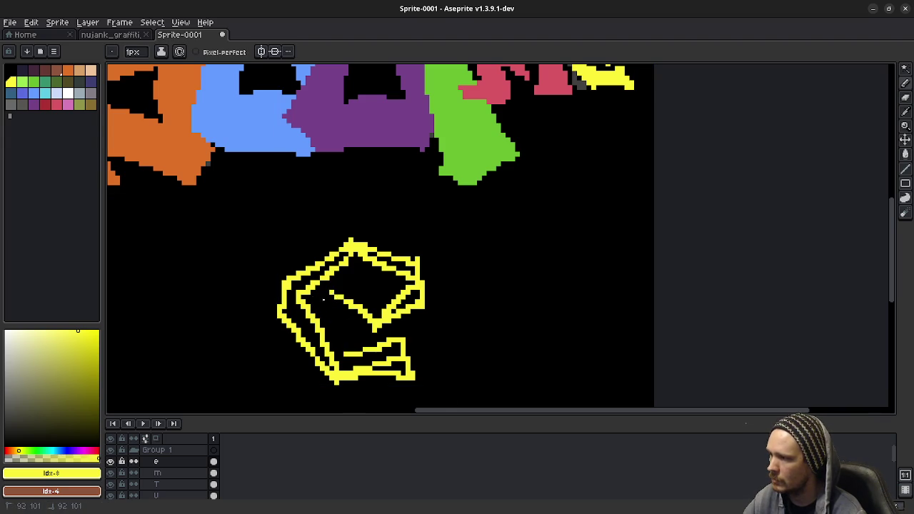
pyautogui.moveTo(324, 299); pyautogui.dragTo(362, 323)
pyautogui.moveTo(345, 278); pyautogui.dragTo(368, 324)
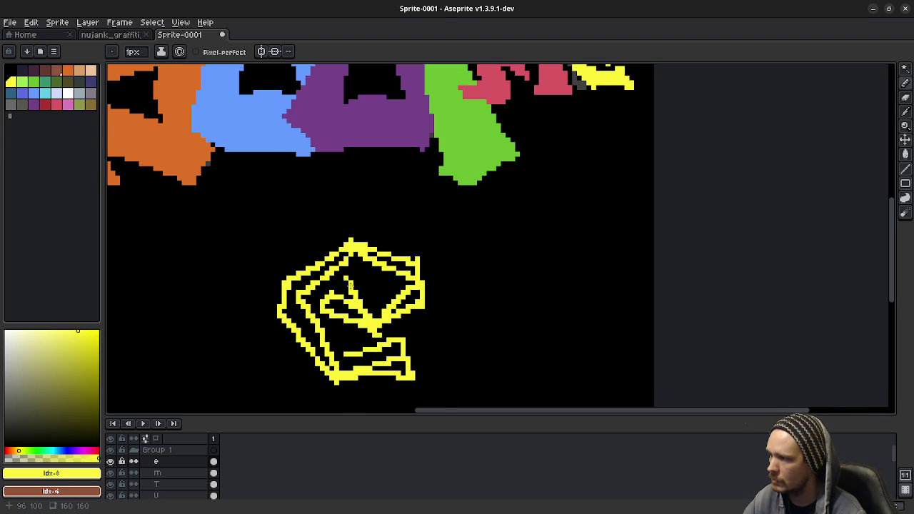
pyautogui.moveTo(344, 292); pyautogui.dragTo(360, 315)
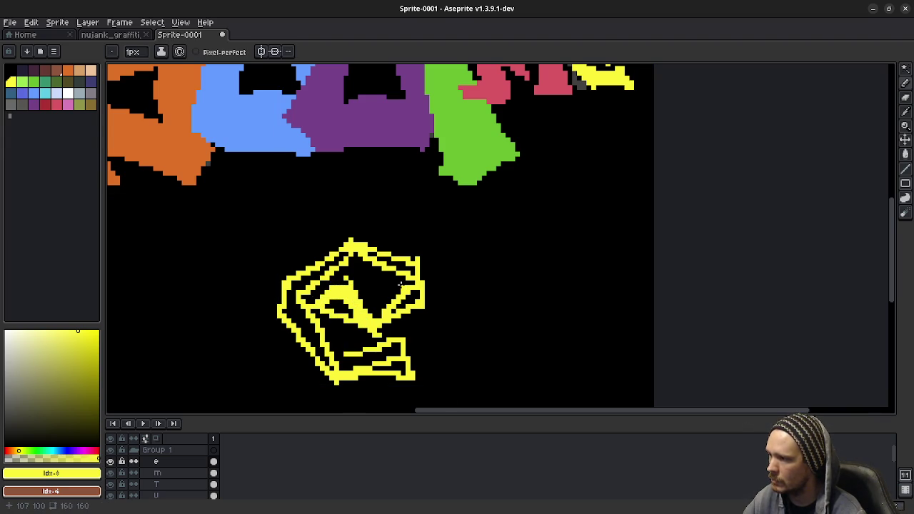
pyautogui.moveTo(401, 284); pyautogui.dragTo(381, 329)
pyautogui.moveTo(401, 277)
pyautogui.mouseDown()
pyautogui.moveTo(349, 258)
pyautogui.moveTo(305, 310)
pyautogui.mouseUp()
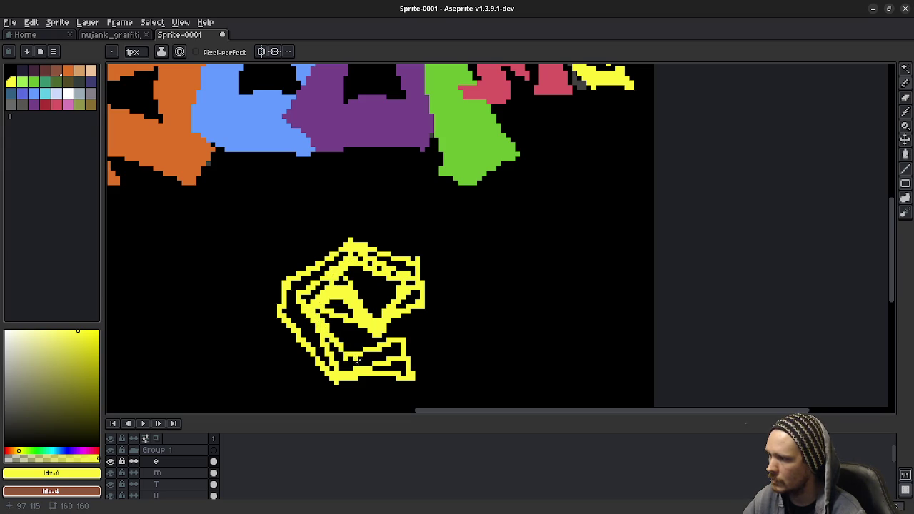
# Flood-fill three enclosed gaps of the shape yellow with the Paint Bucket, then undo a trial erase
pyautogui.press('g')
pyautogui.click(357, 363)
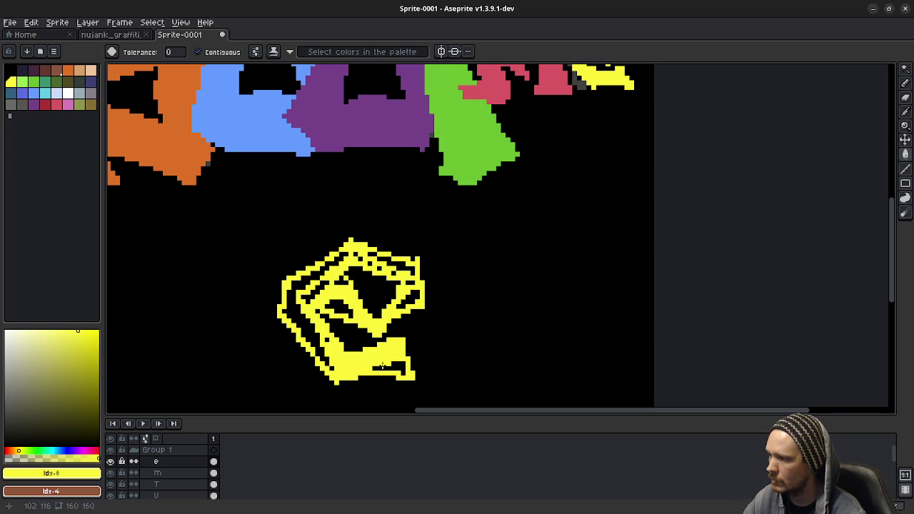
pyautogui.click(323, 340)
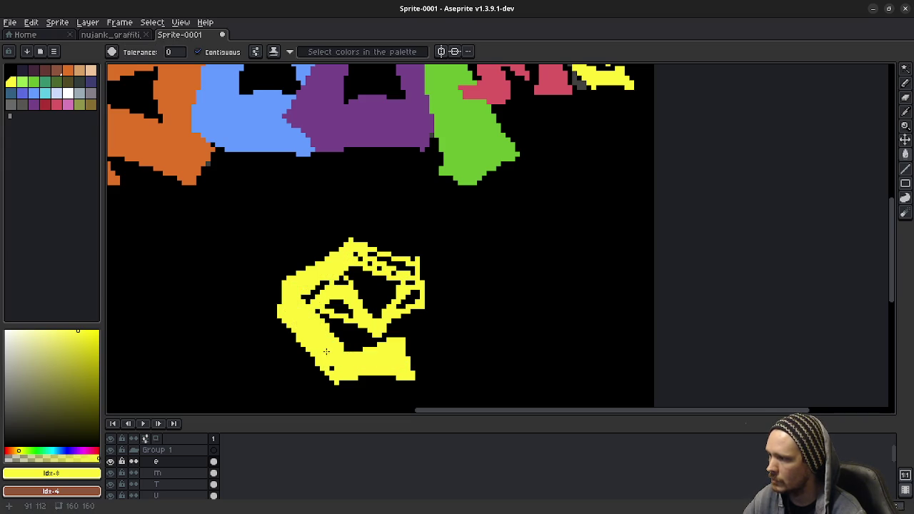
pyautogui.click(338, 306)
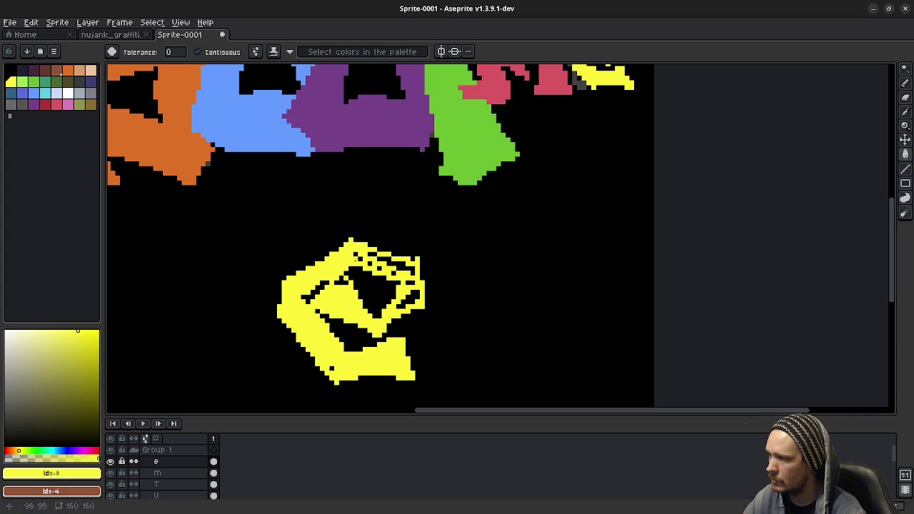
pyautogui.press('e')
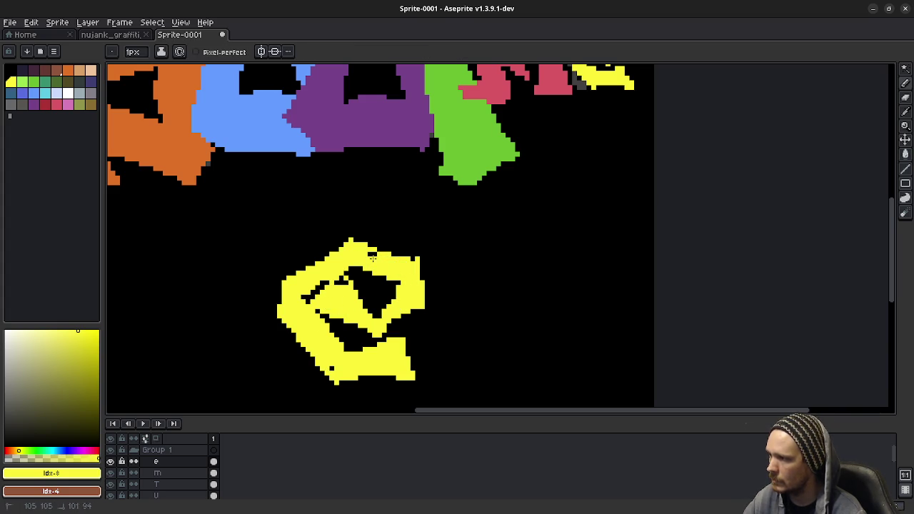
pyautogui.hotkey('ctrl', 'z')
# Erase the large yellow e below the word with a big Eraser brush, then return to the Pencil
pyautogui.scroll(-2, 442, 334)
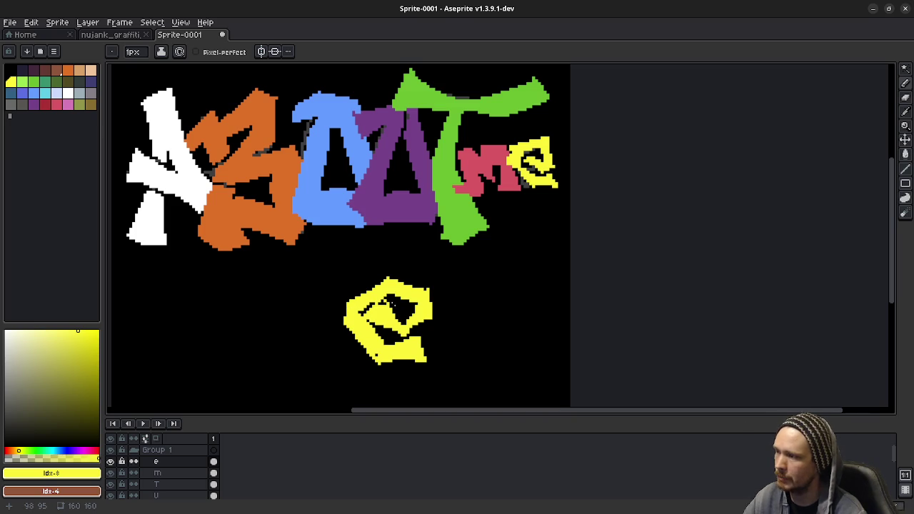
pyautogui.moveTo(455, 326); pyautogui.dragTo(474, 317)
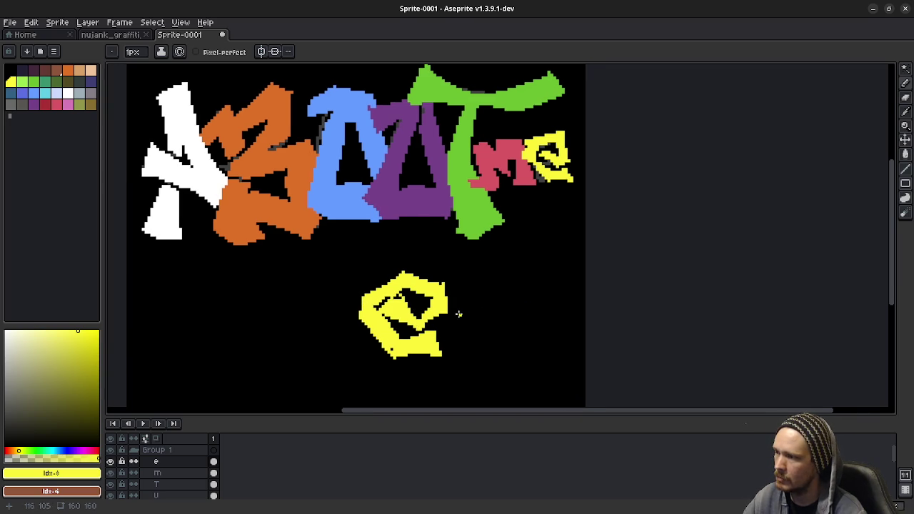
pyautogui.press('e')
pyautogui.moveTo(388, 262)
pyautogui.mouseDown()
pyautogui.moveTo(408, 281)
pyautogui.moveTo(389, 329)
pyautogui.moveTo(431, 347)
pyautogui.moveTo(421, 296)
pyautogui.mouseUp()
pyautogui.press('b')
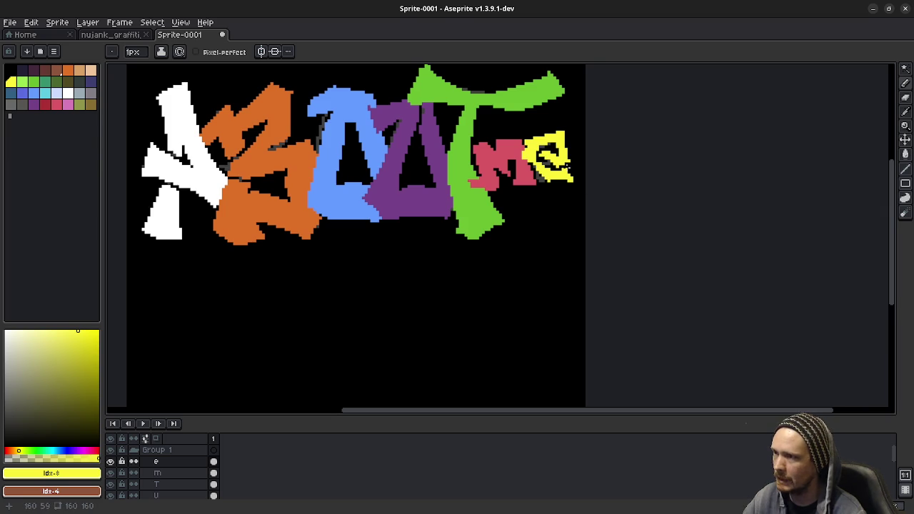
pyautogui.scroll(2, 569, 172)
pyautogui.scroll(2, 471, 214)
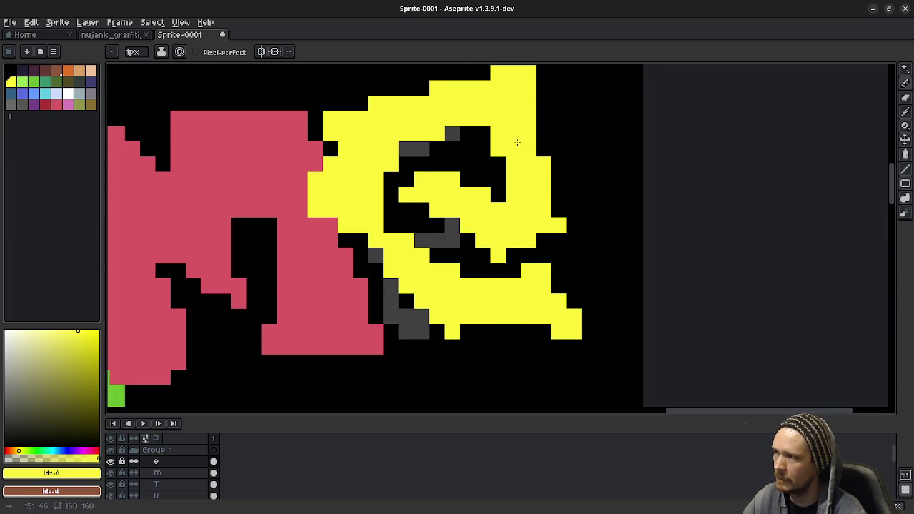
# Undo the last edit, shade the e's curl dark grey, and blacken its lower-left side
pyautogui.scroll(3, 517, 143)
pyautogui.scroll(8, 332, 166)
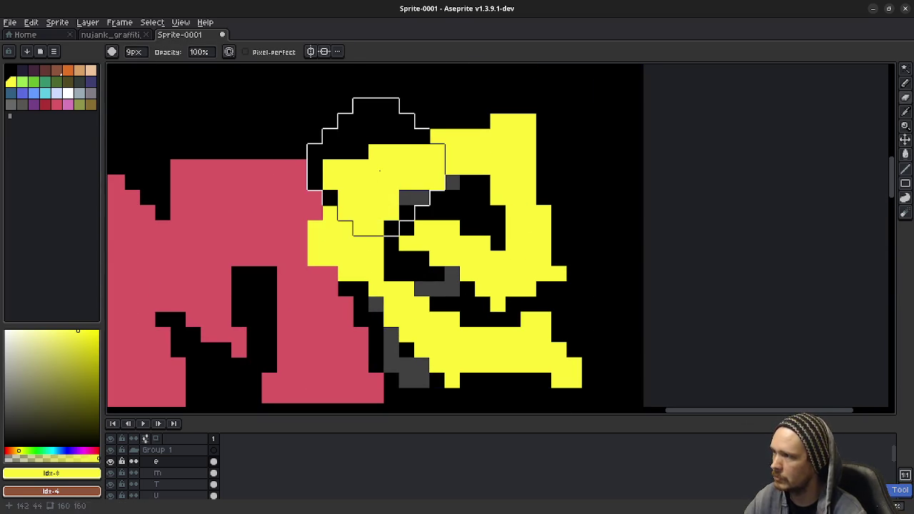
pyautogui.scroll(-6, 320, 153)
pyautogui.scroll(-2, 376, 137)
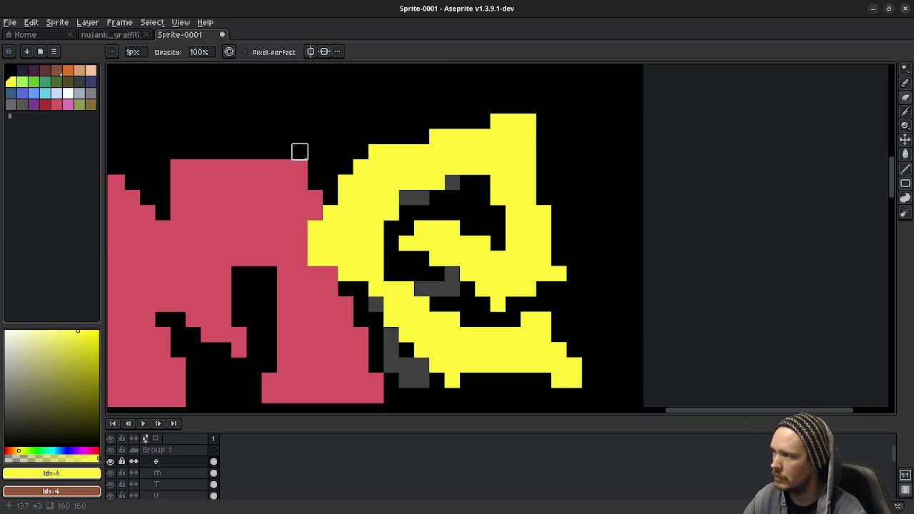
pyautogui.hotkey('ctrl', 'z')
pyautogui.moveTo(391, 198)
pyautogui.mouseDown()
pyautogui.moveTo(406, 273)
pyautogui.moveTo(437, 319)
pyautogui.mouseUp()
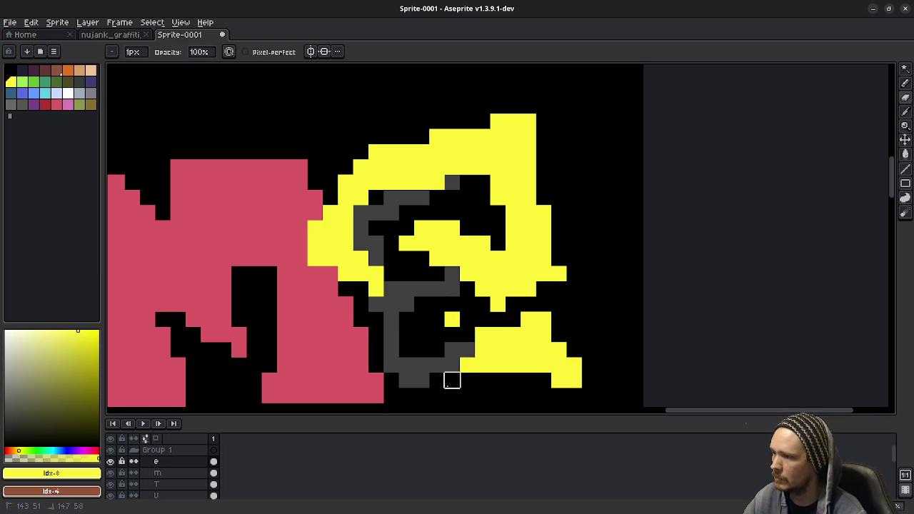
pyautogui.moveTo(437, 318); pyautogui.dragTo(452, 350)
pyautogui.moveTo(390, 303)
pyautogui.mouseDown()
pyautogui.moveTo(315, 228)
pyautogui.moveTo(345, 182)
pyautogui.mouseUp()
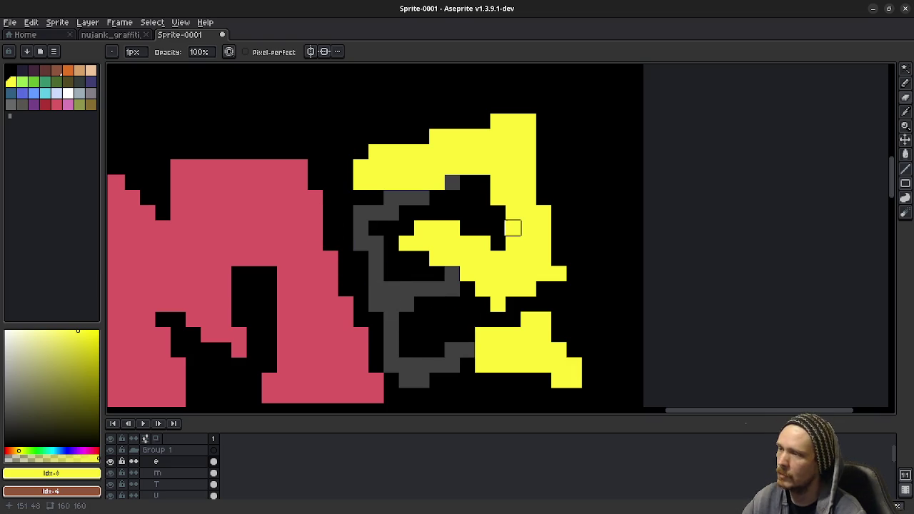
# Thicken the yellow e's top-left and left edge with single yellow pixels
pyautogui.press('b')
pyautogui.click(346, 183)
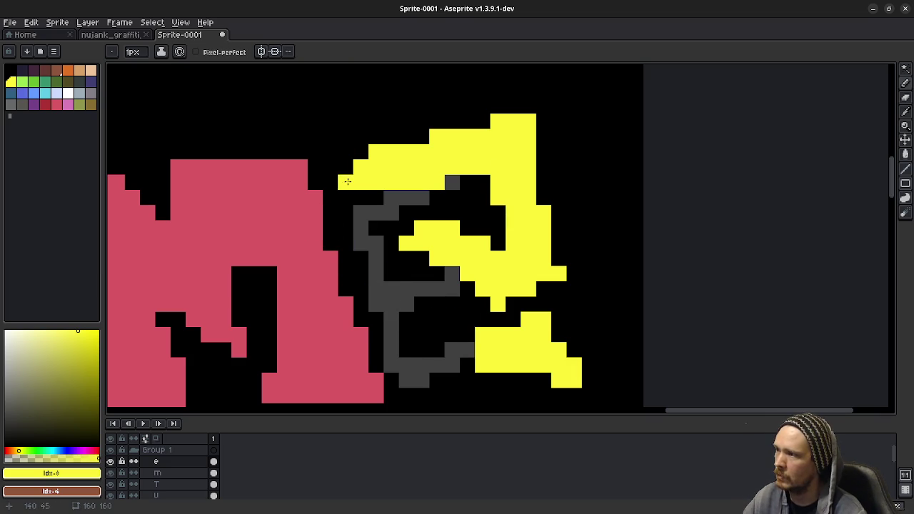
pyautogui.click(345, 137)
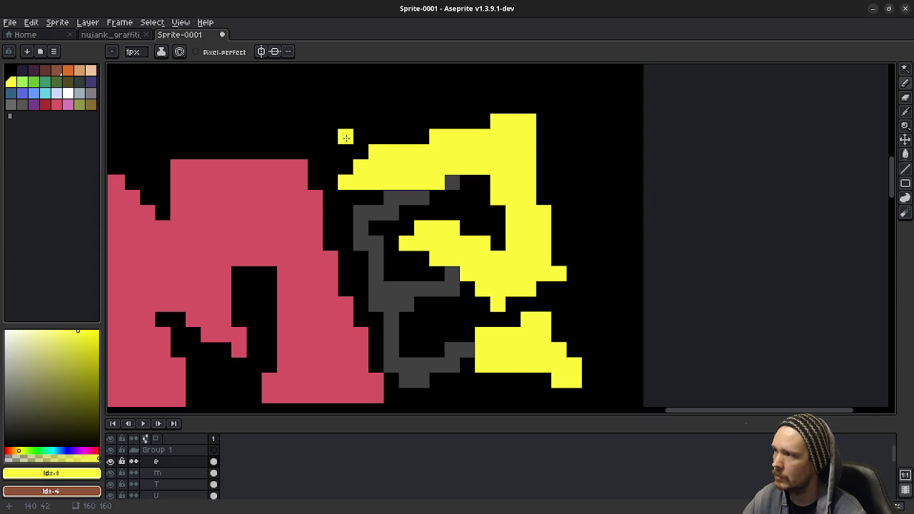
pyautogui.moveTo(345, 151)
pyautogui.mouseDown()
pyautogui.moveTo(301, 208)
pyautogui.moveTo(375, 307)
pyautogui.moveTo(391, 386)
pyautogui.moveTo(467, 365)
pyautogui.mouseUp()
pyautogui.click(360, 151)
pyautogui.click(346, 166)
# Paint yellow along the e's lower area and inner left edge to join it up
pyautogui.click(437, 333)
pyautogui.moveTo(431, 337)
pyautogui.mouseDown()
pyautogui.moveTo(471, 336)
pyautogui.moveTo(421, 366)
pyautogui.mouseUp()
pyautogui.moveTo(323, 197); pyautogui.dragTo(403, 336)
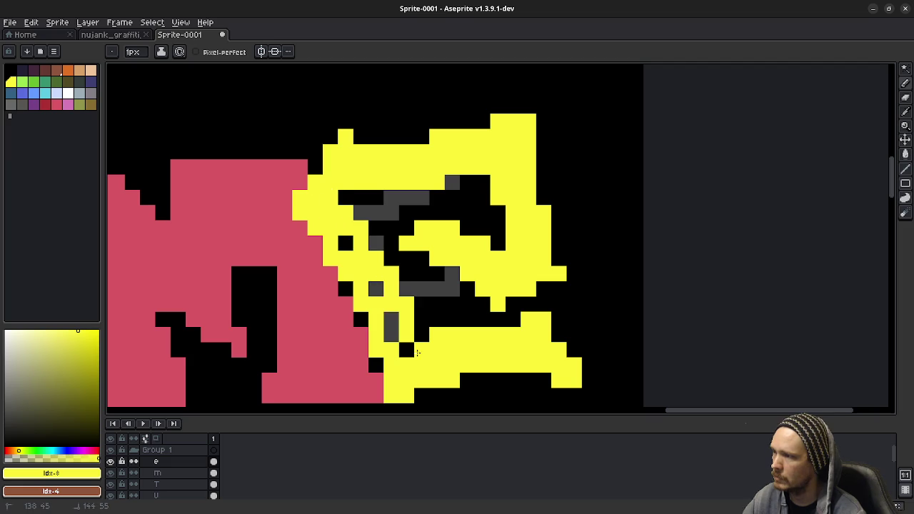
pyautogui.moveTo(375, 288); pyautogui.dragTo(400, 350)
pyautogui.click(346, 243)
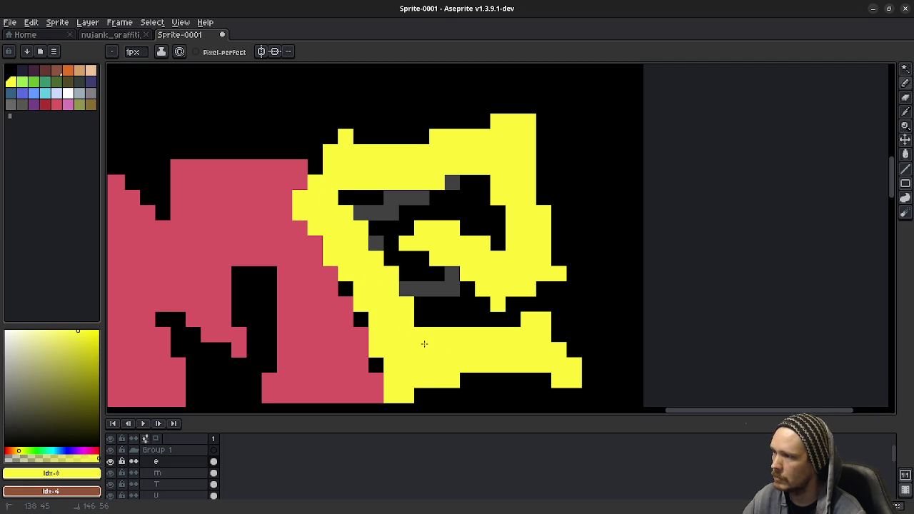
pyautogui.scroll(-3, 469, 357)
pyautogui.scroll(-2, 468, 354)
# Undo the three most recent yellow strokes on the e
pyautogui.scroll(2, 468, 355)
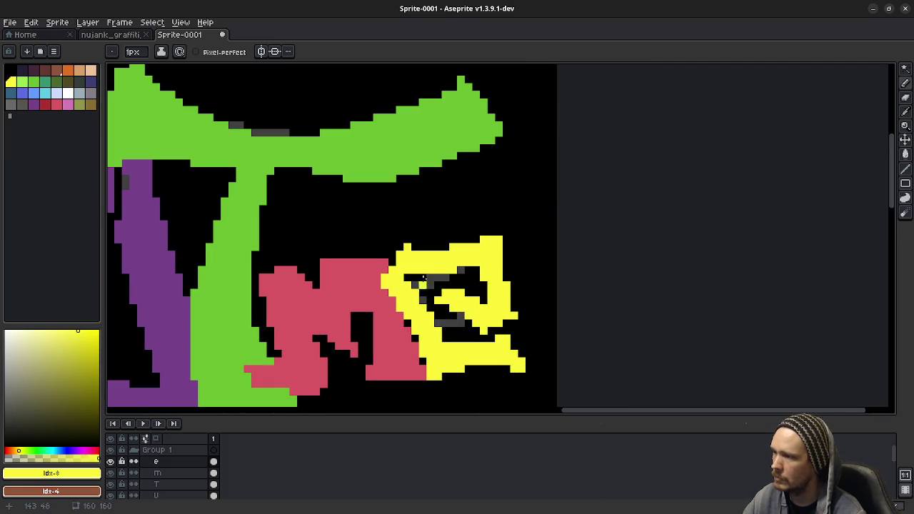
pyautogui.scroll(1, 417, 311)
pyautogui.scroll(-2, 416, 312)
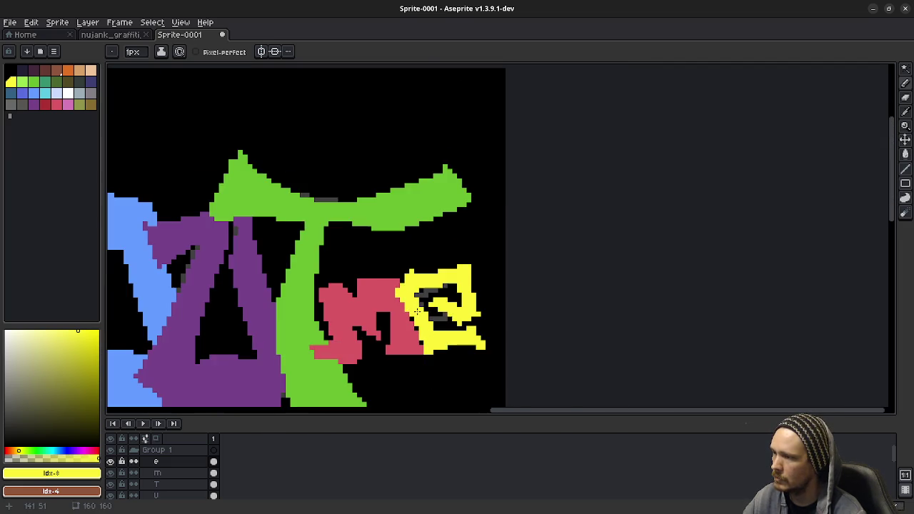
pyautogui.scroll(-2, 421, 312)
pyautogui.scroll(2, 436, 347)
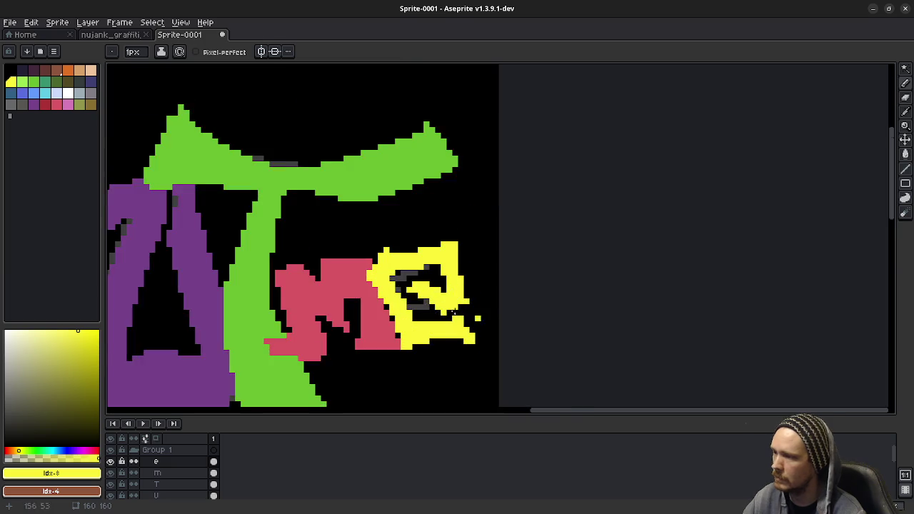
pyautogui.scroll(1, 404, 297)
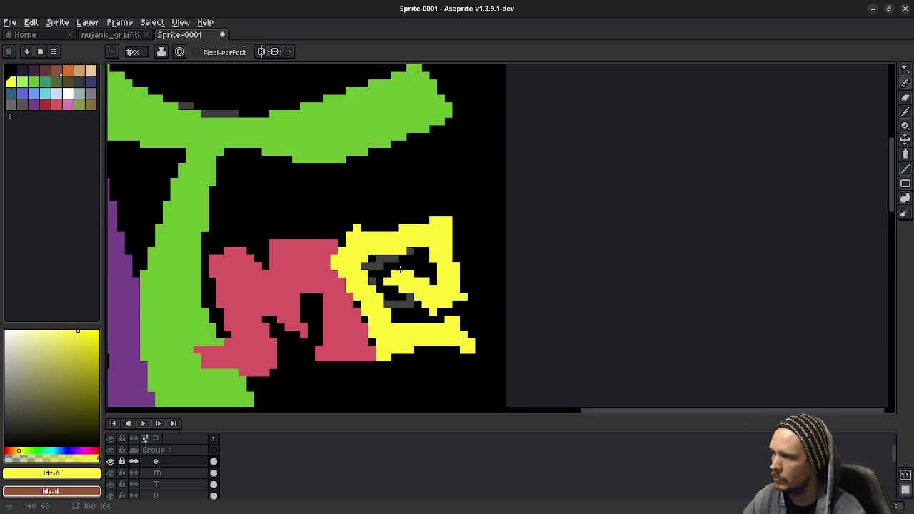
pyautogui.hotkey('ctrl', 'z')
pyautogui.hotkey('ctrl', 'z')
pyautogui.hotkey('ctrl', 'z')
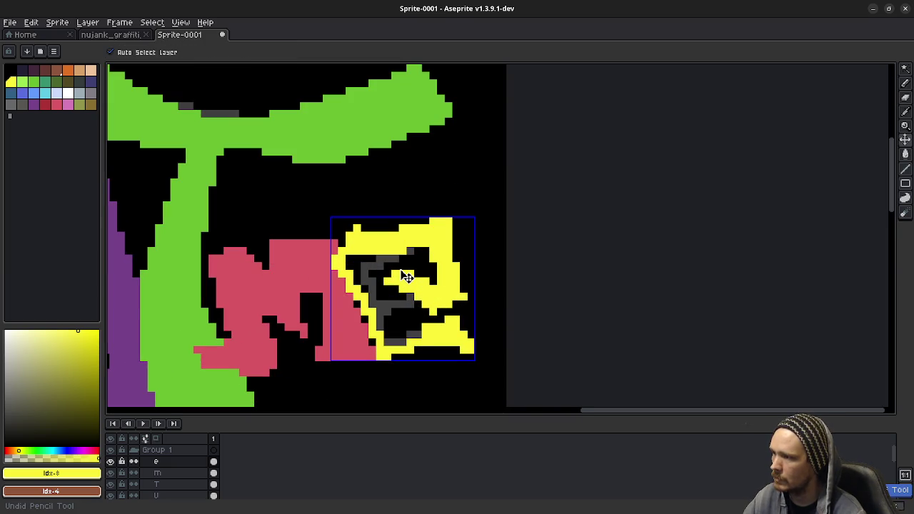
pyautogui.hotkey('ctrl', 'z')
pyautogui.hotkey('ctrl', 'z')
pyautogui.hotkey('ctrl', 'z')
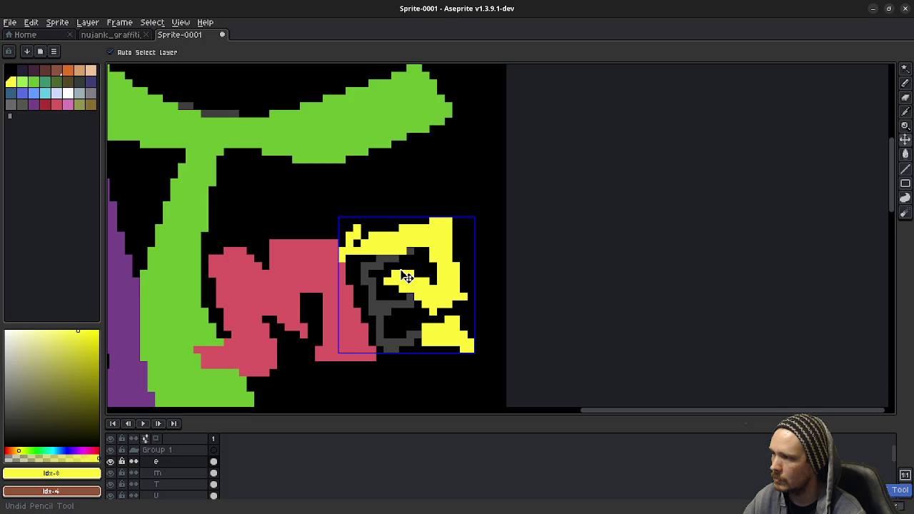
pyautogui.hotkey('ctrl', 'z')
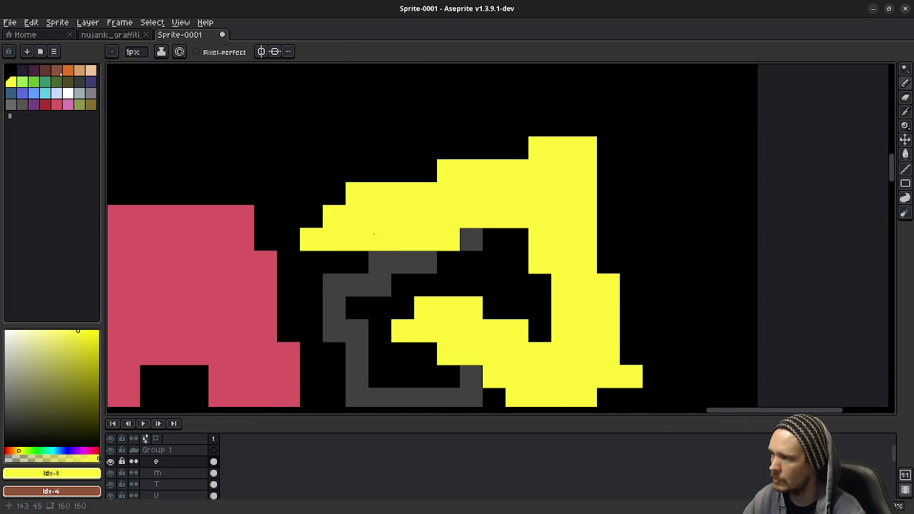
# Redraw the e's yellow left and bottom outline and flood-fill its left interior
pyautogui.scroll(3, 357, 259)
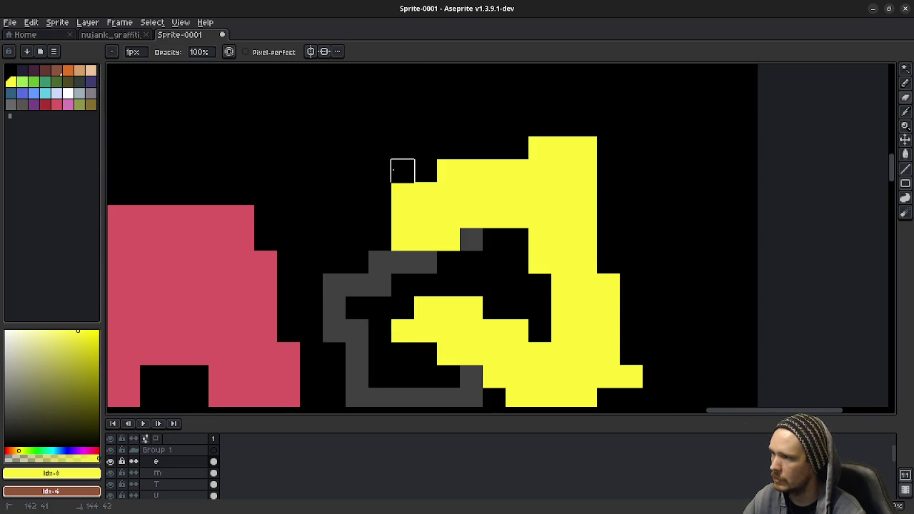
pyautogui.scroll(-2, 490, 278)
pyautogui.scroll(-1, 490, 276)
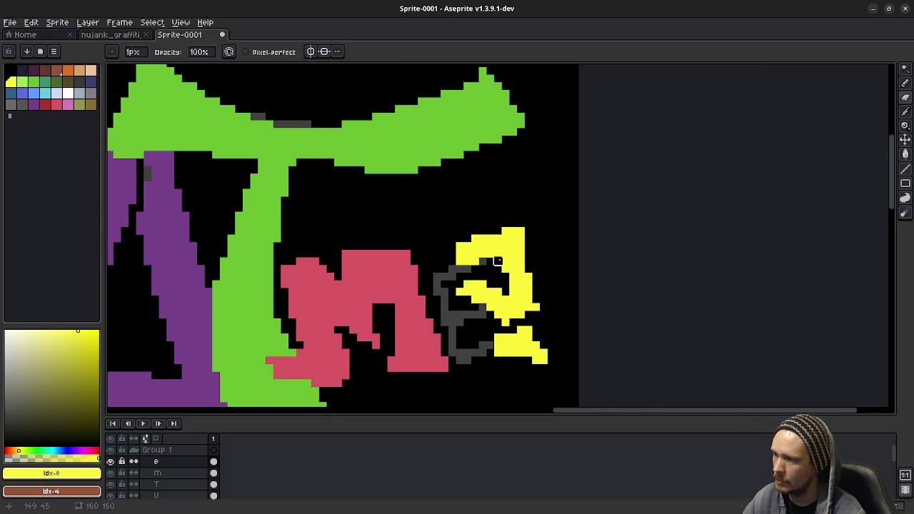
pyautogui.press('b')
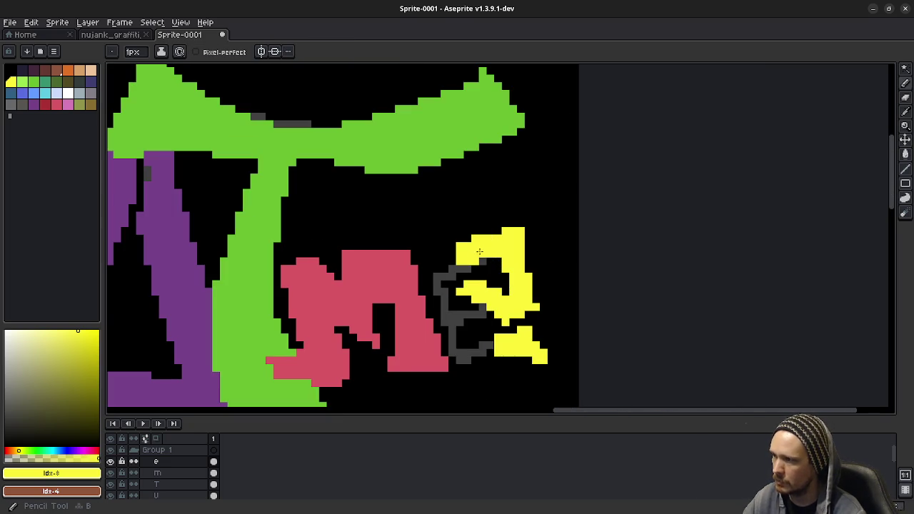
pyautogui.moveTo(460, 245); pyautogui.dragTo(524, 369)
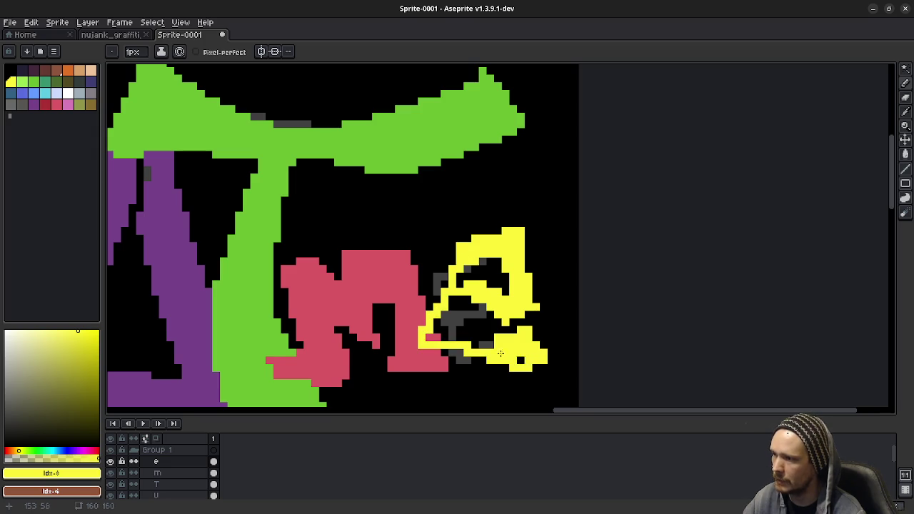
pyautogui.moveTo(474, 256); pyautogui.dragTo(451, 338)
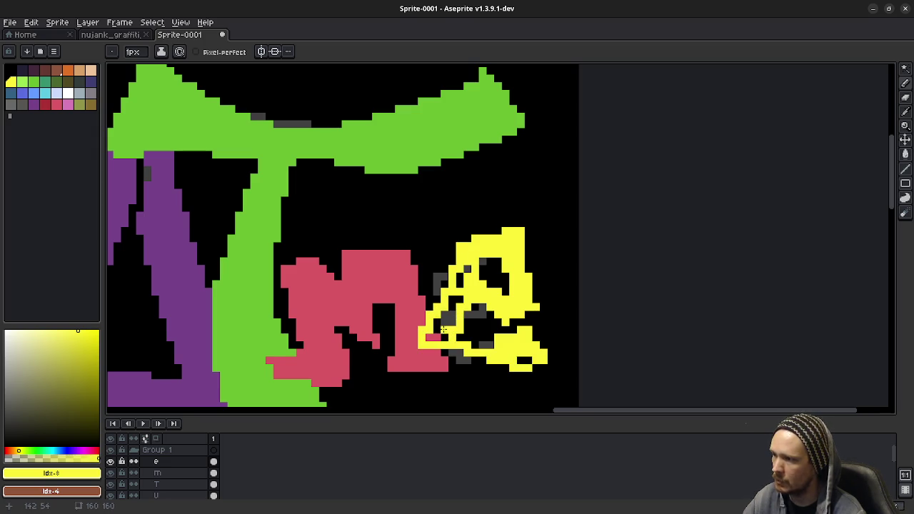
pyautogui.press('g')
pyautogui.click(455, 307)
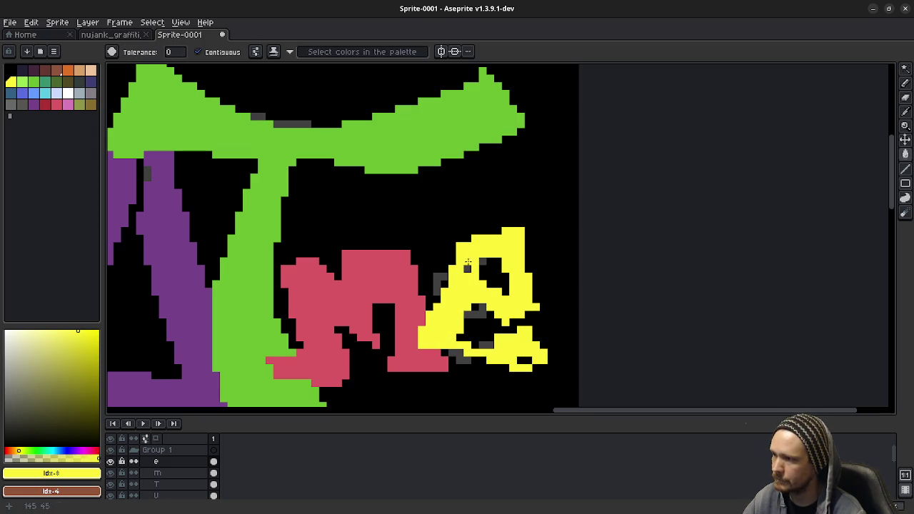
# Fill the letter's lower interior, trim its lower right, and draw a hooked tail
pyautogui.press('b')
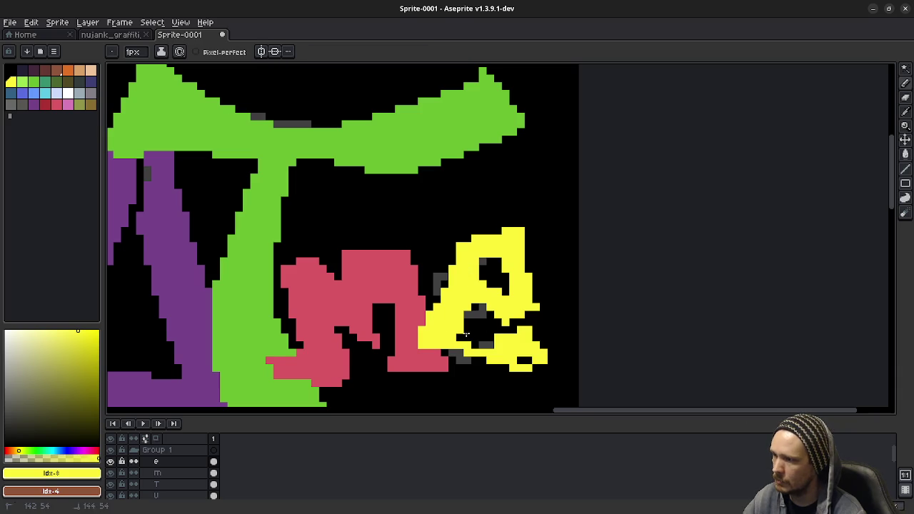
pyautogui.moveTo(490, 344); pyautogui.dragTo(445, 336)
pyautogui.press('e')
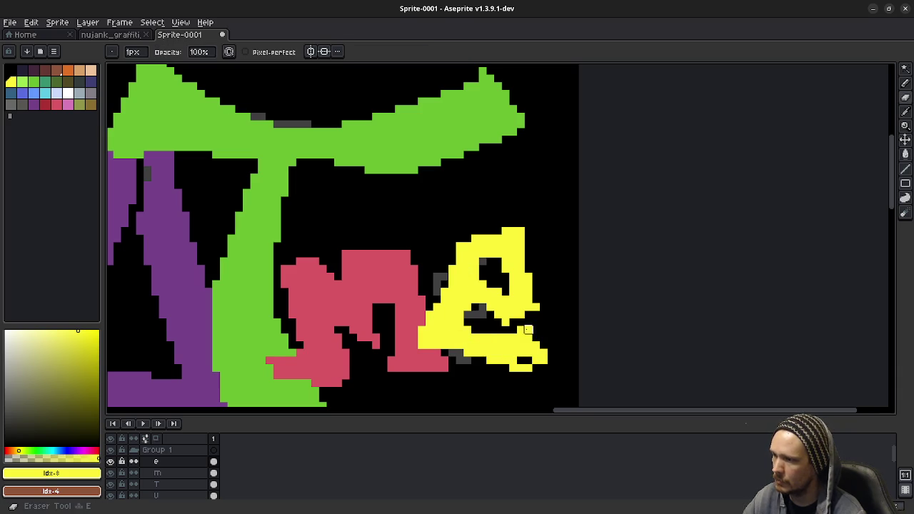
pyautogui.moveTo(536, 343)
pyautogui.mouseDown()
pyautogui.moveTo(530, 330)
pyautogui.moveTo(549, 350)
pyautogui.moveTo(497, 338)
pyautogui.moveTo(506, 345)
pyautogui.mouseUp()
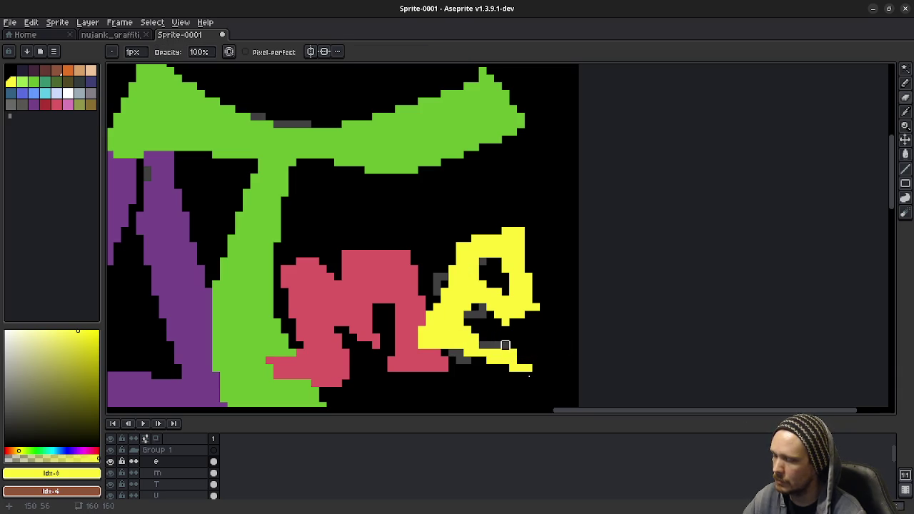
pyautogui.press('b')
pyautogui.moveTo(451, 351)
pyautogui.mouseDown()
pyautogui.moveTo(521, 375)
pyautogui.moveTo(535, 334)
pyautogui.moveTo(458, 337)
pyautogui.moveTo(520, 365)
pyautogui.mouseUp()
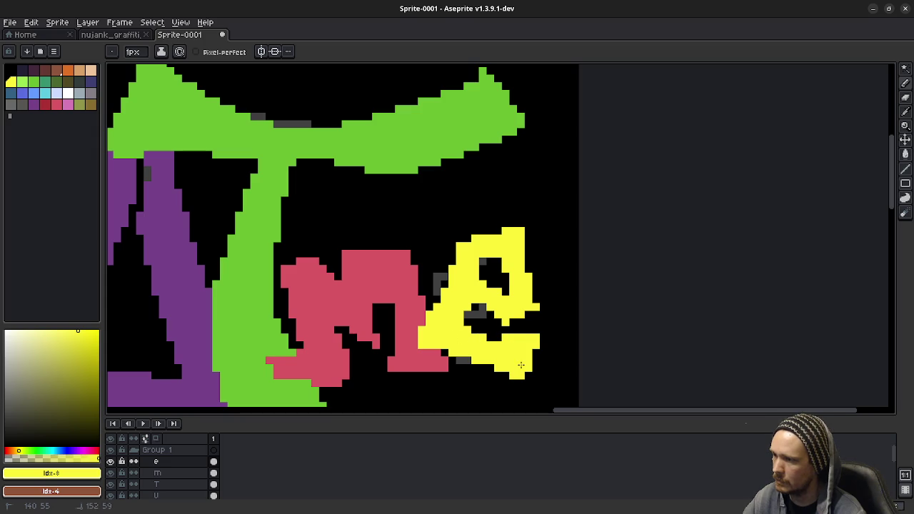
# Add a yellow row and an extra pixel across the letter's lower part
pyautogui.scroll(-3, 540, 355)
pyautogui.scroll(-1, 547, 358)
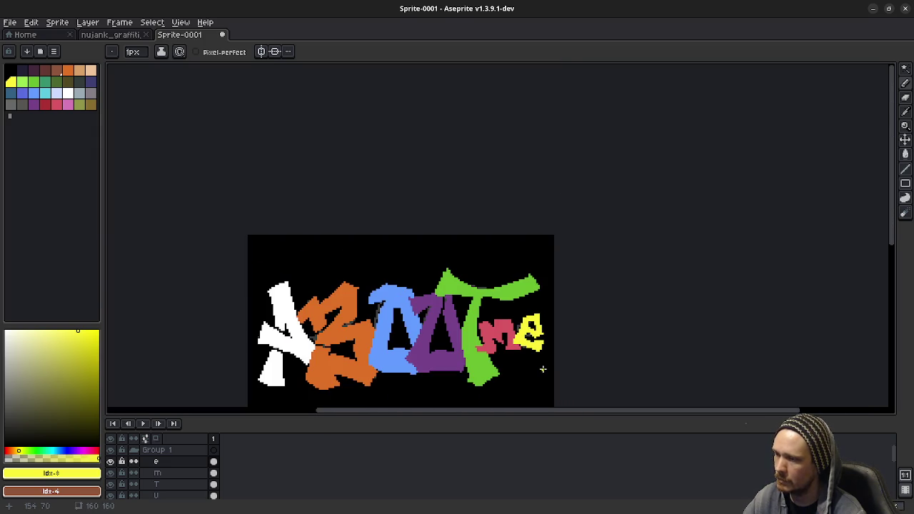
pyautogui.scroll(1, 543, 369)
pyautogui.scroll(1, 512, 343)
pyautogui.scroll(1, 432, 325)
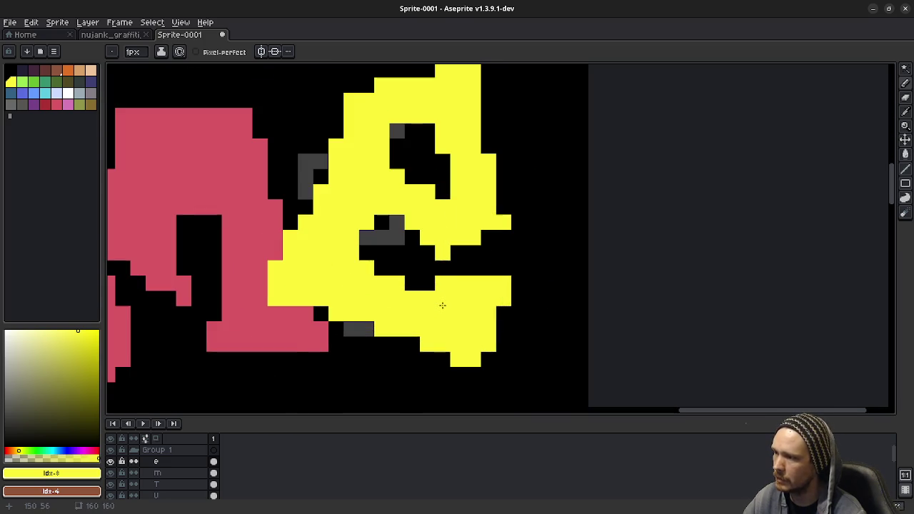
pyautogui.moveTo(468, 269)
pyautogui.mouseDown()
pyautogui.moveTo(487, 270)
pyautogui.moveTo(457, 279)
pyautogui.mouseUp()
pyautogui.click(443, 267)
# Extend the yellow letter upward and carve an opening through its middle
pyautogui.press('e')
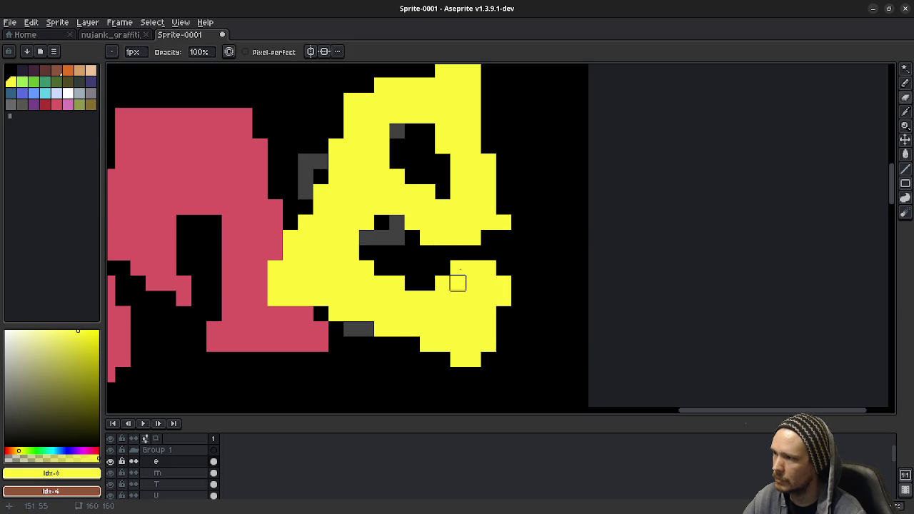
pyautogui.scroll(3, 463, 330)
pyautogui.press('b')
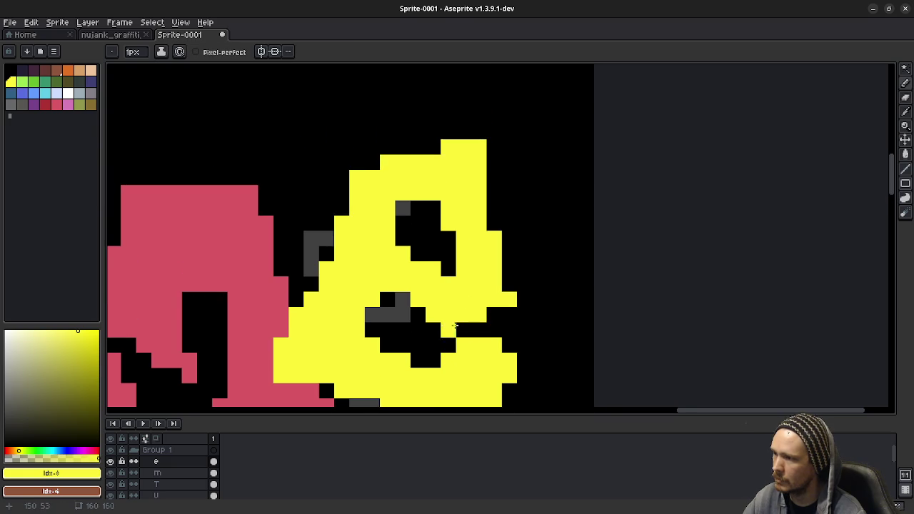
pyautogui.click(509, 285)
pyautogui.click(464, 324)
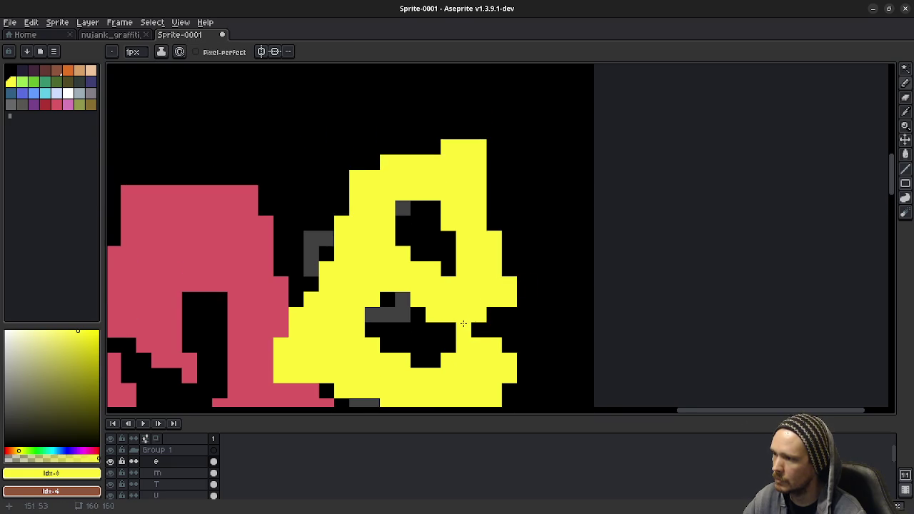
pyautogui.hotkey('ctrl', 'z')
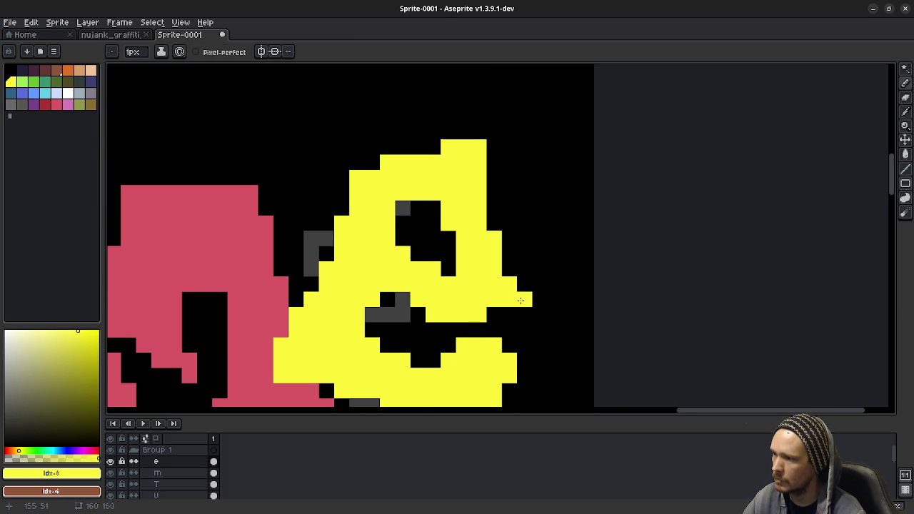
pyautogui.press('e')
pyautogui.moveTo(493, 314); pyautogui.dragTo(507, 283)
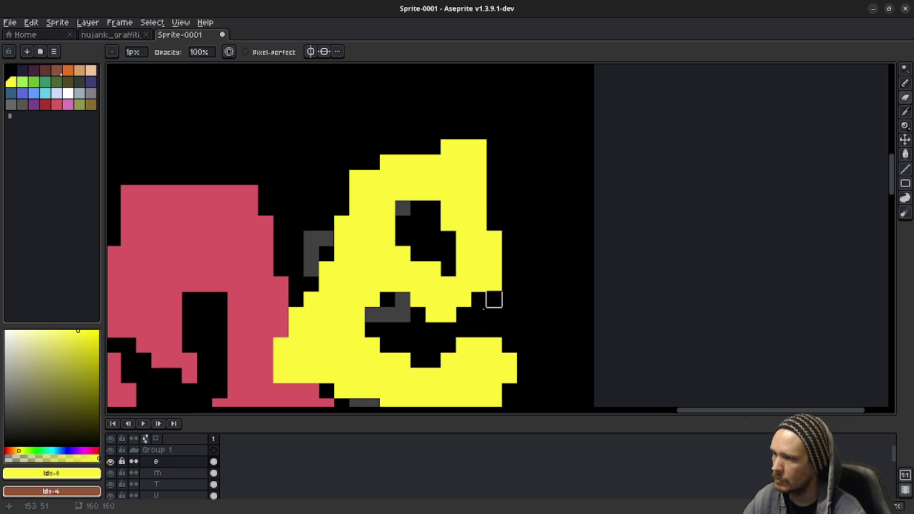
# Paint over and erase the stray grey pixels around the e's left edge
pyautogui.scroll(-1, 493, 298)
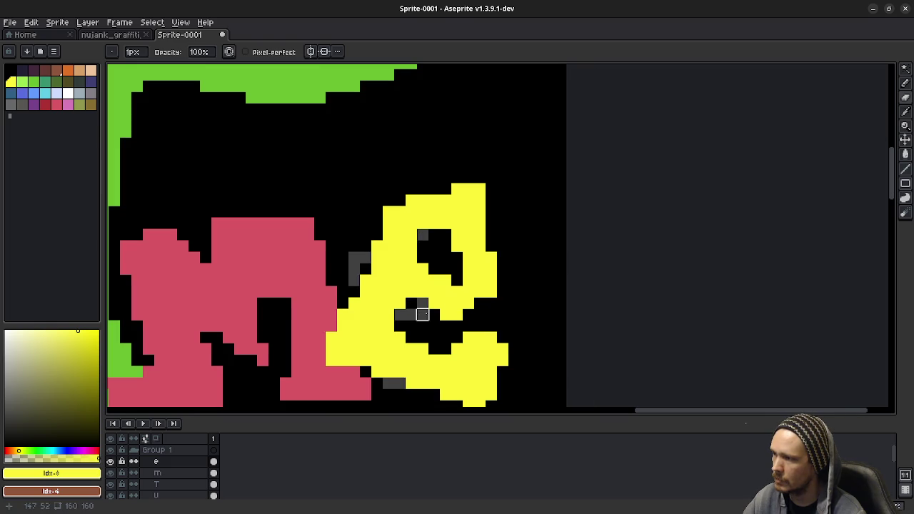
pyautogui.press('b')
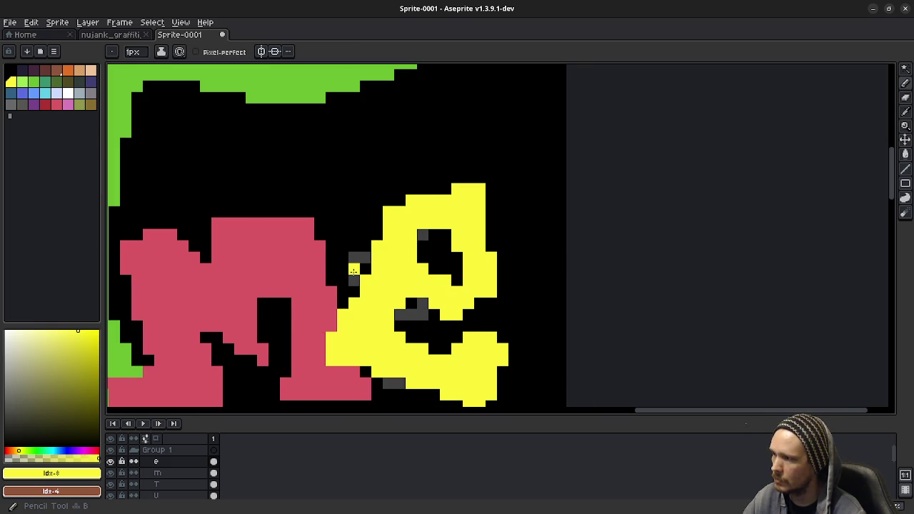
pyautogui.moveTo(353, 270)
pyautogui.mouseDown()
pyautogui.moveTo(347, 260)
pyautogui.moveTo(343, 275)
pyautogui.mouseUp()
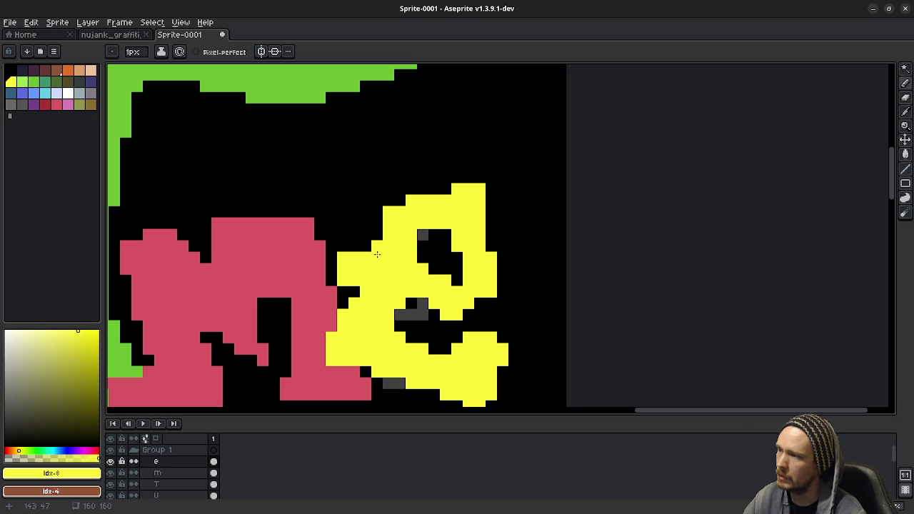
pyautogui.press('e')
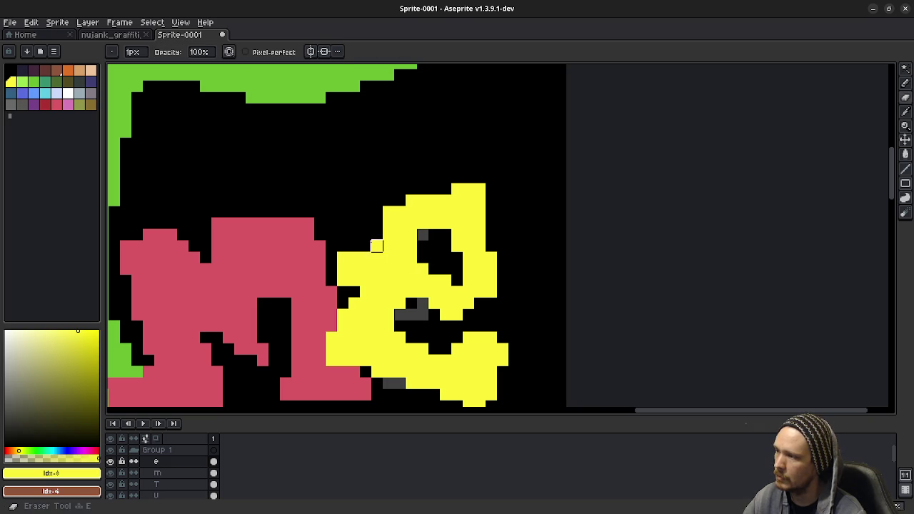
pyautogui.moveTo(365, 257); pyautogui.dragTo(354, 279)
pyautogui.moveTo(423, 247); pyautogui.dragTo(402, 312)
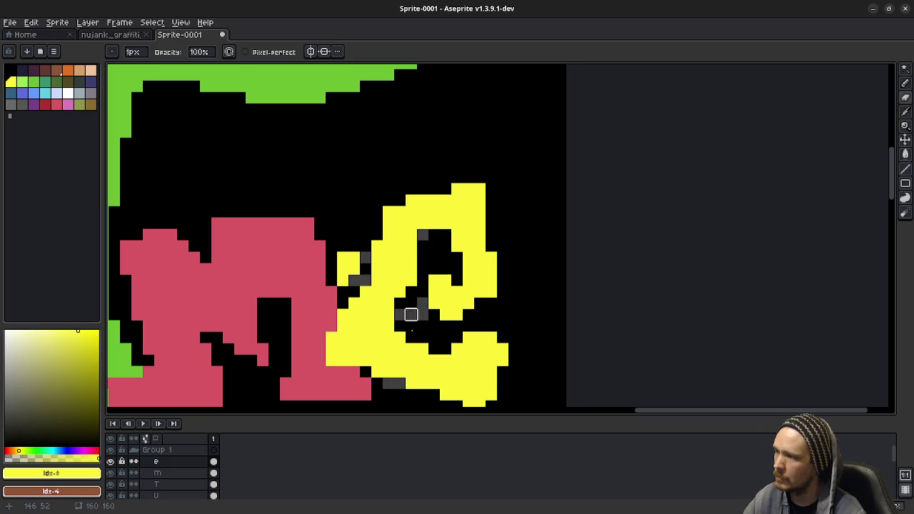
pyautogui.scroll(-2, 407, 314)
pyautogui.scroll(-2, 414, 314)
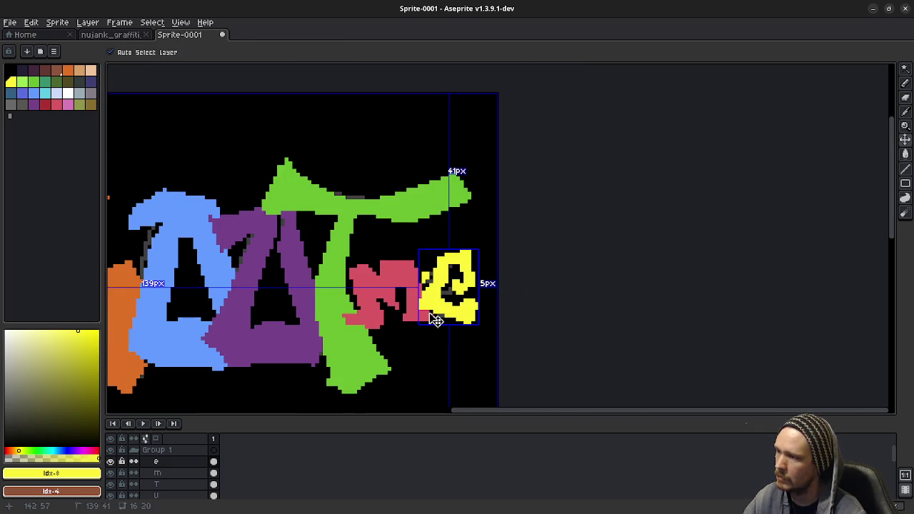
pyautogui.scroll(3, 427, 285)
pyautogui.moveTo(427, 262); pyautogui.dragTo(424, 310)
pyautogui.scroll(-3, 424, 314)
pyautogui.scroll(1, 420, 339)
pyautogui.scroll(1, 420, 338)
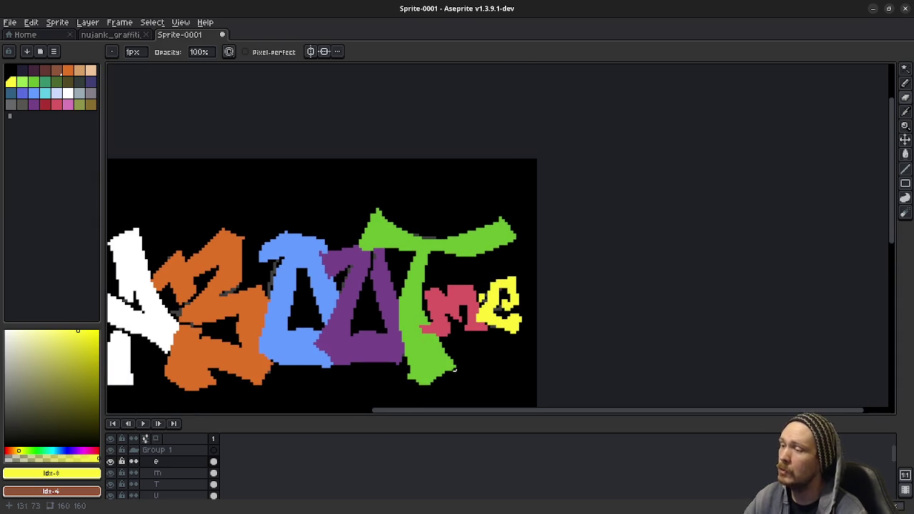
# Sketch a triangular flag-like outline in the empty area below the word, then undo it
pyautogui.moveTo(422, 340); pyautogui.dragTo(445, 261)
pyautogui.press('b')
pyautogui.scroll(1, 410, 288)
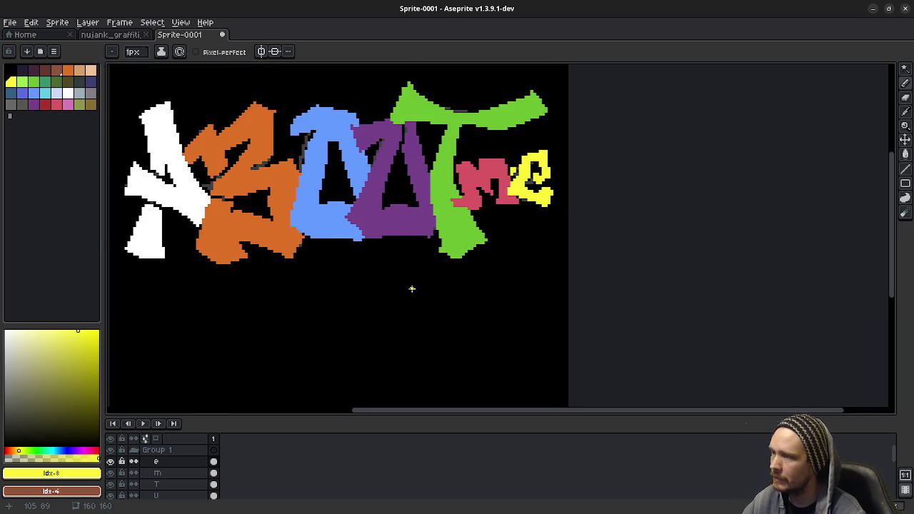
pyautogui.scroll(1, 417, 299)
pyautogui.scroll(1, 384, 342)
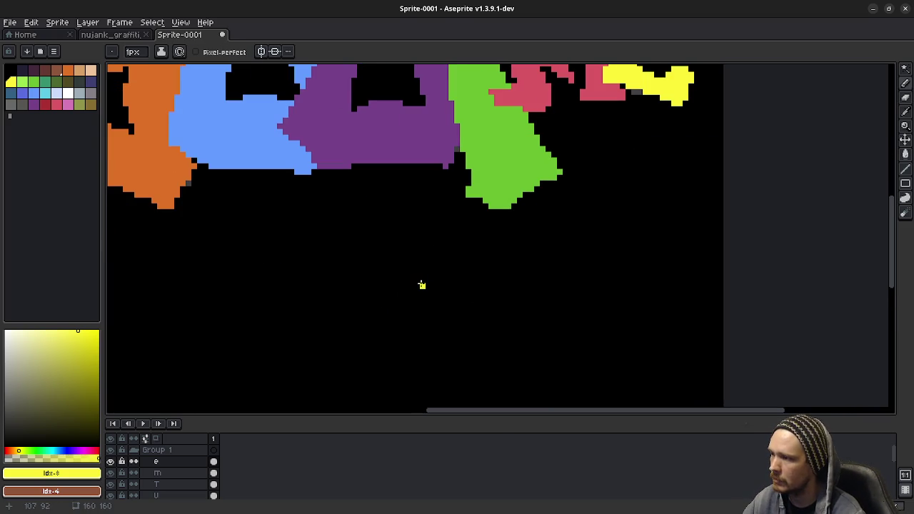
pyautogui.moveTo(425, 285); pyautogui.dragTo(420, 305)
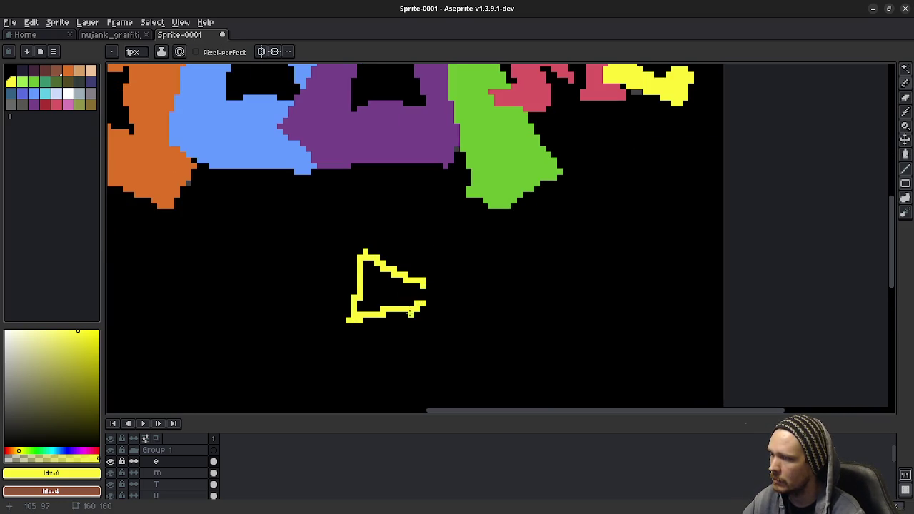
pyautogui.moveTo(420, 309)
pyautogui.mouseDown()
pyautogui.moveTo(347, 356)
pyautogui.moveTo(425, 357)
pyautogui.mouseUp()
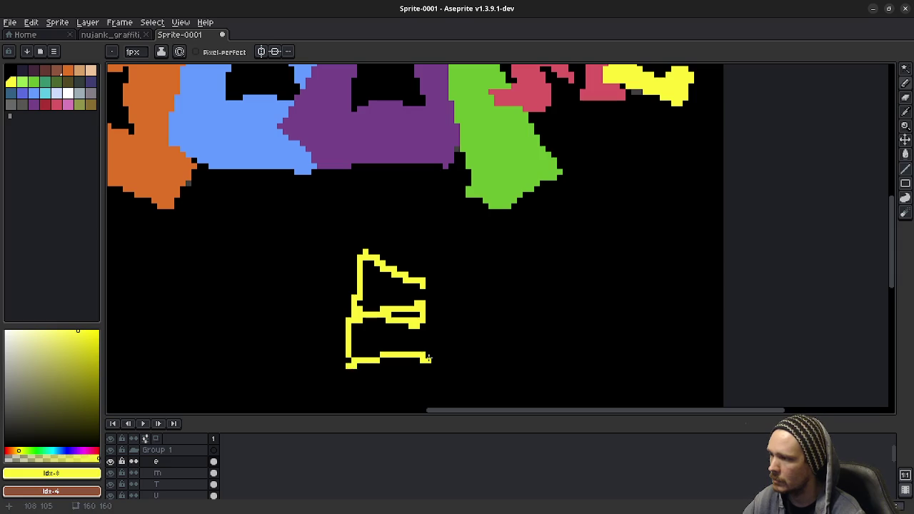
pyautogui.hotkey('ctrl', 'z')
pyautogui.hotkey('ctrl', 'z')
# Redraw the outline's left side with a shorter bottom line from the left corner
pyautogui.hotkey('ctrl', 'z')
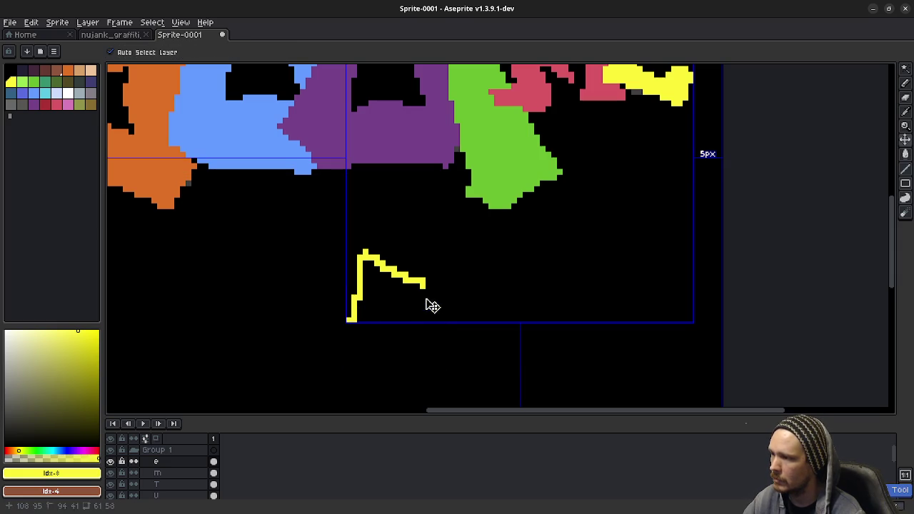
pyautogui.hotkey('ctrl', 'z')
pyautogui.press('b')
pyautogui.moveTo(362, 251)
pyautogui.mouseDown()
pyautogui.moveTo(348, 311)
pyautogui.moveTo(424, 283)
pyautogui.mouseUp()
pyautogui.hotkey('ctrl', 'z')
pyautogui.press('b')
pyautogui.moveTo(348, 313); pyautogui.dragTo(405, 314)
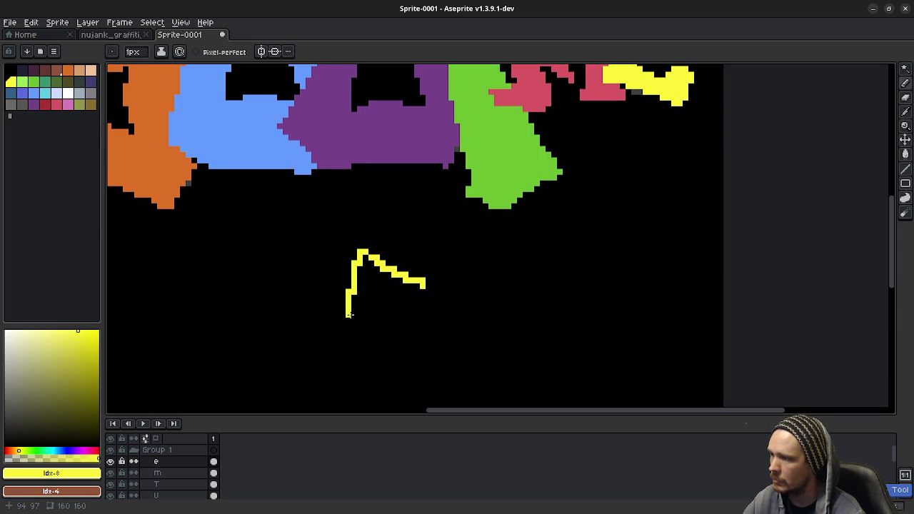
pyautogui.hotkey('ctrl', 'z')
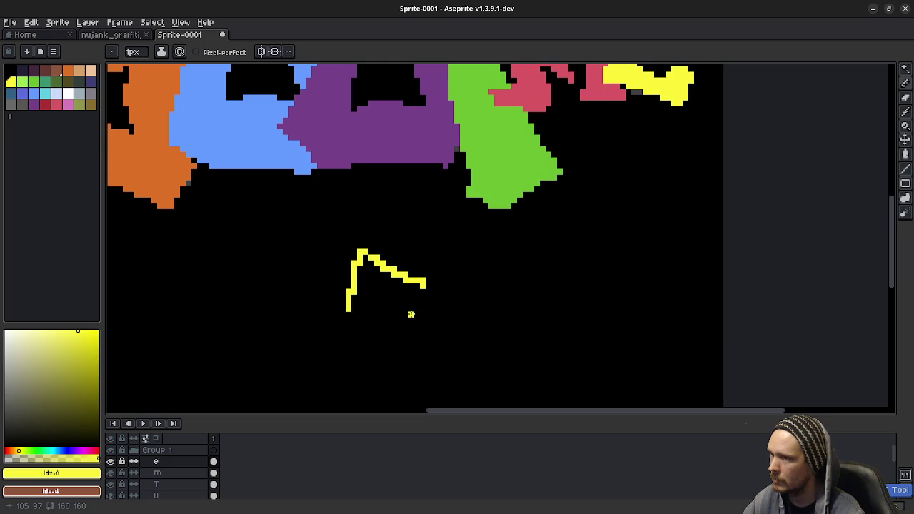
pyautogui.moveTo(348, 314)
pyautogui.mouseDown()
pyautogui.moveTo(383, 305)
pyautogui.moveTo(350, 373)
pyautogui.moveTo(413, 334)
pyautogui.mouseUp()
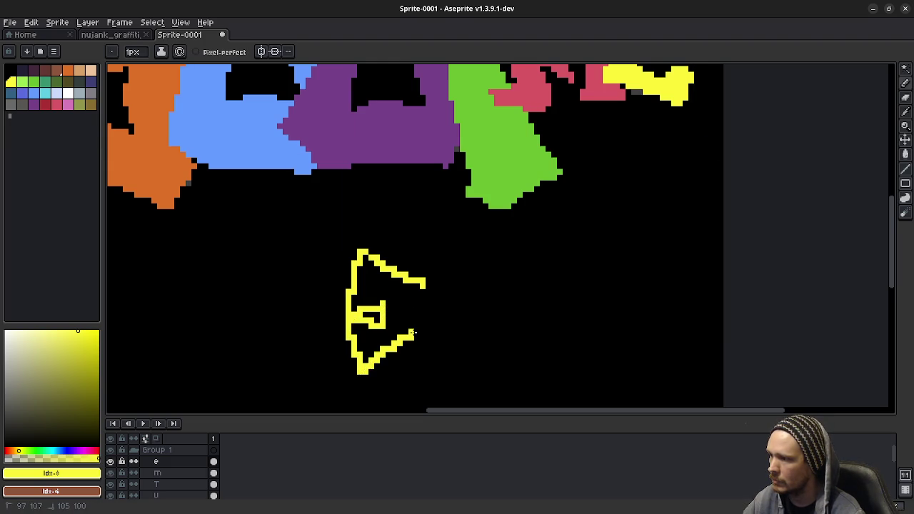
# Draw the angular E's top, lower strokes and middle bar beside the first sketch
pyautogui.scroll(-1, 517, 321)
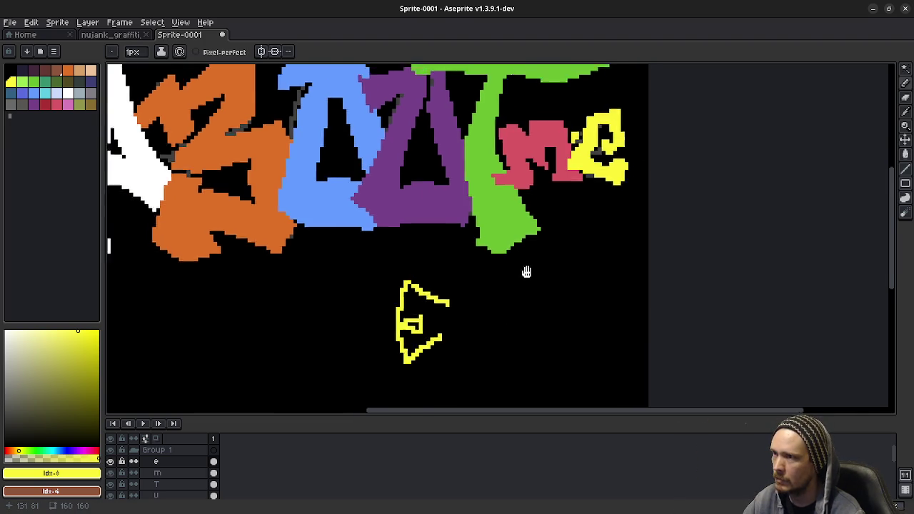
pyautogui.scroll(1, 526, 269)
pyautogui.scroll(1, 407, 327)
pyautogui.scroll(-5, 407, 327)
pyautogui.hscroll(-3, 407, 327)
pyautogui.moveTo(350, 285)
pyautogui.mouseDown()
pyautogui.moveTo(359, 304)
pyautogui.moveTo(357, 401)
pyautogui.mouseUp()
pyautogui.moveTo(488, 244)
pyautogui.mouseDown()
pyautogui.moveTo(431, 395)
pyautogui.moveTo(443, 246)
pyautogui.moveTo(417, 397)
pyautogui.moveTo(418, 228)
pyautogui.mouseUp()
pyautogui.moveTo(295, 313)
pyautogui.mouseDown()
pyautogui.moveTo(389, 296)
pyautogui.moveTo(407, 325)
pyautogui.moveTo(408, 278)
pyautogui.mouseUp()
pyautogui.moveTo(300, 363)
pyautogui.mouseDown()
pyautogui.moveTo(371, 382)
pyautogui.moveTo(409, 342)
pyautogui.mouseUp()
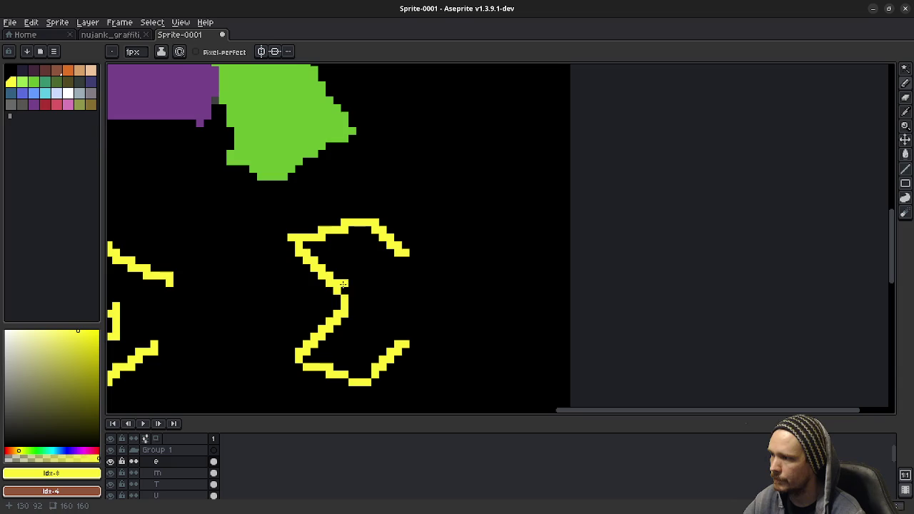
pyautogui.moveTo(345, 284)
pyautogui.mouseDown()
pyautogui.moveTo(367, 291)
pyautogui.moveTo(368, 316)
pyautogui.moveTo(357, 315)
pyautogui.mouseUp()
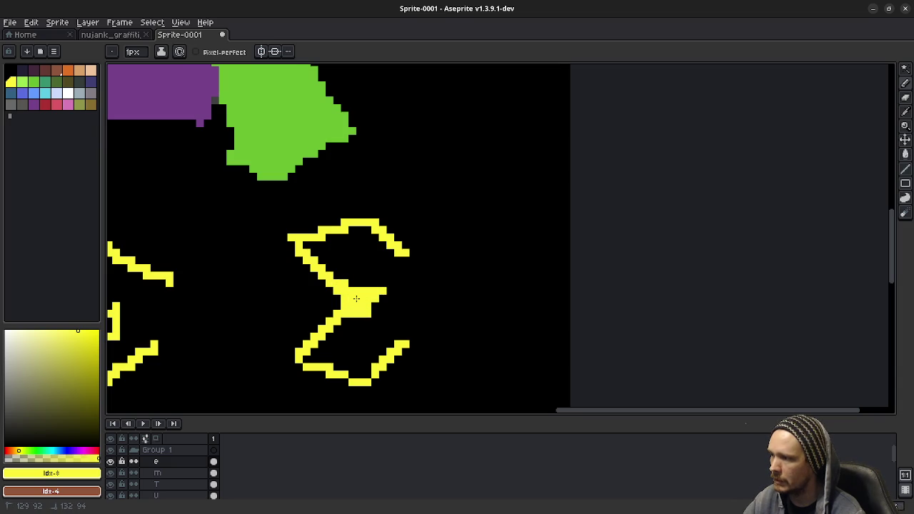
pyautogui.scroll(-2, 379, 307)
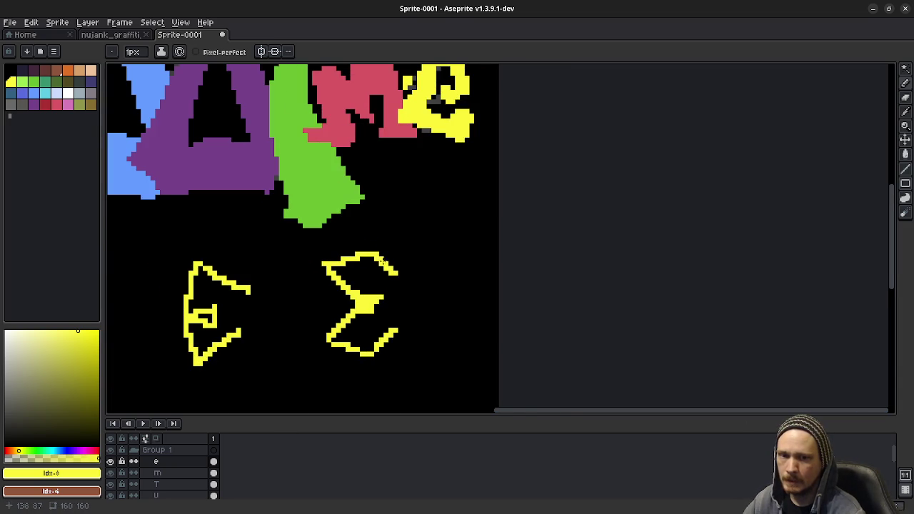
# Fill black pixels at the top of the yellow e and carve out its interior
pyautogui.scroll(1, 394, 257)
pyautogui.scroll(1, 394, 284)
pyautogui.scroll(1, 380, 334)
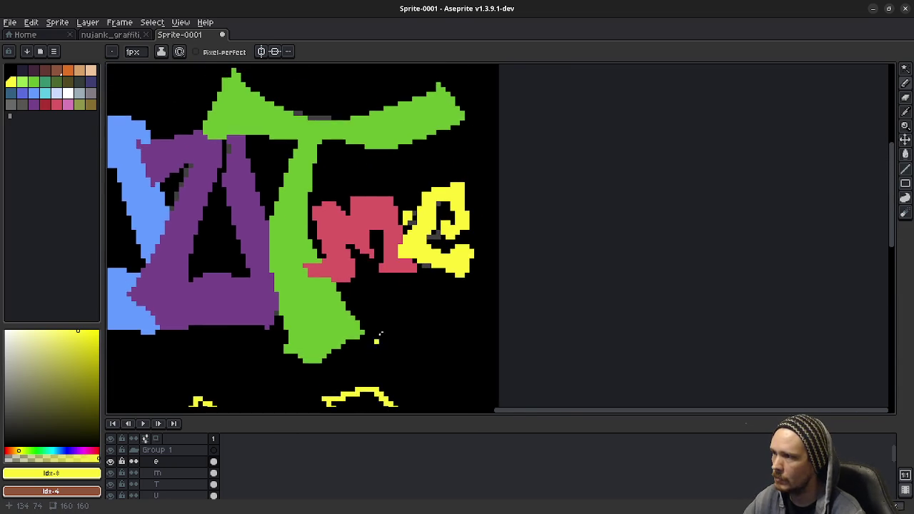
pyautogui.scroll(1, 380, 333)
pyautogui.scroll(2, 361, 228)
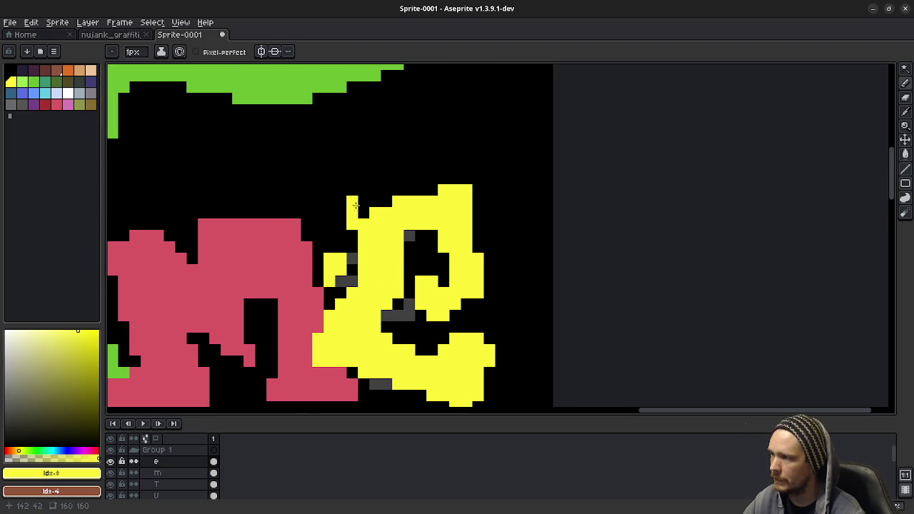
pyautogui.moveTo(351, 204)
pyautogui.mouseDown()
pyautogui.moveTo(418, 206)
pyautogui.moveTo(432, 224)
pyautogui.moveTo(425, 306)
pyautogui.mouseUp()
pyautogui.press('e')
pyautogui.moveTo(330, 259); pyautogui.dragTo(341, 247)
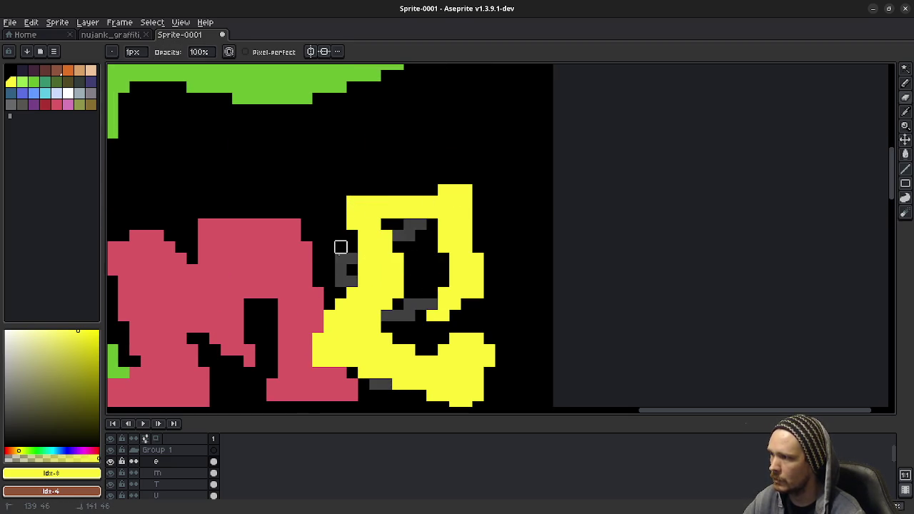
pyautogui.moveTo(442, 304)
pyautogui.mouseDown()
pyautogui.moveTo(455, 312)
pyautogui.moveTo(443, 292)
pyautogui.moveTo(477, 280)
pyautogui.moveTo(443, 267)
pyautogui.moveTo(478, 247)
pyautogui.moveTo(466, 234)
pyautogui.mouseUp()
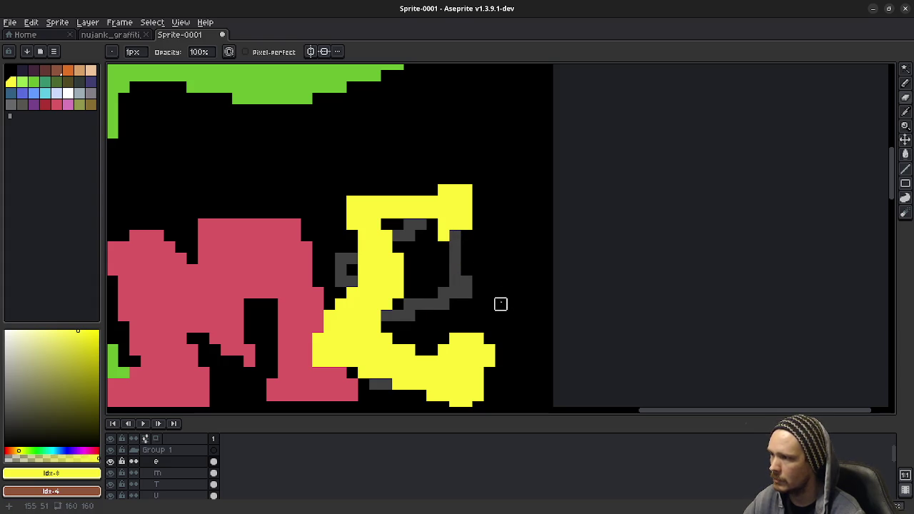
# Paint a yellow middle bar inside the e and extend its top corner upward
pyautogui.press('b')
pyautogui.moveTo(409, 259)
pyautogui.mouseDown()
pyautogui.moveTo(422, 270)
pyautogui.moveTo(407, 283)
pyautogui.moveTo(434, 314)
pyautogui.mouseUp()
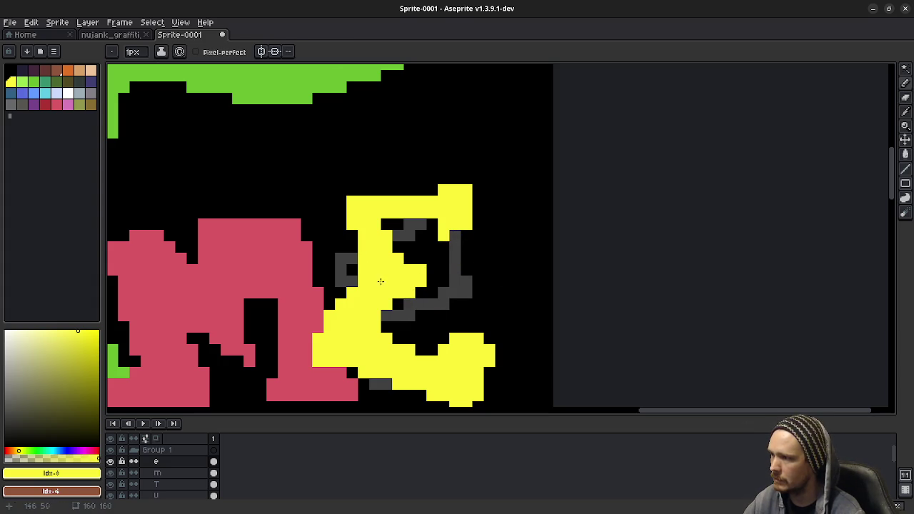
pyautogui.moveTo(359, 252)
pyautogui.mouseDown()
pyautogui.moveTo(329, 213)
pyautogui.moveTo(353, 190)
pyautogui.mouseUp()
pyautogui.scroll(-2, 466, 269)
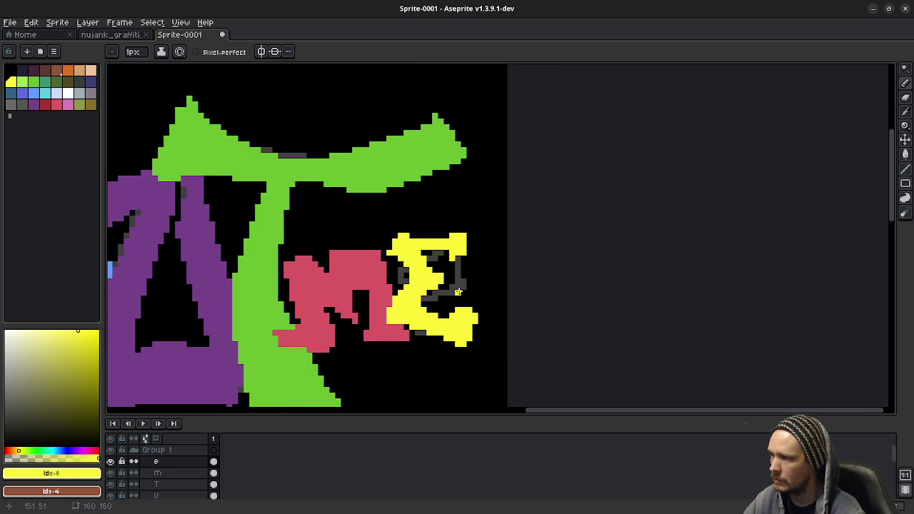
pyautogui.scroll(-1, 464, 303)
pyautogui.scroll(-1, 464, 303)
pyautogui.scroll(-1, 428, 336)
pyautogui.scroll(1, 423, 331)
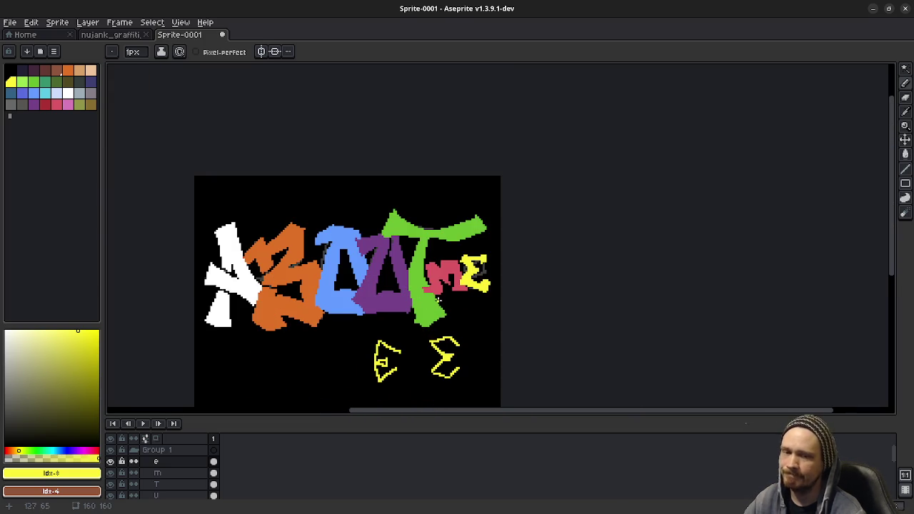
pyautogui.scroll(1, 489, 276)
pyautogui.scroll(2, 478, 279)
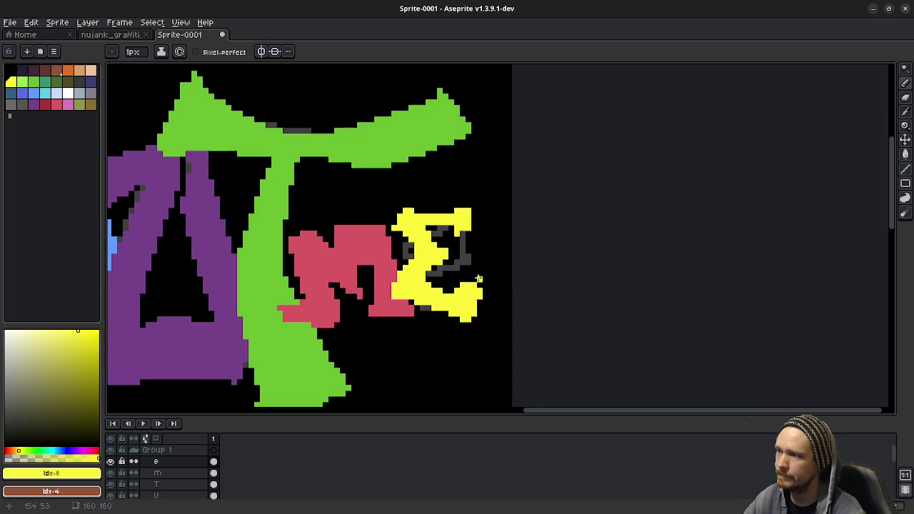
pyautogui.scroll(2, 478, 278)
pyautogui.scroll(1, 416, 284)
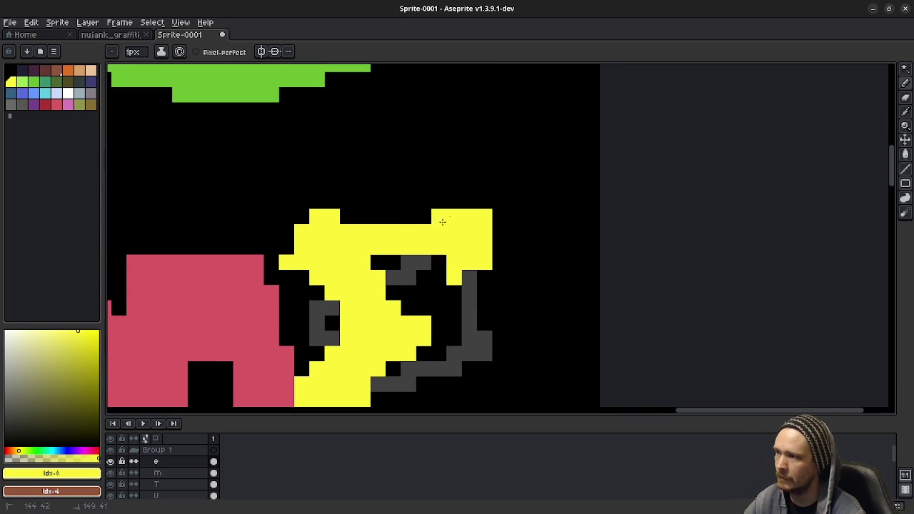
# Fill the gap along the E's top edge and add a yellow pixel inside it
pyautogui.moveTo(442, 223)
pyautogui.mouseDown()
pyautogui.moveTo(408, 216)
pyautogui.moveTo(469, 202)
pyautogui.mouseUp()
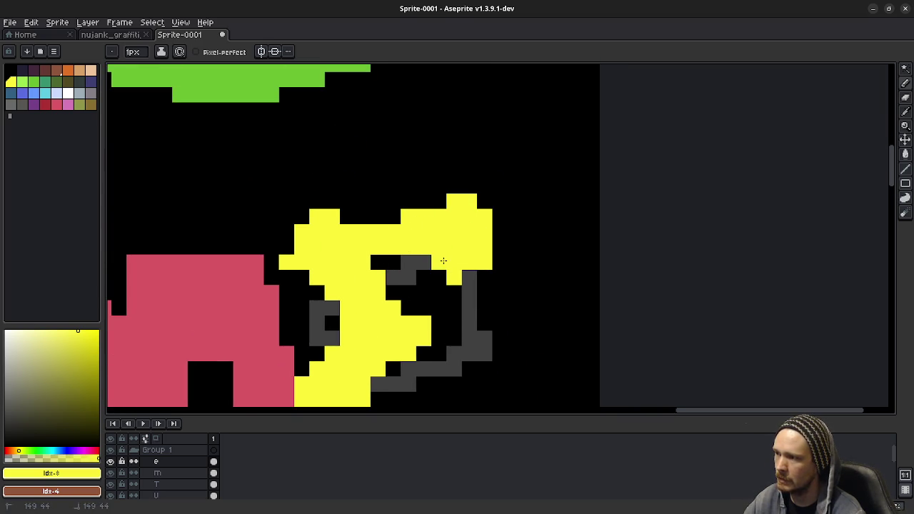
pyautogui.click(457, 322)
pyautogui.scroll(-3, 457, 323)
pyautogui.scroll(2, 458, 321)
pyautogui.scroll(-1, 452, 320)
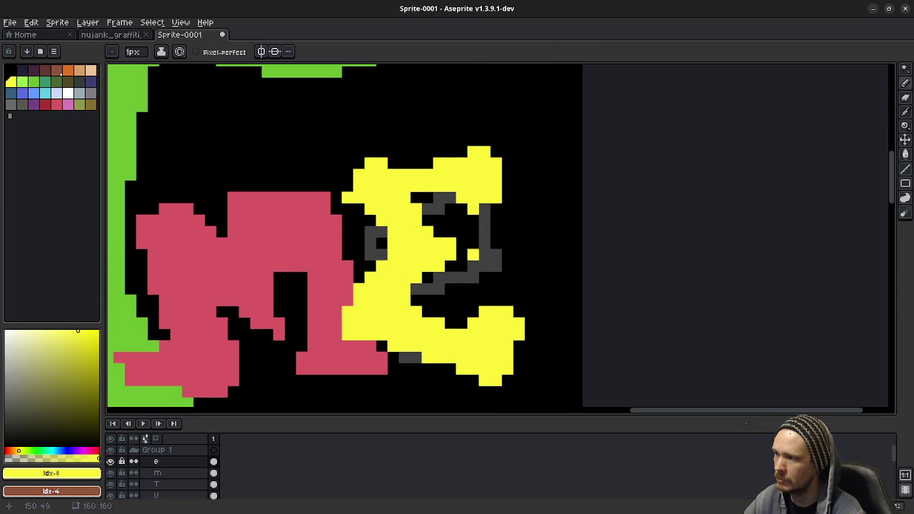
pyautogui.scroll(1, 450, 286)
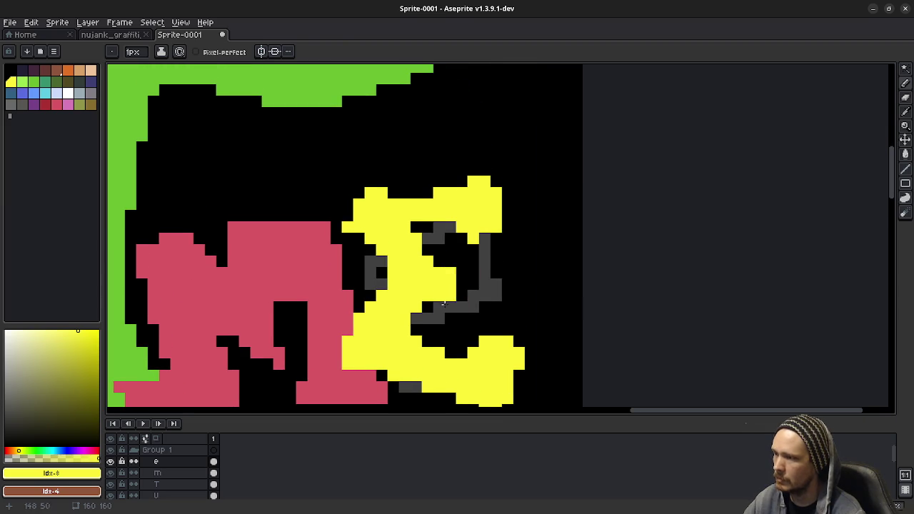
pyautogui.scroll(-2, 449, 299)
pyautogui.scroll(-1, 397, 351)
pyautogui.moveTo(395, 353); pyautogui.dragTo(457, 260)
pyautogui.press('ctrl')
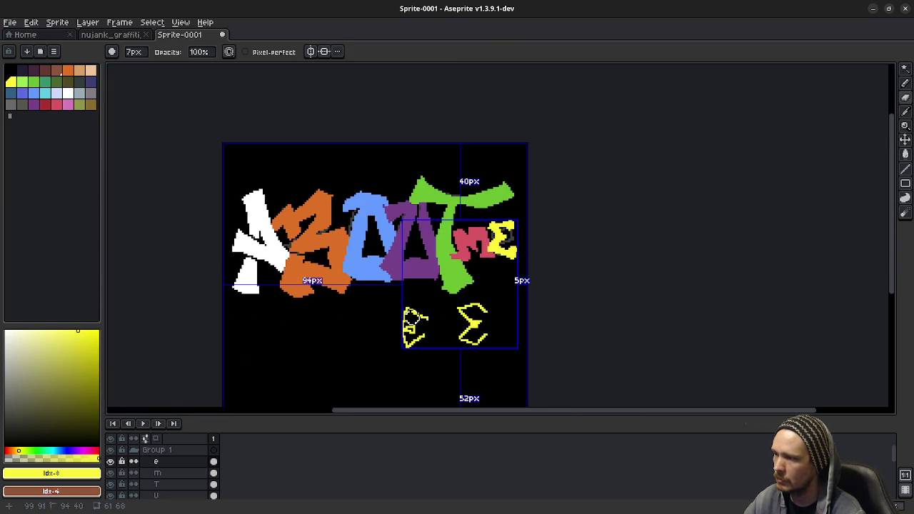
# Undo twice to remove the two yellow E sketches, then zoom the view out
pyautogui.hotkey('ctrl', 'z')
pyautogui.hotkey('ctrl', 'z')
pyautogui.hotkey('ctrl', 'z')
pyautogui.hotkey('ctrl', 'z')
pyautogui.hotkey('ctrl', 'z')
pyautogui.hotkey('ctrl', 'z')
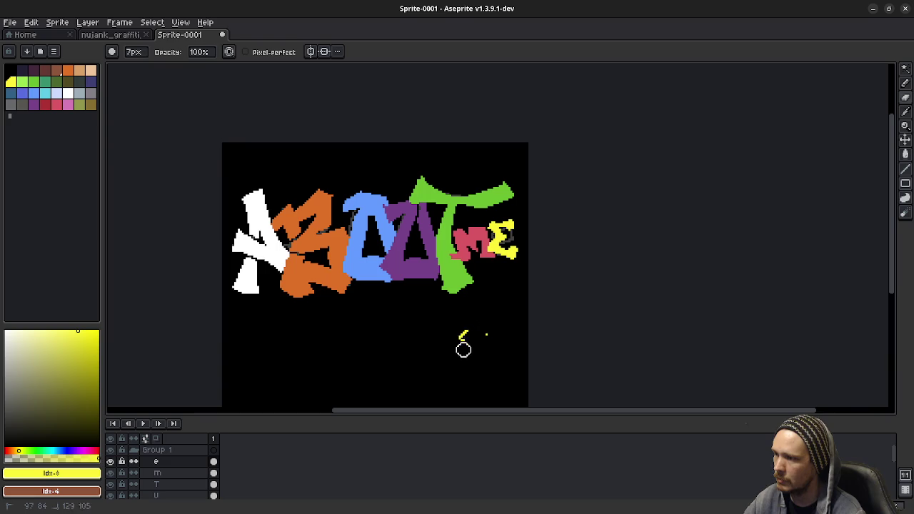
pyautogui.hotkey('ctrl', 'z')
pyautogui.hotkey('ctrl', 'z')
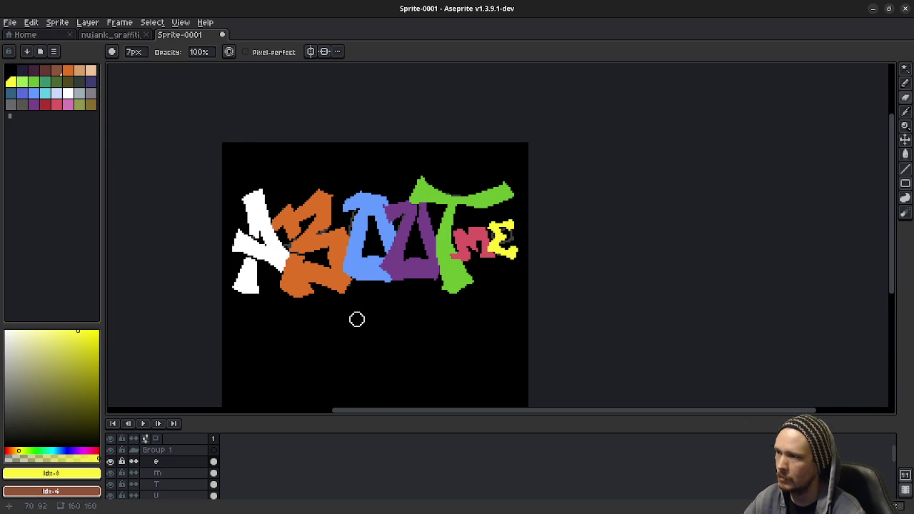
pyautogui.scroll(-3, 357, 319)
pyautogui.scroll(2, 365, 330)
pyautogui.scroll(-2, 392, 331)
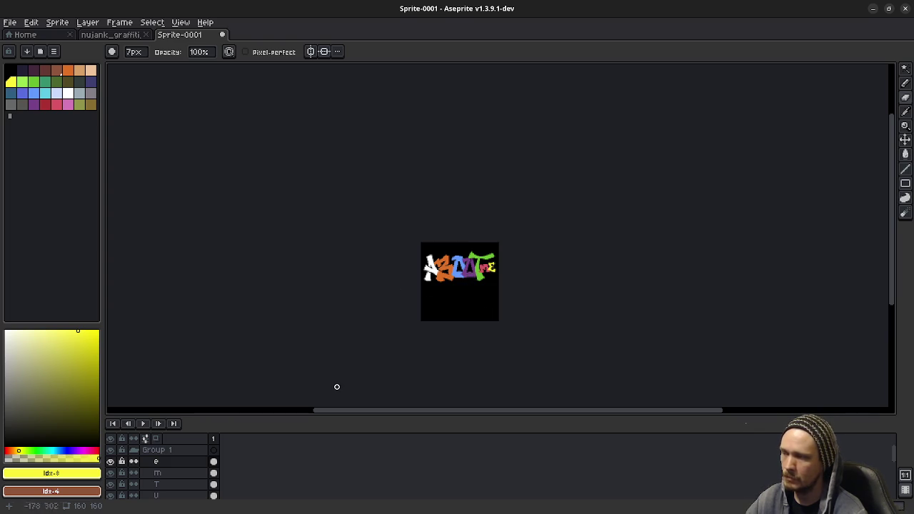
# Enlarge the layers panel and drag the B Copy layer up above the O layer
pyautogui.moveTo(213, 415); pyautogui.dragTo(231, 357)
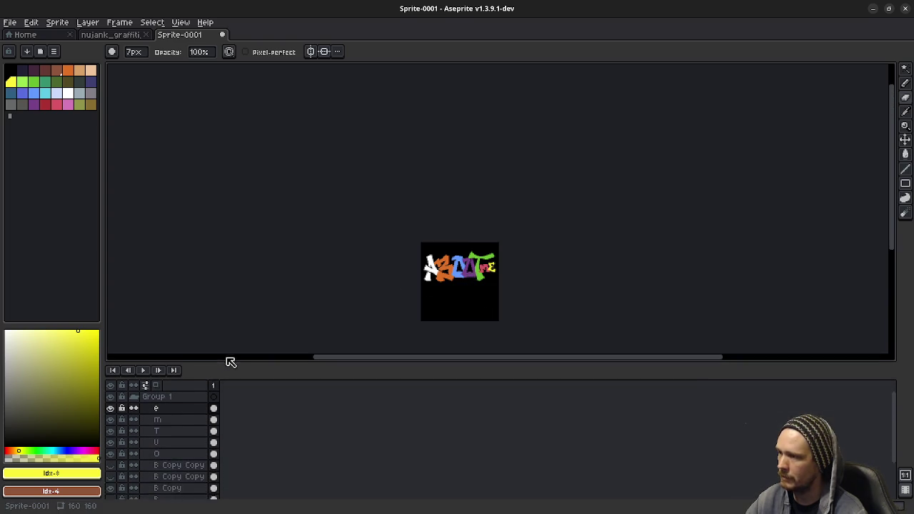
pyautogui.click(171, 481)
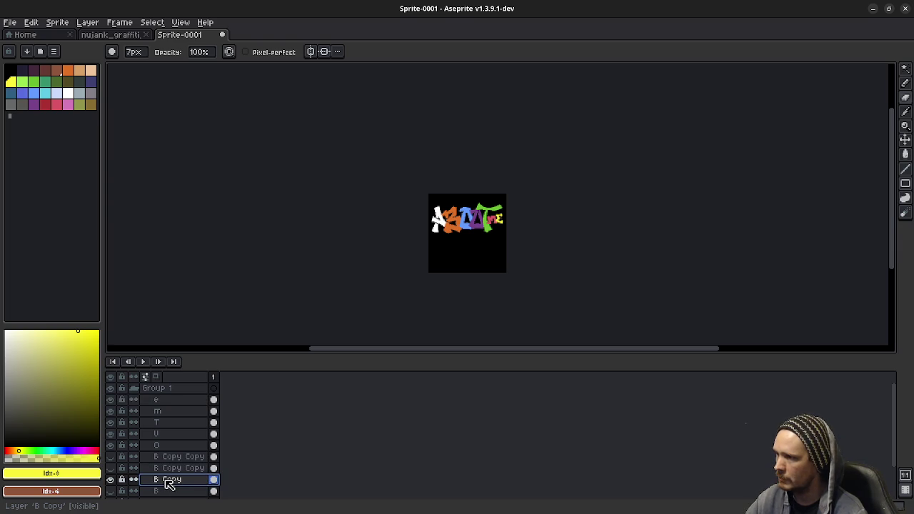
pyautogui.moveTo(169, 483); pyautogui.dragTo(170, 484)
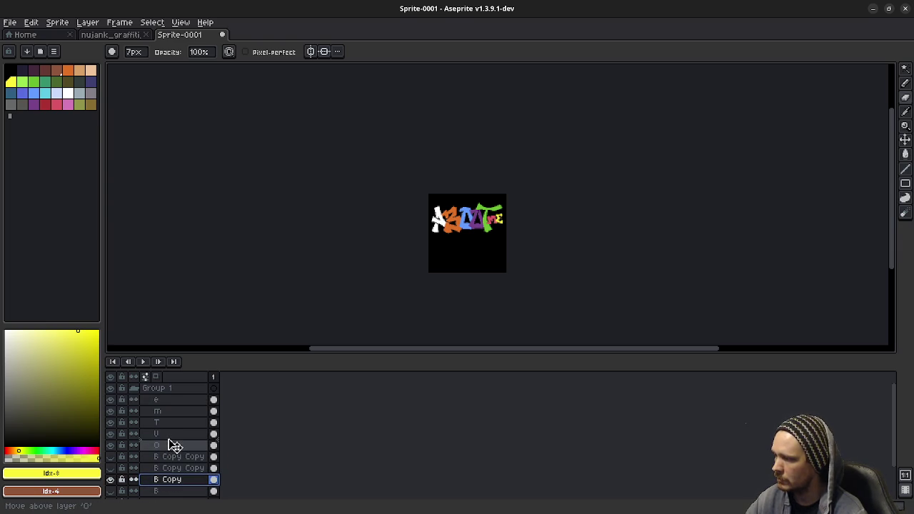
pyautogui.moveTo(170, 482); pyautogui.dragTo(172, 443)
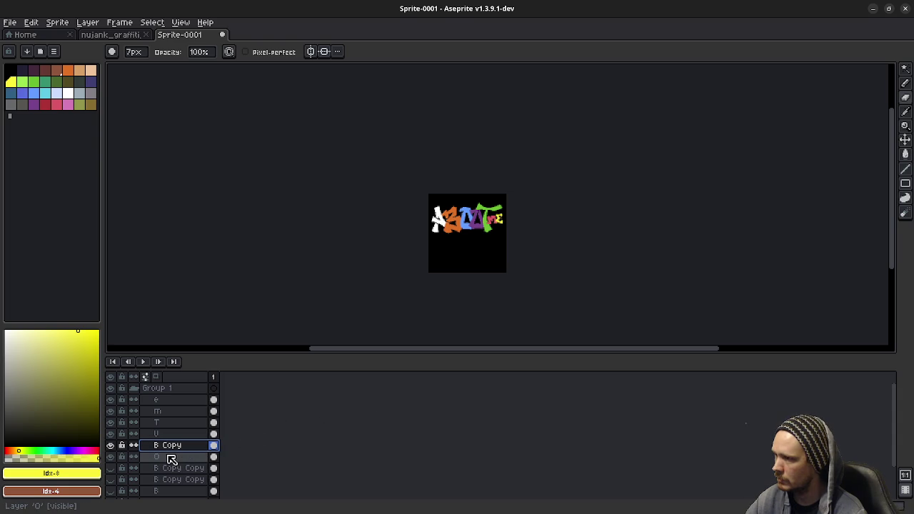
# Toggle the B Copy and O layers' visibility to check the order, then make O active
pyautogui.click(110, 445)
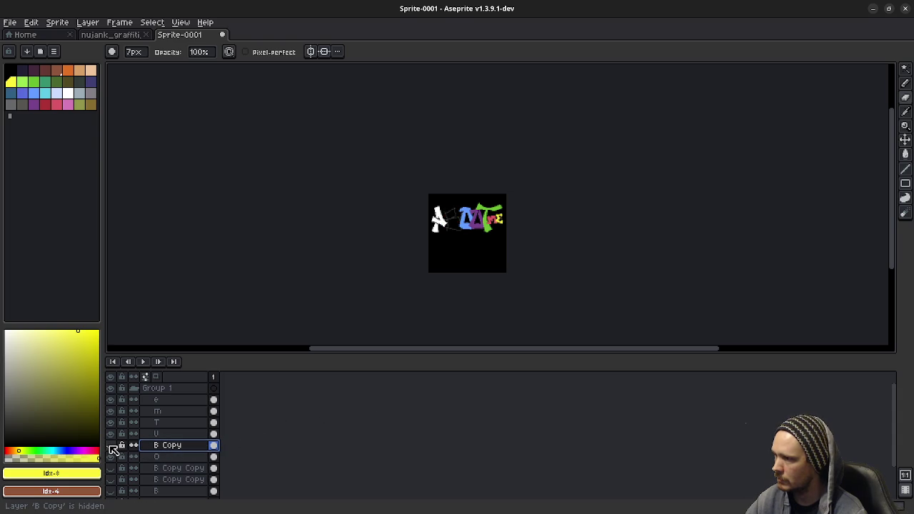
pyautogui.click(110, 445)
pyautogui.scroll(5, 574, 135)
pyautogui.scroll(-2, 420, 326)
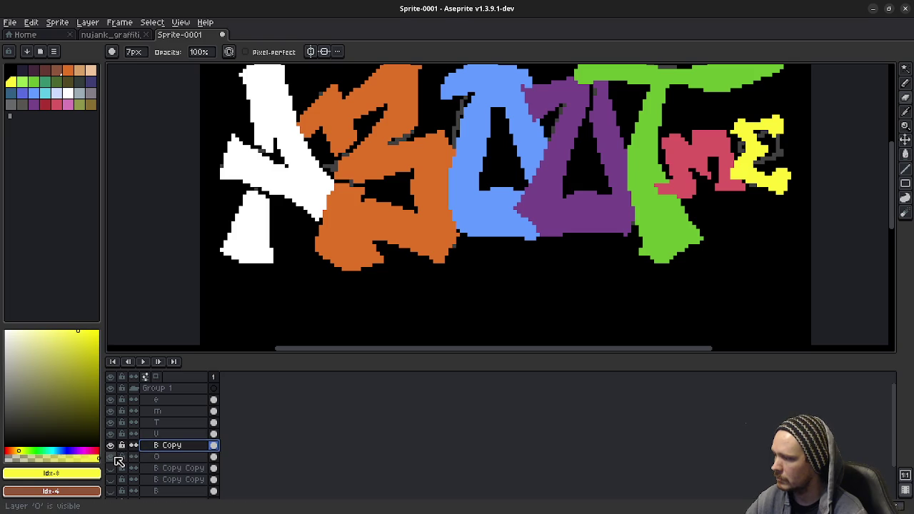
pyautogui.click(110, 456)
pyautogui.click(110, 457)
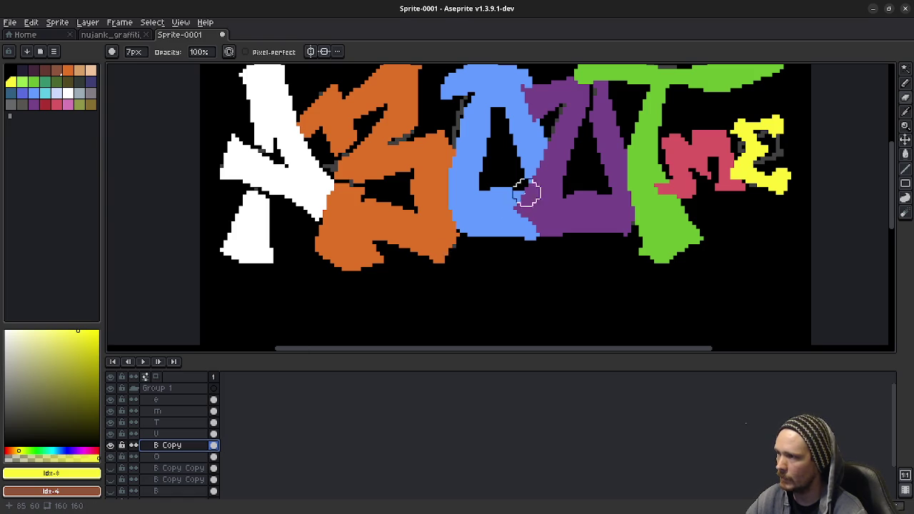
pyautogui.moveTo(526, 190); pyautogui.dragTo(500, 238)
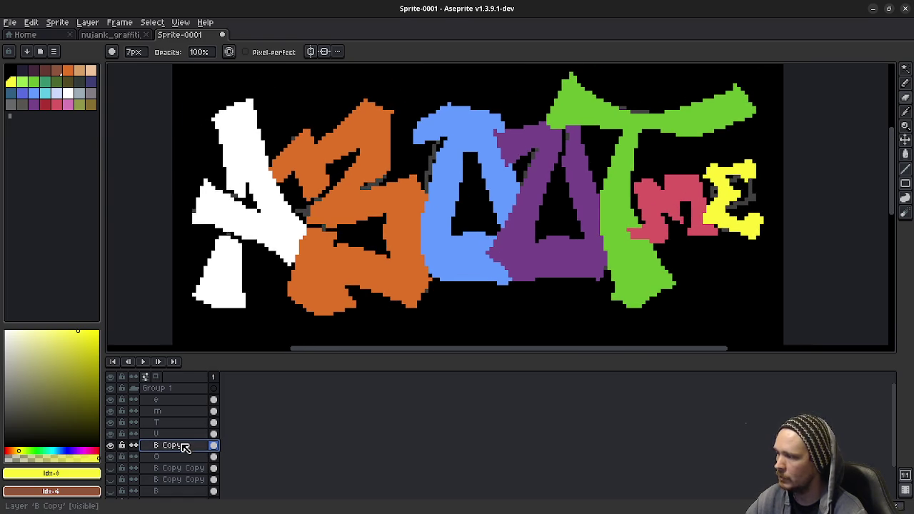
pyautogui.click(166, 457)
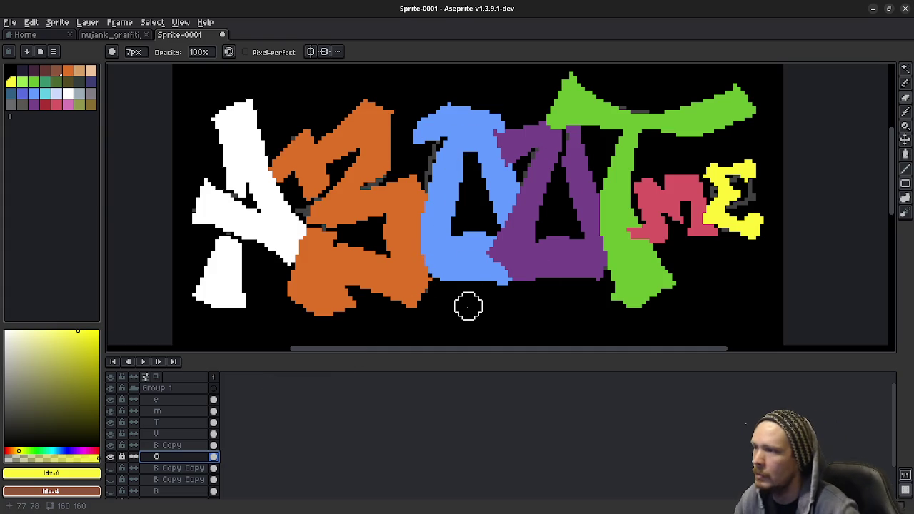
# Sample the O's blue, then paint black with the 7px brush to extend the hole upward
pyautogui.press('i')
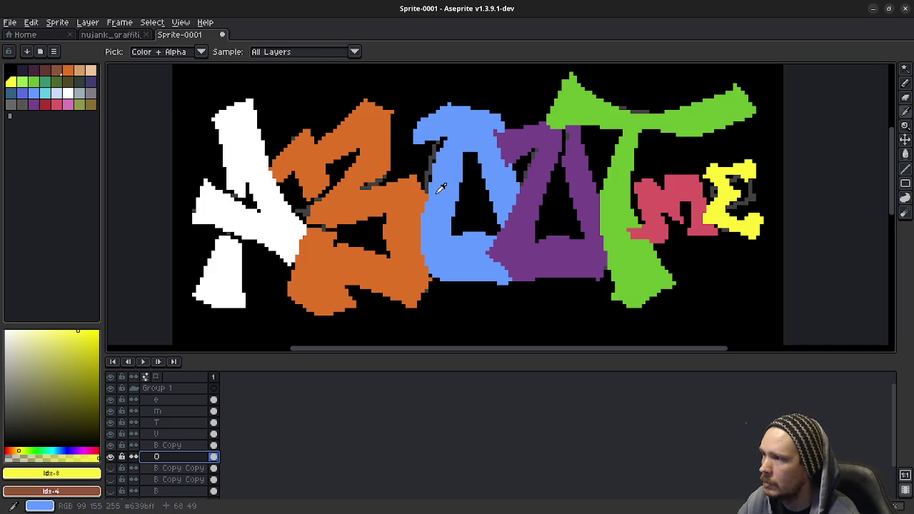
pyautogui.click(441, 188)
pyautogui.press('b')
pyautogui.scroll(2, 437, 190)
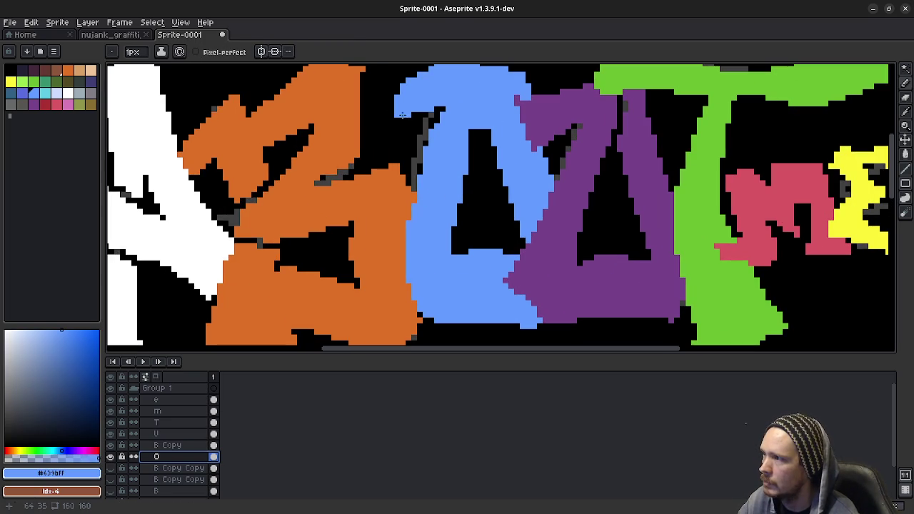
pyautogui.scroll(2, 429, 207)
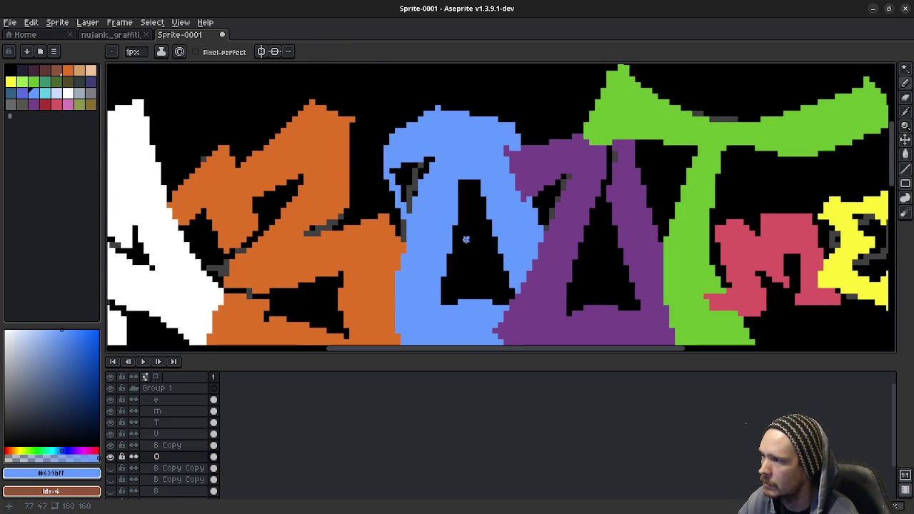
pyautogui.press('e')
pyautogui.moveTo(466, 244)
pyautogui.mouseDown()
pyautogui.moveTo(460, 175)
pyautogui.moveTo(433, 187)
pyautogui.moveTo(418, 178)
pyautogui.moveTo(400, 207)
pyautogui.mouseUp()
# Add trial 1px blue pencil strokes along the O's top-left edge
pyautogui.press('b')
pyautogui.press('w')
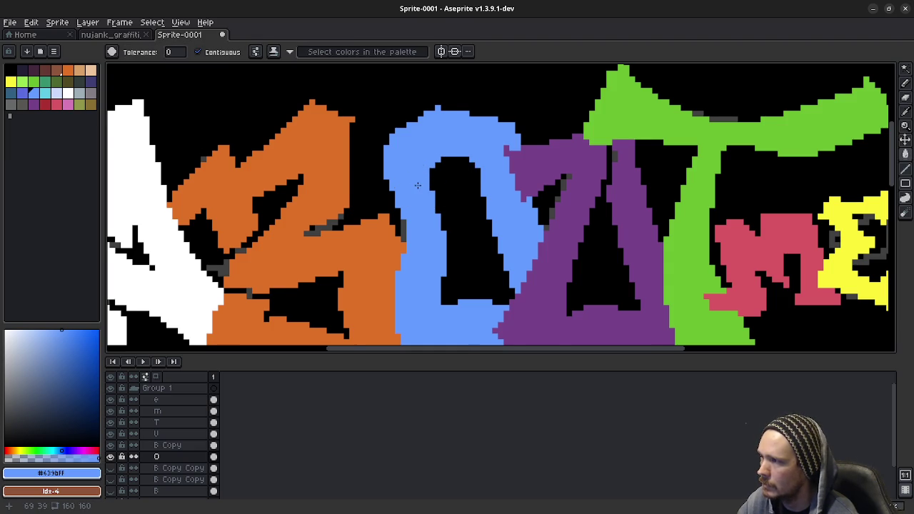
pyautogui.moveTo(424, 158); pyautogui.dragTo(435, 198)
pyautogui.press('b')
pyautogui.moveTo(396, 164)
pyautogui.mouseDown()
pyautogui.moveTo(385, 215)
pyautogui.moveTo(416, 151)
pyautogui.moveTo(450, 131)
pyautogui.mouseUp()
# Undo the trial pencil strokes around the O with repeated Ctrl+Z
pyautogui.press('v')
pyautogui.press('b')
pyautogui.hotkey('ctrl', 'z')
pyautogui.hotkey('ctrl', 'z')
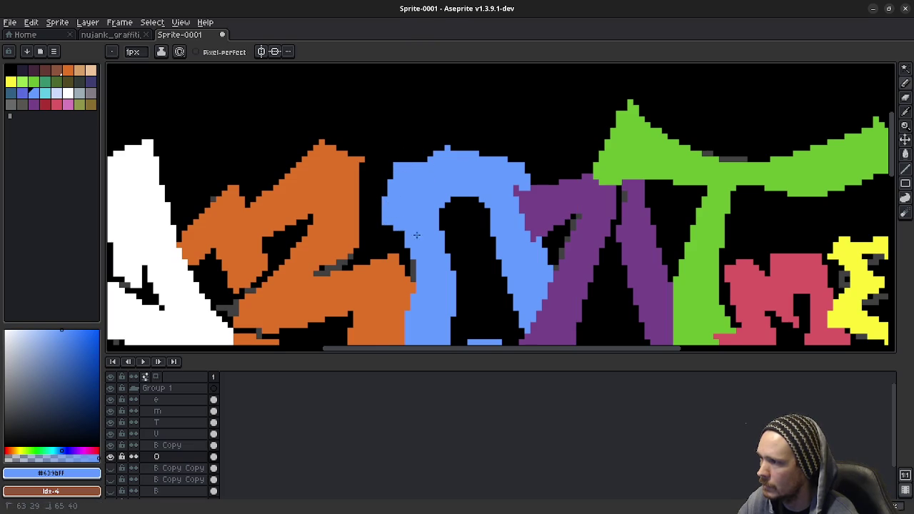
pyautogui.scroll(-1, 435, 143)
pyautogui.scroll(-1, 471, 163)
pyautogui.moveTo(471, 162); pyautogui.dragTo(444, 236)
pyautogui.press('v')
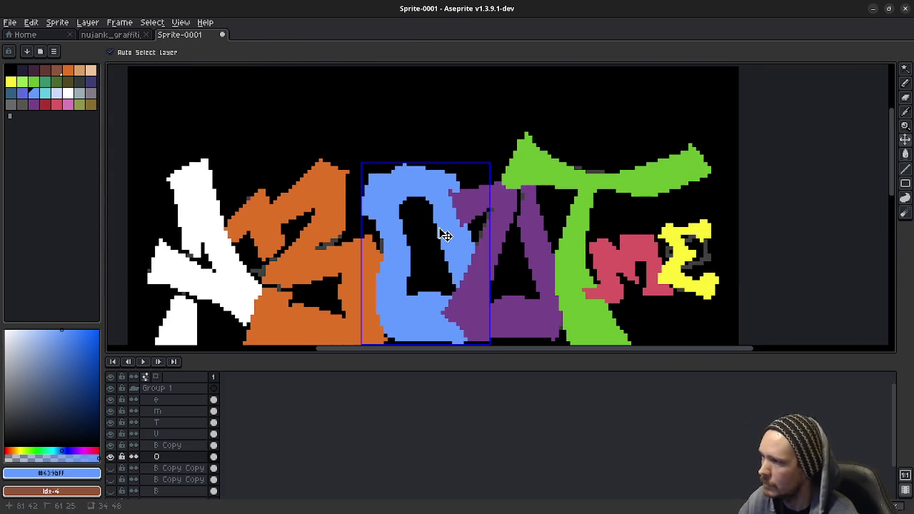
pyautogui.hotkey('ctrl', 'z')
pyautogui.press('b')
pyautogui.hotkey('ctrl', 'z')
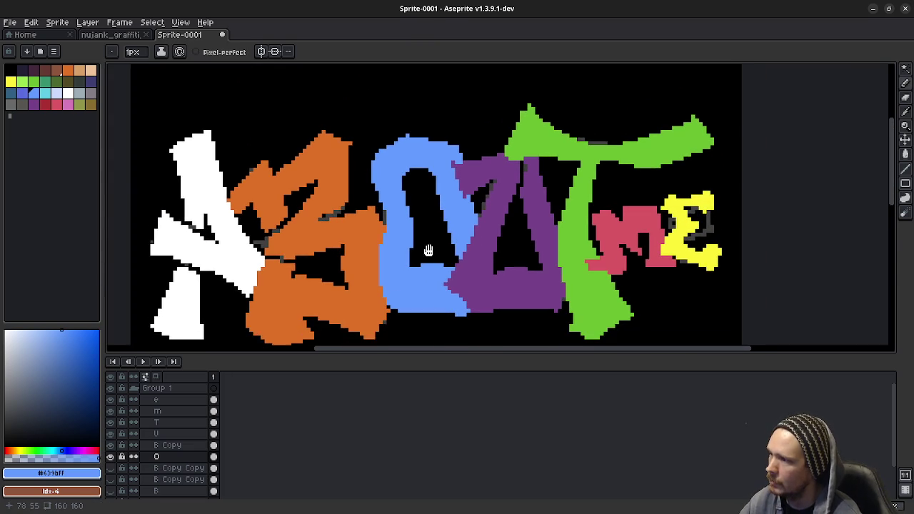
pyautogui.hotkey('ctrl', 'z')
pyautogui.scroll(-4, 414, 272)
# Draw the new O's inner outline below the word and bucket-fill the band blue
pyautogui.scroll(-1, 393, 214)
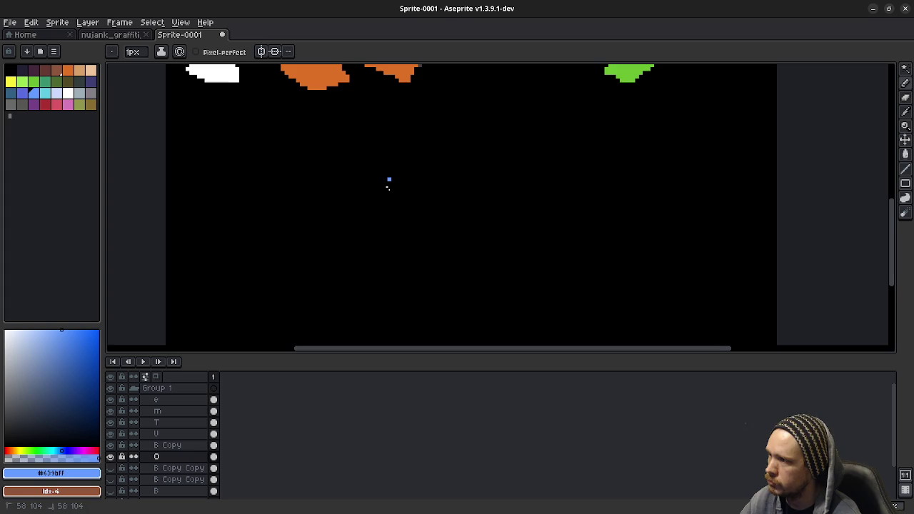
pyautogui.moveTo(389, 178)
pyautogui.mouseDown()
pyautogui.moveTo(397, 285)
pyautogui.moveTo(433, 317)
pyautogui.moveTo(467, 252)
pyautogui.moveTo(457, 167)
pyautogui.moveTo(381, 184)
pyautogui.mouseUp()
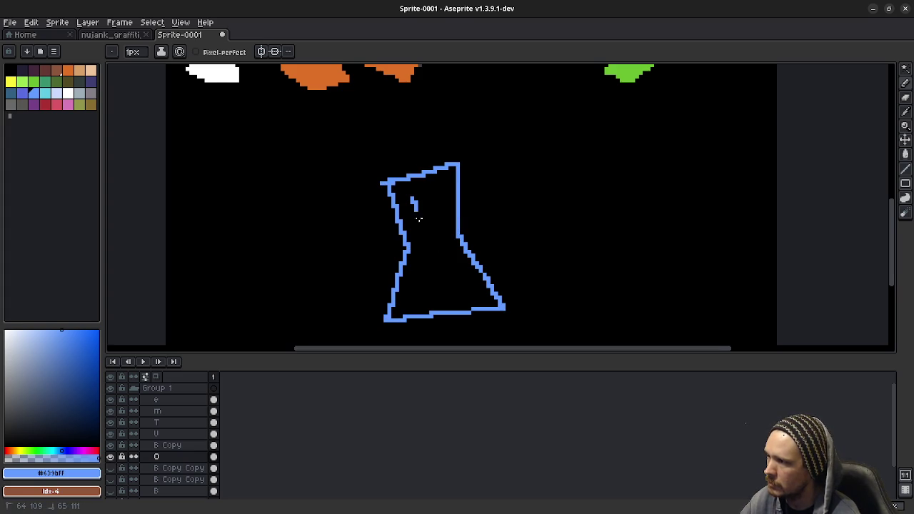
pyautogui.moveTo(420, 219)
pyautogui.mouseDown()
pyautogui.moveTo(421, 288)
pyautogui.moveTo(456, 284)
pyautogui.moveTo(432, 246)
pyautogui.moveTo(433, 198)
pyautogui.mouseUp()
pyautogui.press('g')
pyautogui.click(466, 265)
pyautogui.scroll(-2, 465, 265)
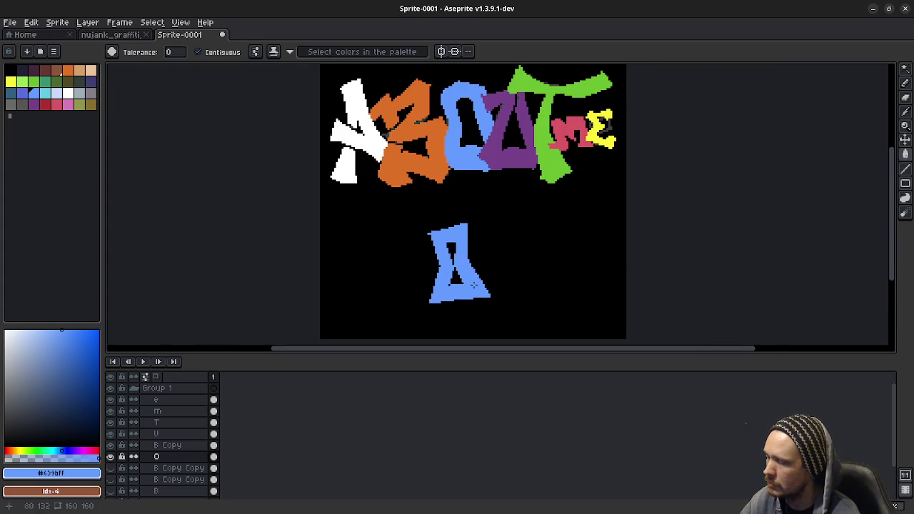
pyautogui.scroll(1, 473, 284)
# Trim the new O's corners and edges with the black 7px brush
pyautogui.press('b')
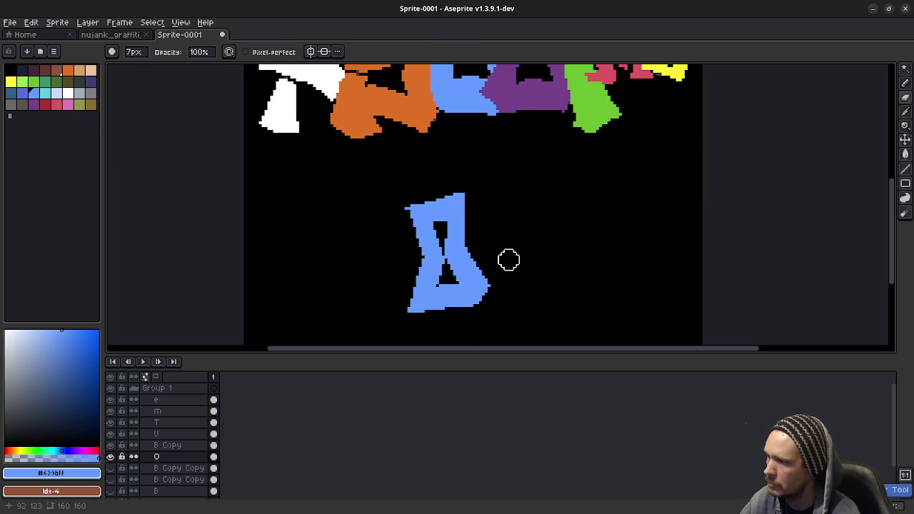
pyautogui.moveTo(489, 282); pyautogui.dragTo(477, 310)
pyautogui.moveTo(408, 292); pyautogui.dragTo(437, 311)
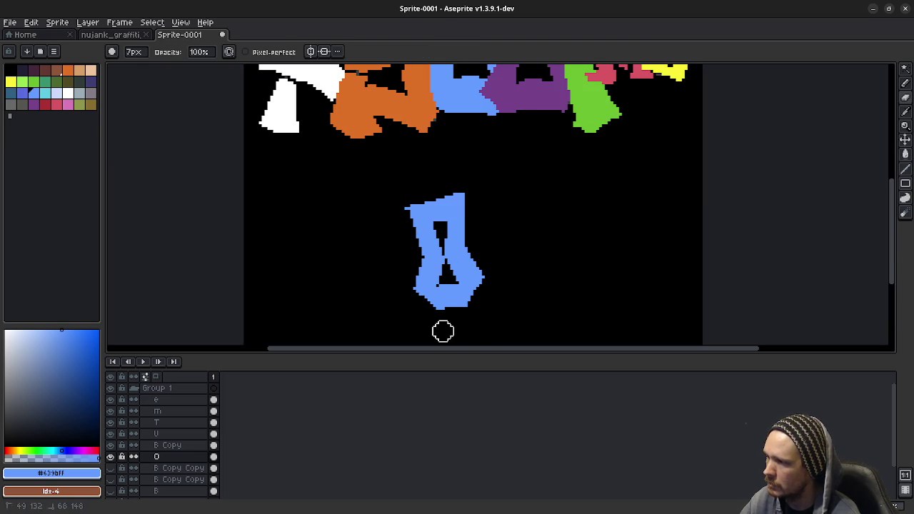
pyautogui.moveTo(458, 194); pyautogui.dragTo(441, 204)
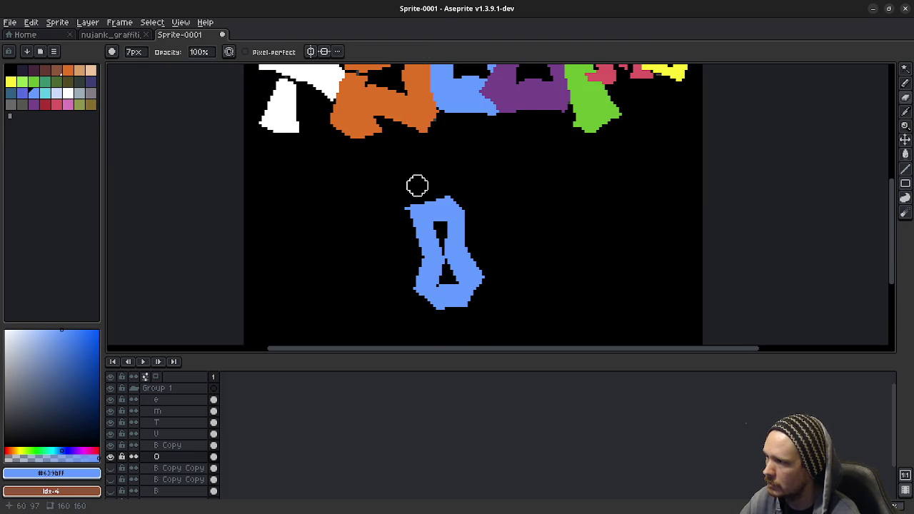
pyautogui.click(406, 205)
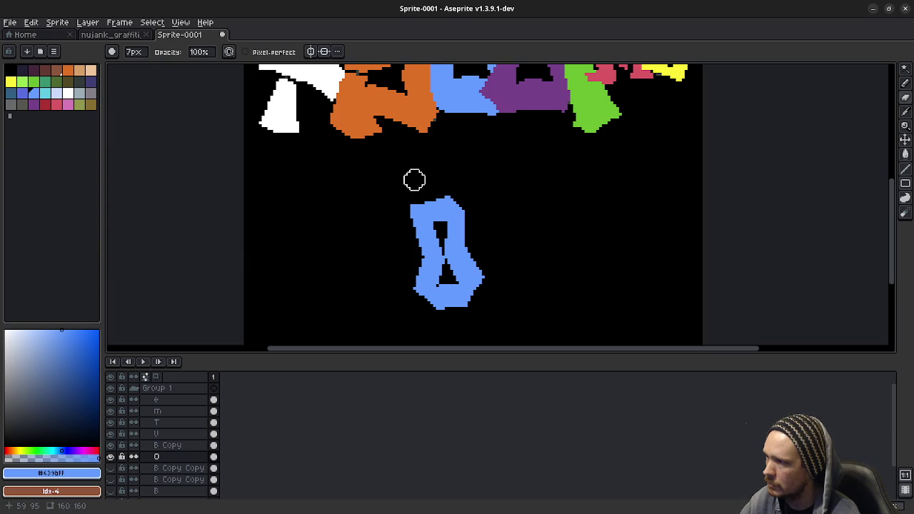
pyautogui.scroll(-3, 504, 216)
pyautogui.scroll(2, 545, 230)
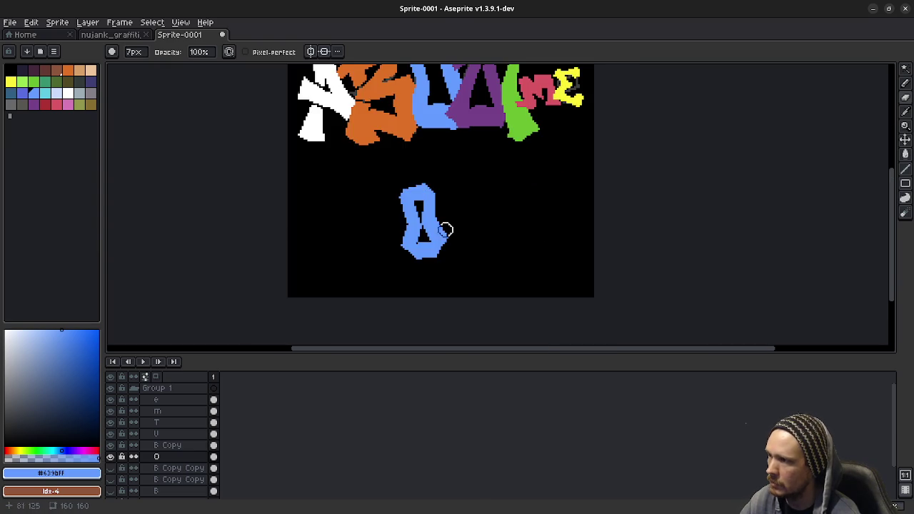
pyautogui.scroll(3, 446, 230)
# Join the O's two holes into one tall slot with a 3px black brush
pyautogui.press('-')
pyautogui.press('-')
pyautogui.press('-')
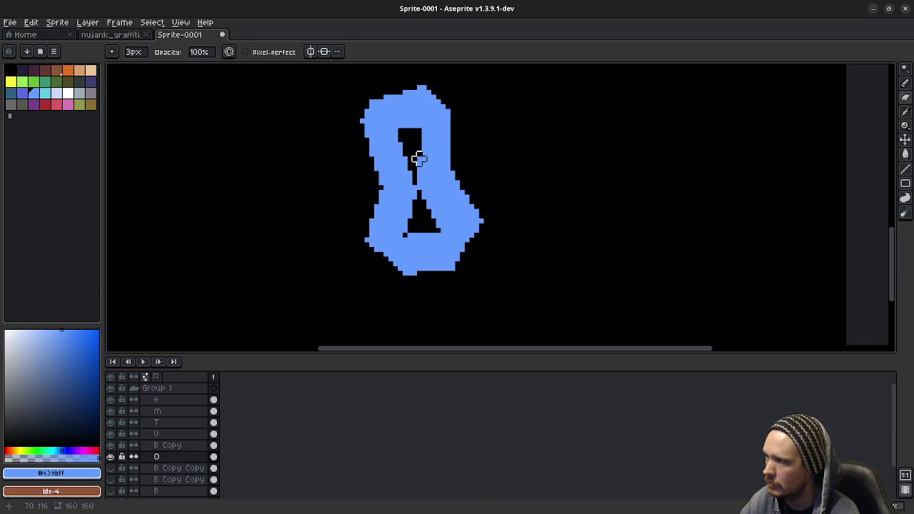
pyautogui.moveTo(412, 157); pyautogui.dragTo(424, 216)
pyautogui.moveTo(496, 202)
pyautogui.mouseDown()
pyautogui.moveTo(485, 250)
pyautogui.moveTo(529, 249)
pyautogui.mouseUp()
pyautogui.scroll(-2, 490, 250)
pyautogui.scroll(-1, 547, 227)
pyautogui.scroll(1, 547, 226)
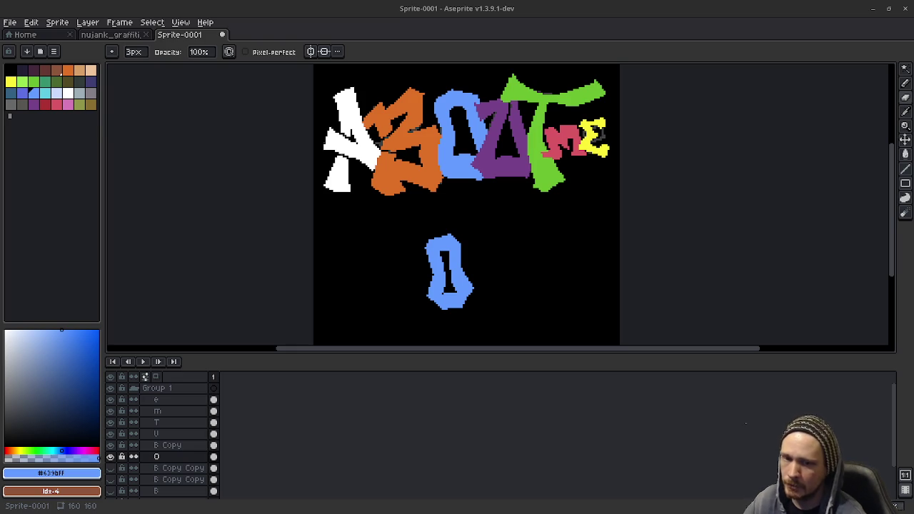
pyautogui.moveTo(520, 180); pyautogui.dragTo(514, 204)
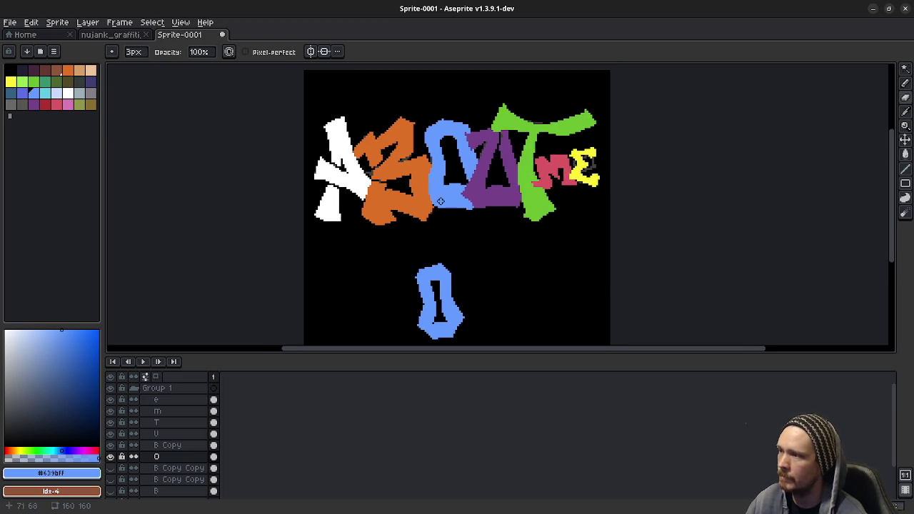
pyautogui.moveTo(483, 200); pyautogui.dragTo(476, 231)
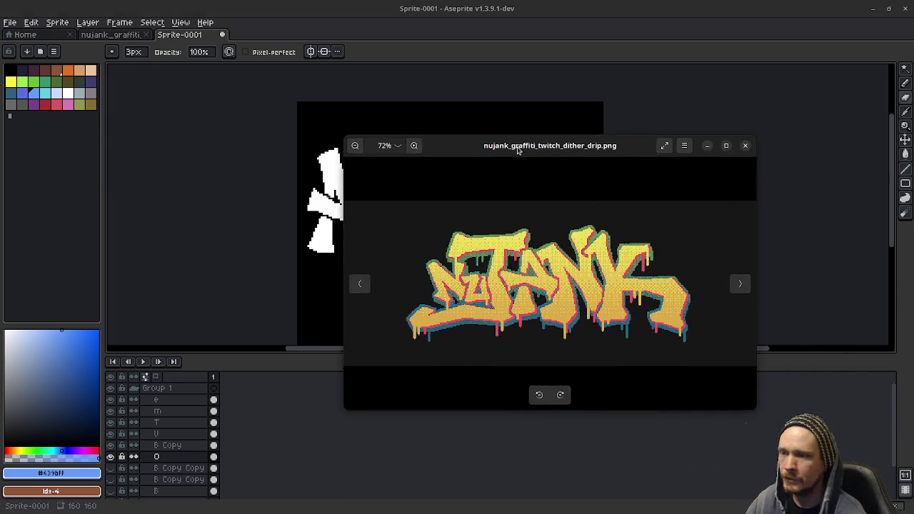
pyautogui.moveTo(526, 150); pyautogui.dragTo(420, 132)
pyautogui.moveTo(487, 138); pyautogui.dragTo(488, 4)
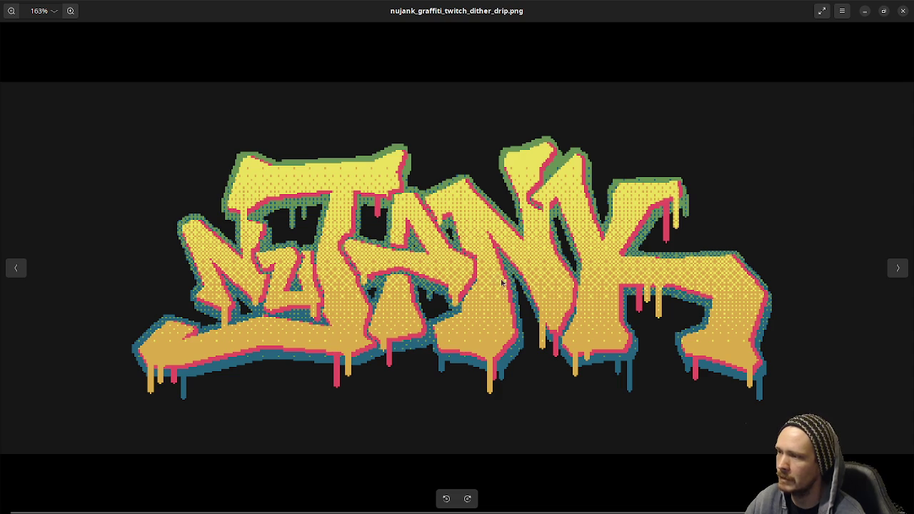
pyautogui.click(865, 12)
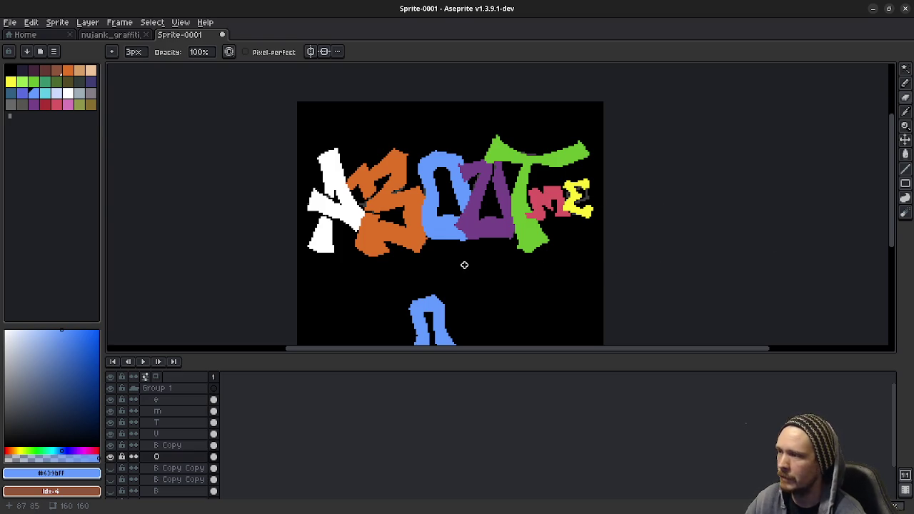
pyautogui.scroll(-3, 506, 269)
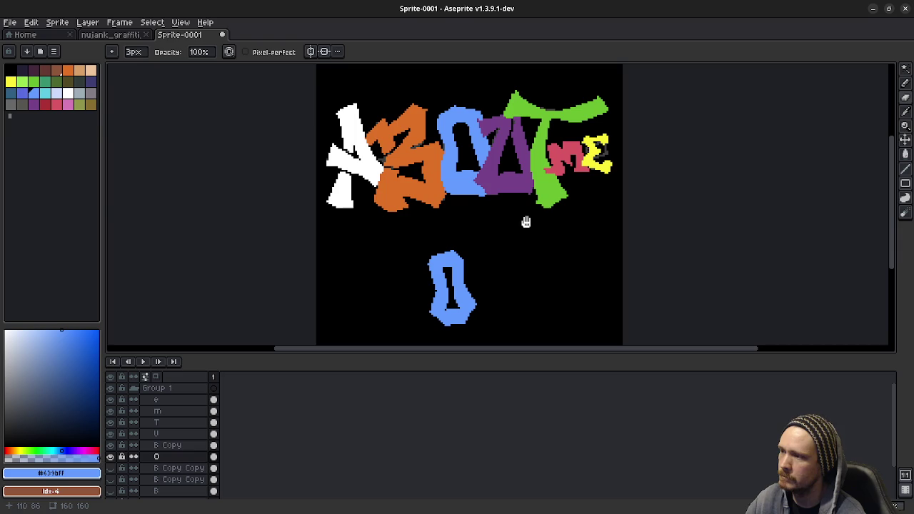
pyautogui.scroll(1, 485, 284)
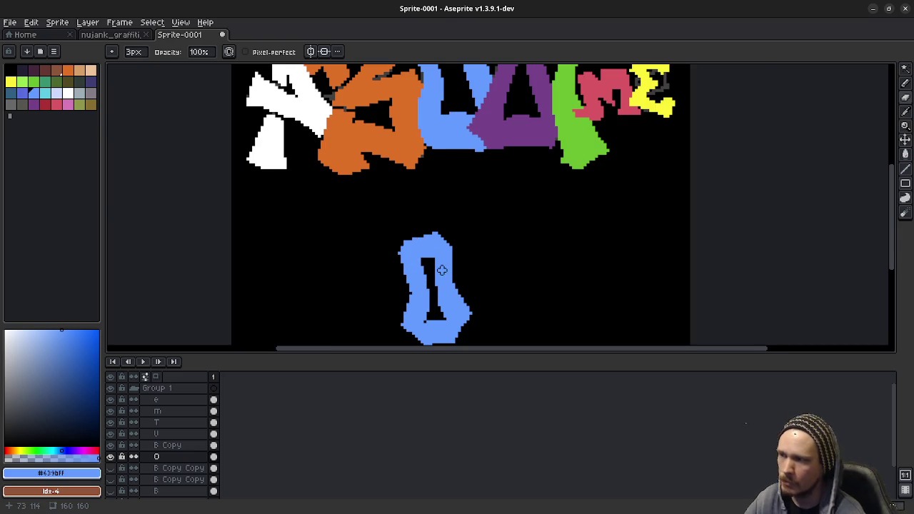
pyautogui.scroll(1, 452, 273)
pyautogui.moveTo(484, 274); pyautogui.dragTo(485, 321)
pyautogui.scroll(3, 485, 320)
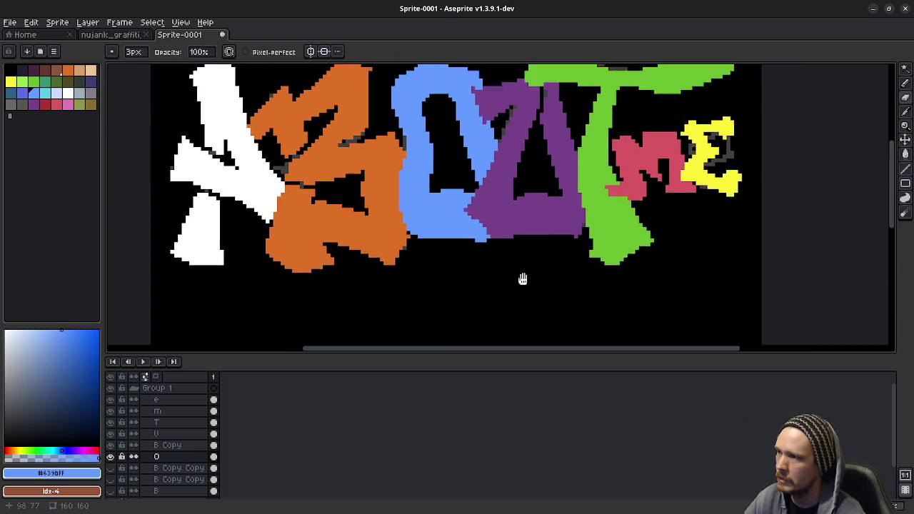
pyautogui.scroll(1, 523, 275)
pyautogui.scroll(-5, 529, 236)
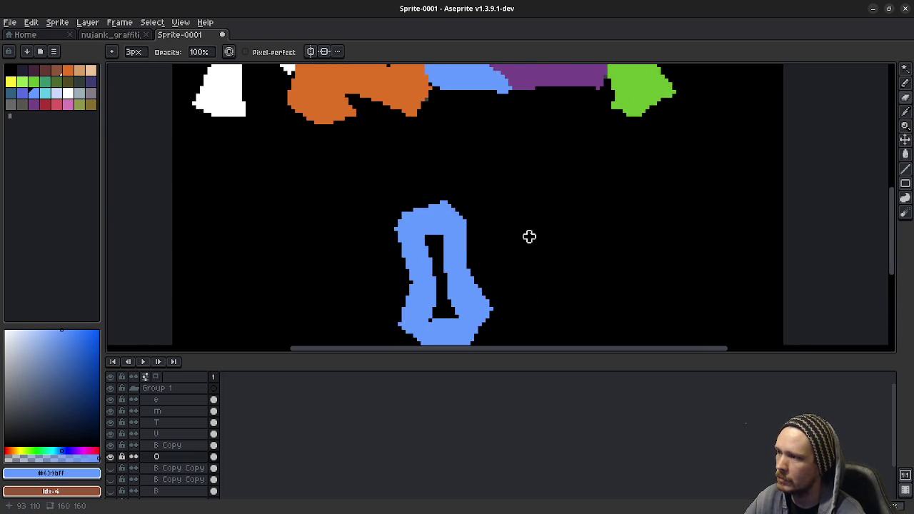
pyautogui.scroll(-1, 528, 236)
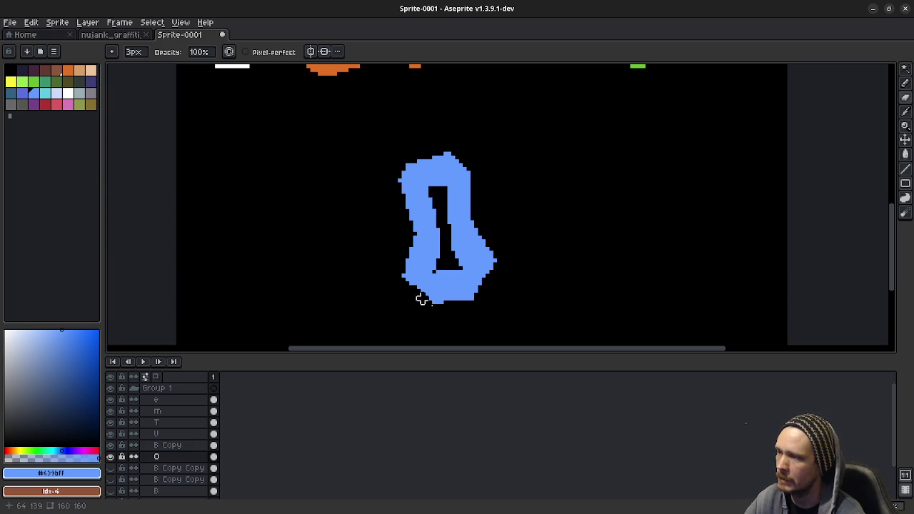
pyautogui.scroll(2, 511, 193)
pyautogui.scroll(-3, 504, 214)
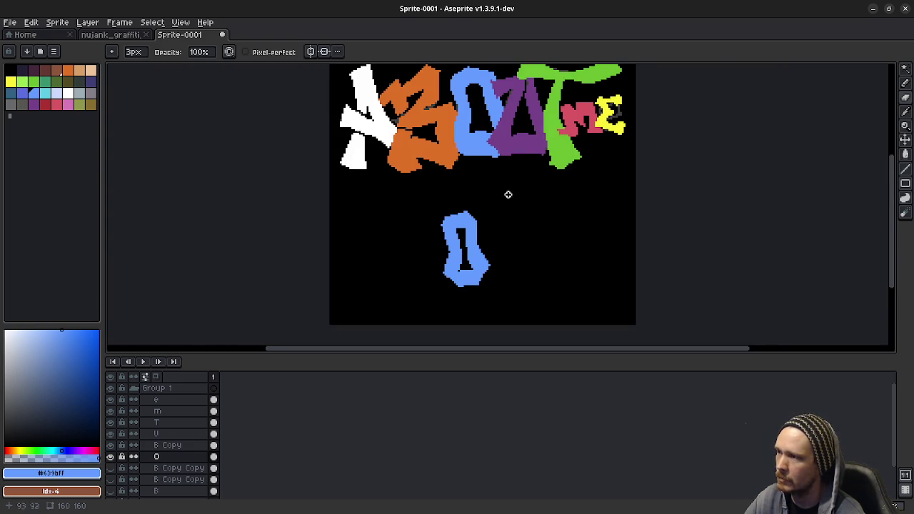
pyautogui.scroll(1, 503, 207)
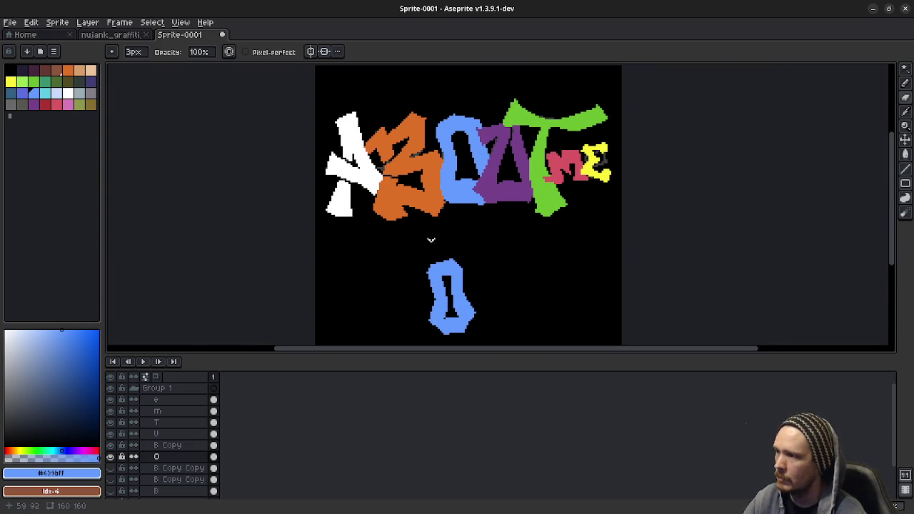
pyautogui.press('b')
# Toggle the eye icons of the U, B Copy, B Copy Copy and B layers to hide the orange letter
pyautogui.scroll(1, 464, 207)
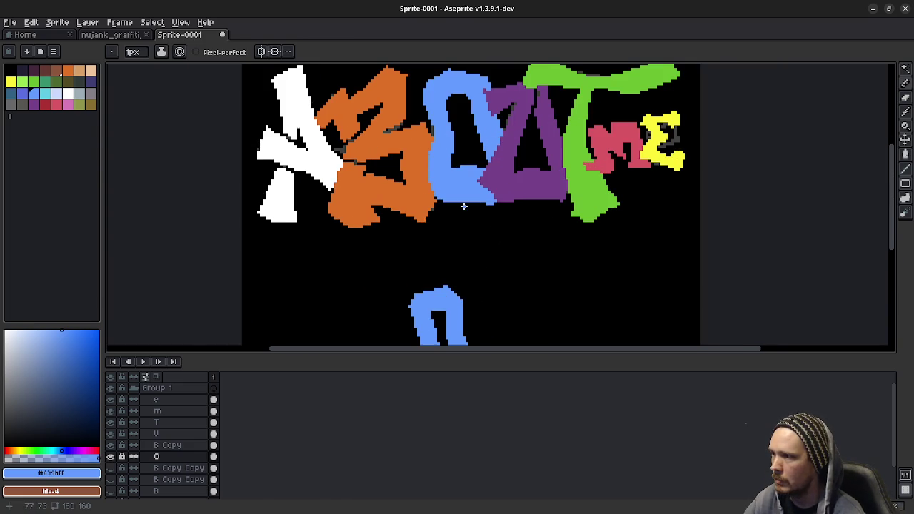
pyautogui.click(111, 433)
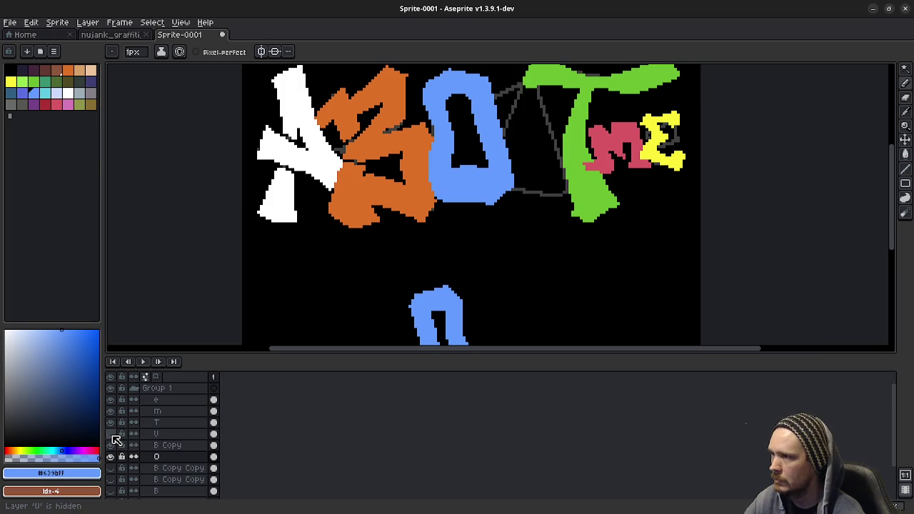
pyautogui.click(111, 445)
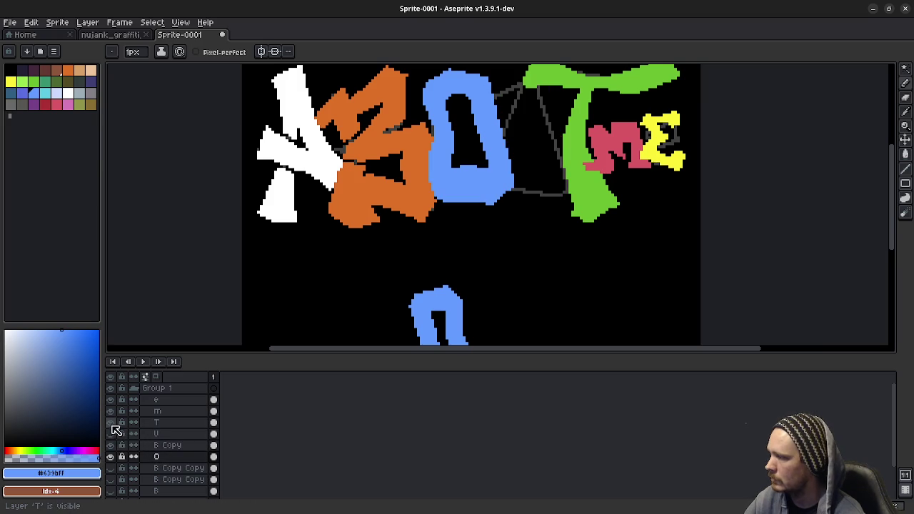
pyautogui.click(111, 479)
pyautogui.click(111, 491)
pyautogui.click(111, 444)
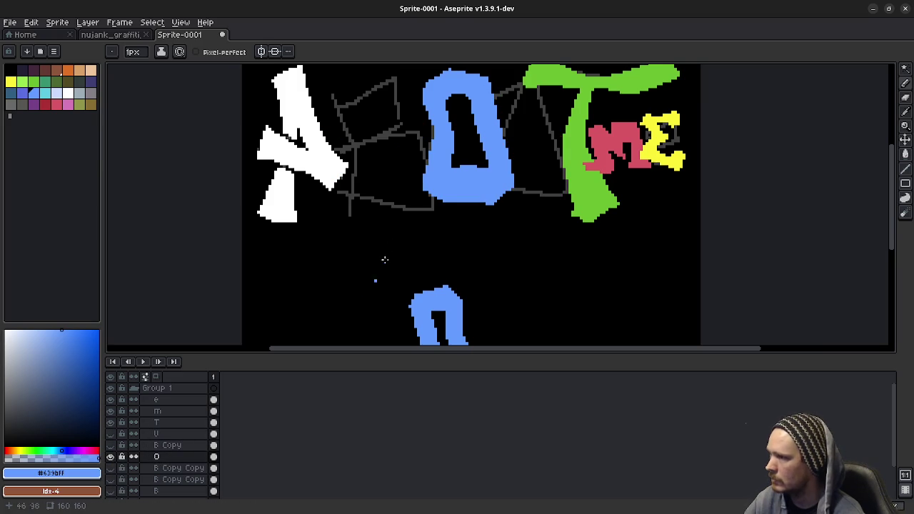
# Drag the timeline splitter down for a taller canvas and undo a stray blue pixel
pyautogui.moveTo(418, 208)
pyautogui.mouseDown()
pyautogui.moveTo(402, 217)
pyautogui.moveTo(400, 192)
pyautogui.mouseUp()
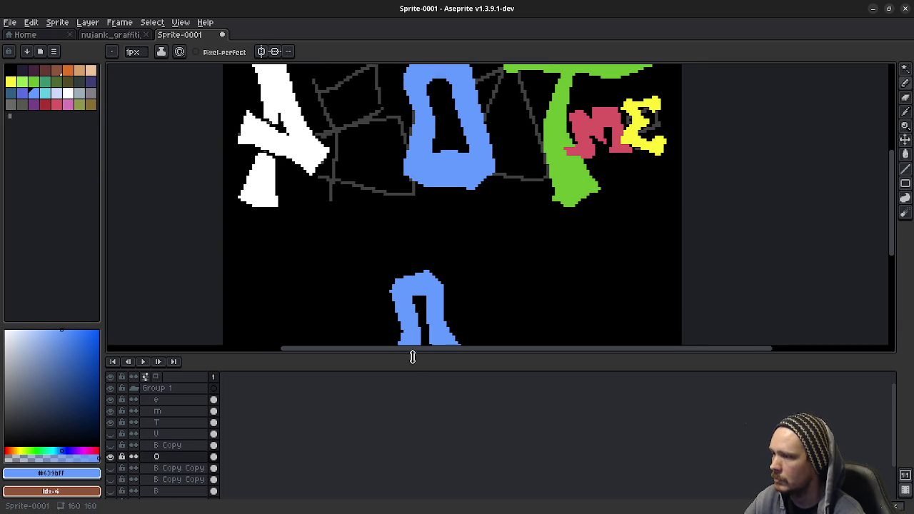
pyautogui.moveTo(412, 354); pyautogui.dragTo(419, 484)
pyautogui.moveTo(502, 256); pyautogui.dragTo(488, 314)
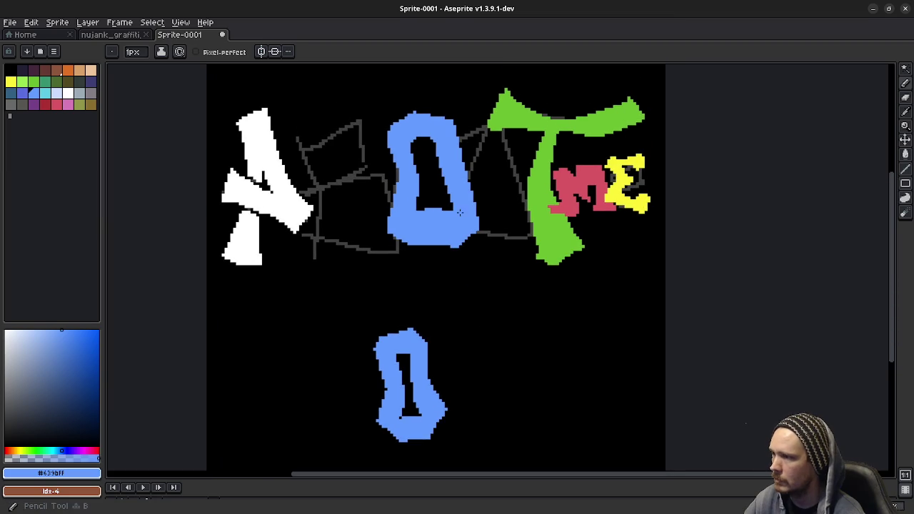
pyautogui.click(334, 304)
pyautogui.hotkey('ctrl', 'z')
pyautogui.scroll(1, 430, 149)
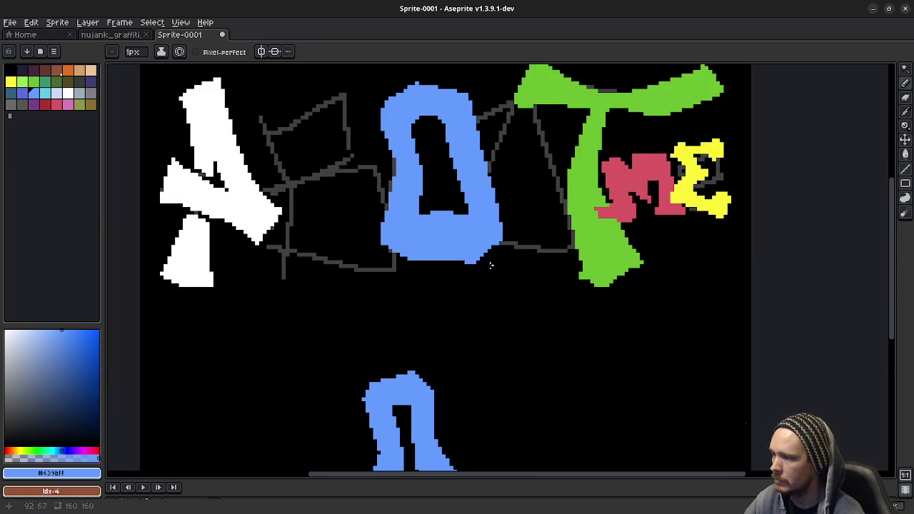
pyautogui.moveTo(489, 261)
pyautogui.mouseDown()
pyautogui.moveTo(489, 185)
pyautogui.moveTo(489, 307)
pyautogui.mouseUp()
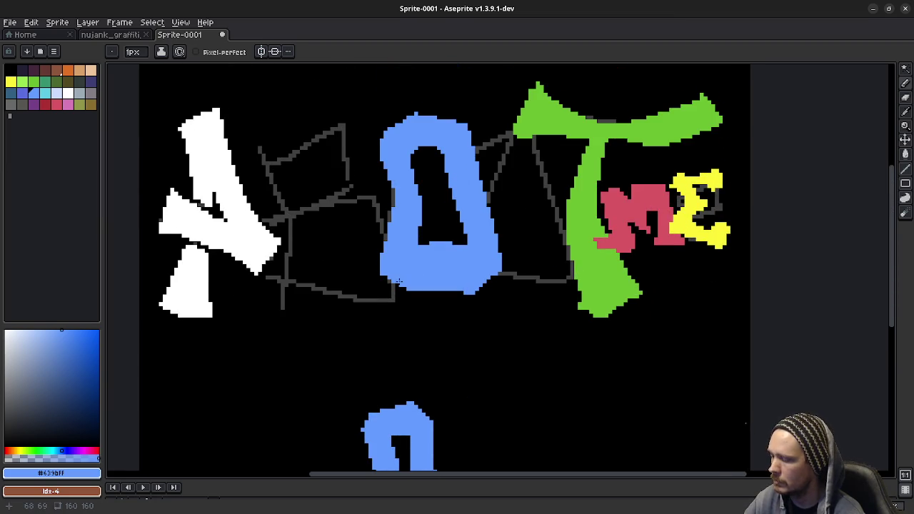
pyautogui.press('e')
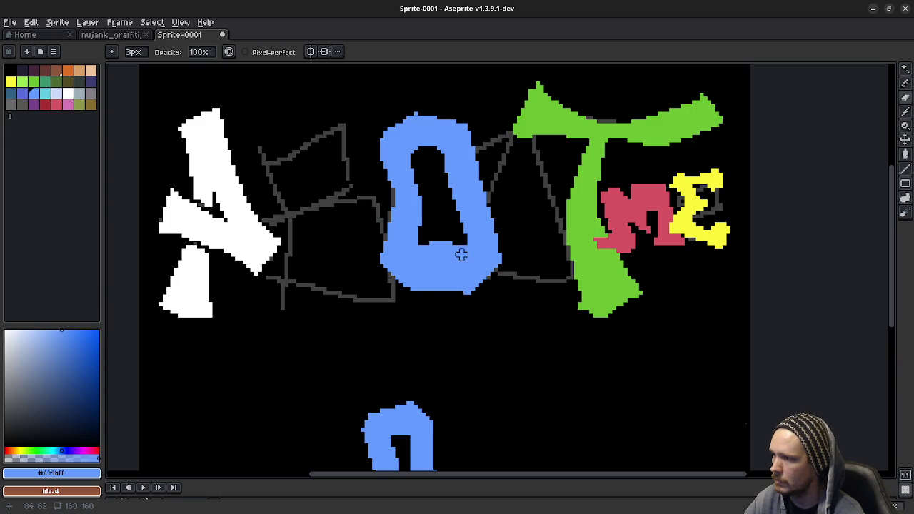
# Paint a 1px blue line along the O's top edge to raise it into a bump
pyautogui.moveTo(454, 311); pyautogui.dragTo(463, 230)
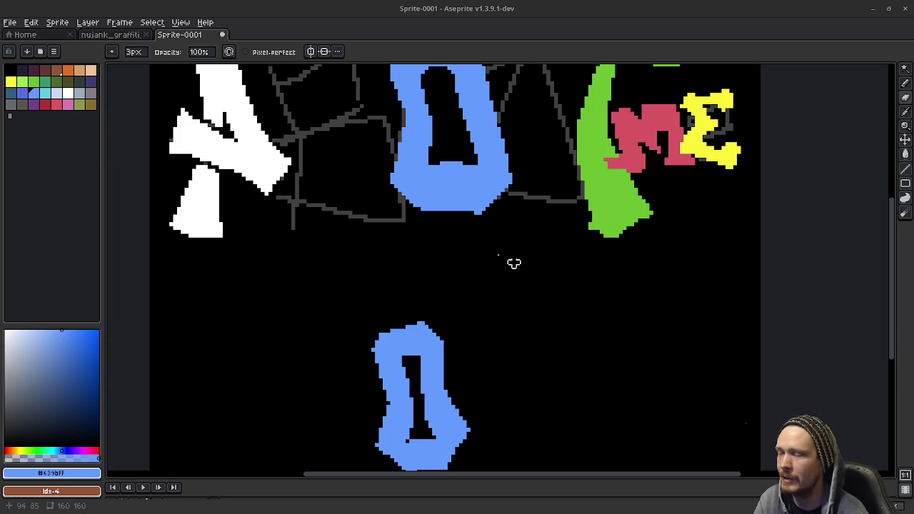
pyautogui.moveTo(477, 214); pyautogui.dragTo(473, 303)
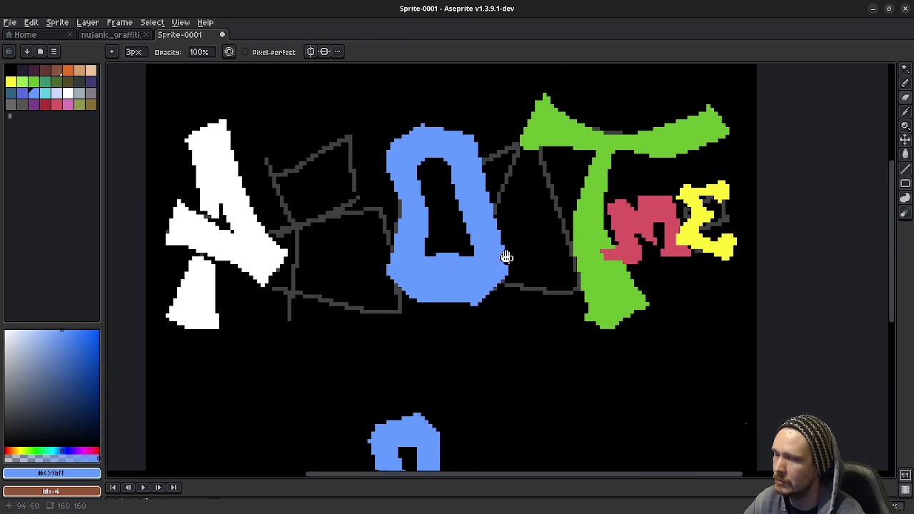
pyautogui.moveTo(504, 258); pyautogui.dragTo(510, 267)
pyautogui.press('e')
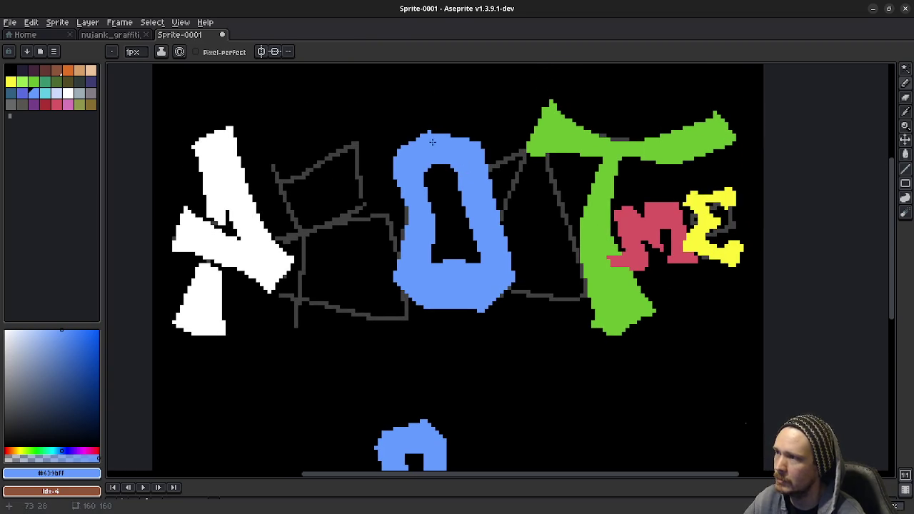
pyautogui.moveTo(415, 145); pyautogui.dragTo(459, 145)
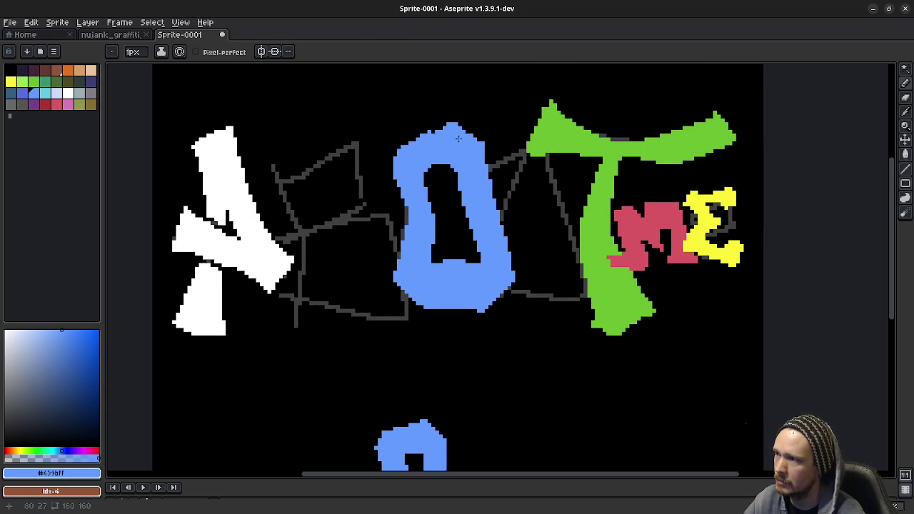
# Pencil in the top-left inner corner of the blue O's hole
pyautogui.moveTo(492, 242)
pyautogui.mouseDown()
pyautogui.moveTo(485, 148)
pyautogui.moveTo(483, 236)
pyautogui.moveTo(488, 217)
pyautogui.mouseUp()
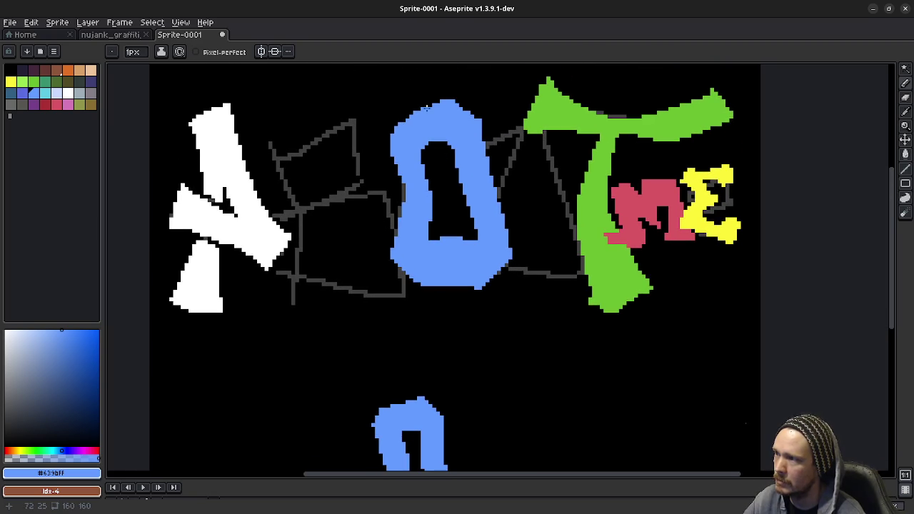
pyautogui.press('e')
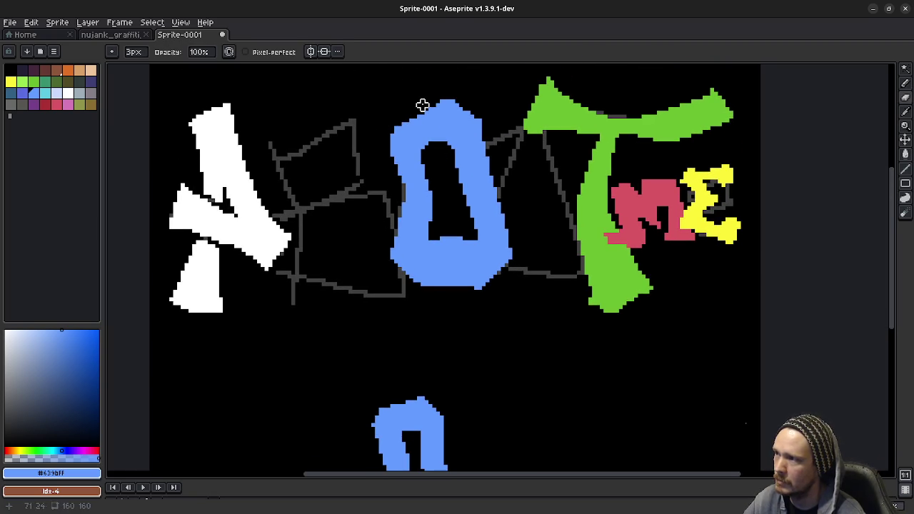
pyautogui.moveTo(437, 181); pyautogui.dragTo(445, 174)
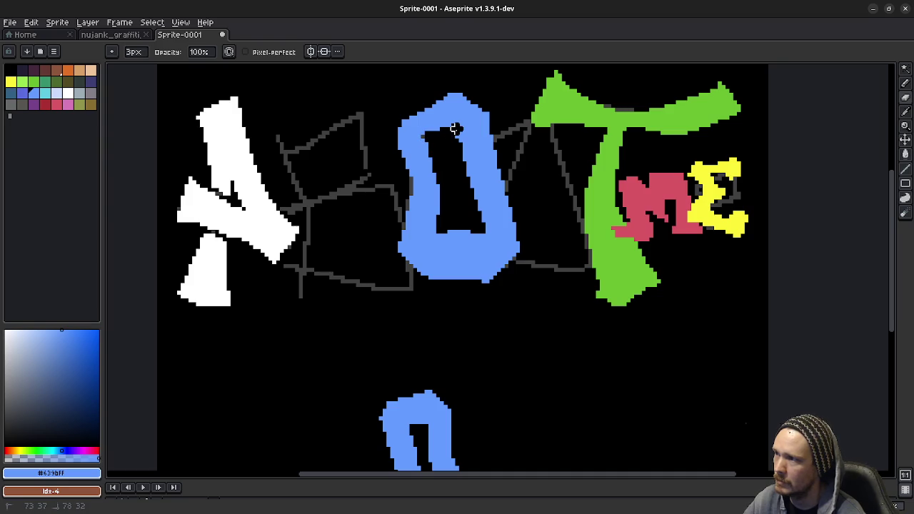
pyautogui.moveTo(474, 235)
pyautogui.mouseDown()
pyautogui.moveTo(486, 216)
pyautogui.moveTo(485, 147)
pyautogui.moveTo(487, 252)
pyautogui.mouseUp()
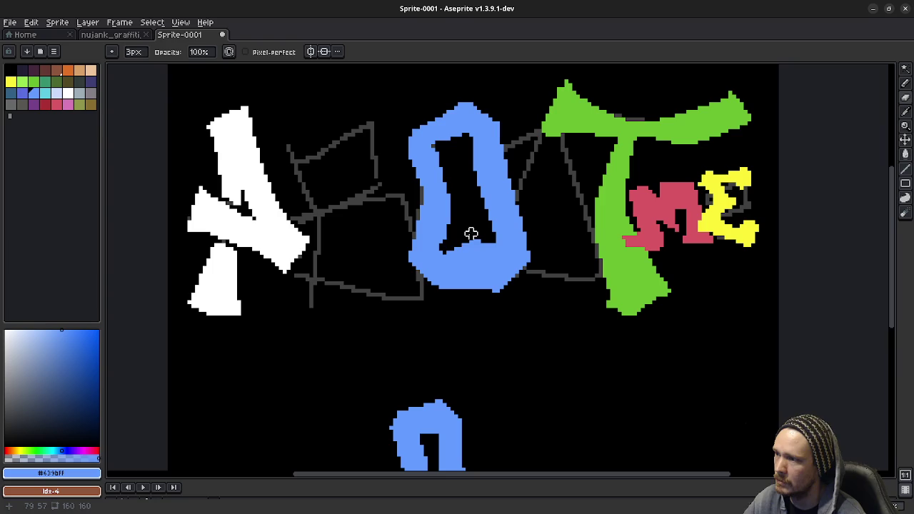
pyautogui.moveTo(479, 257)
pyautogui.mouseDown()
pyautogui.moveTo(475, 149)
pyautogui.moveTo(482, 267)
pyautogui.mouseUp()
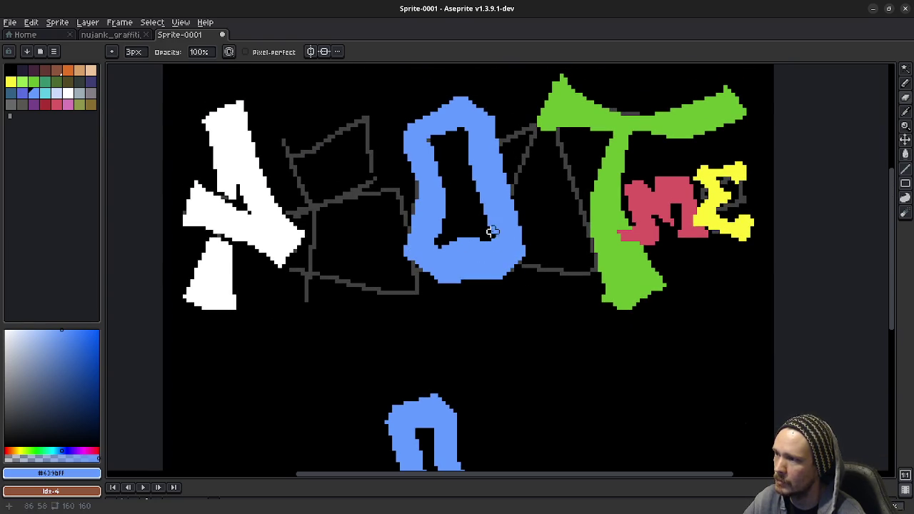
pyautogui.scroll(2, 451, 156)
pyautogui.press('e')
pyautogui.press('b')
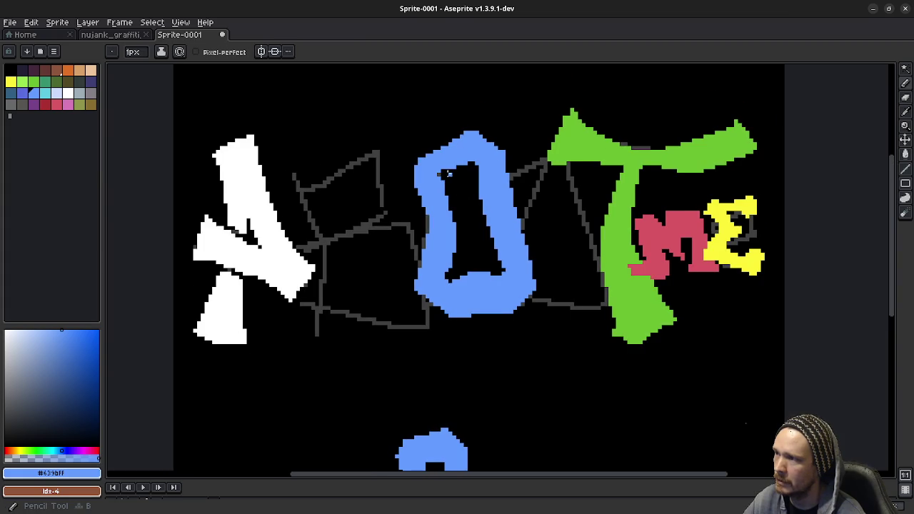
pyautogui.scroll(-2, 449, 178)
pyautogui.scroll(3, 457, 228)
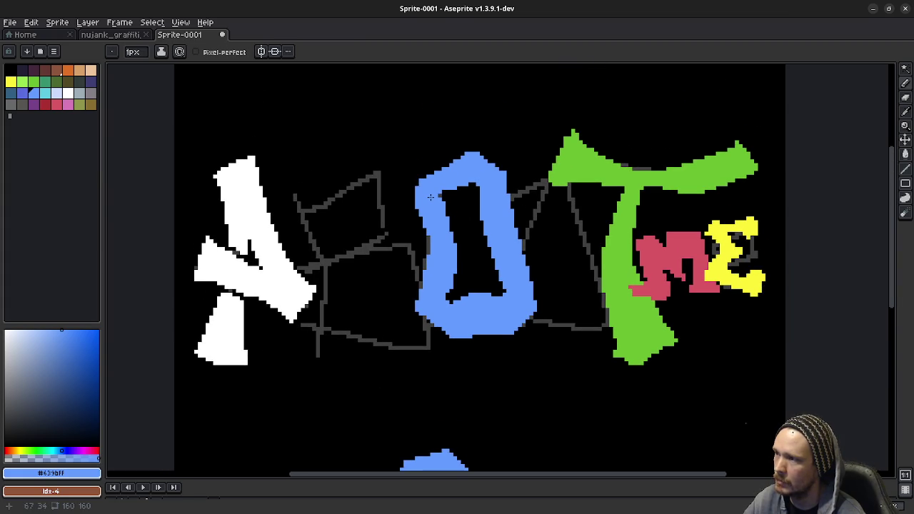
pyautogui.moveTo(436, 197); pyautogui.dragTo(451, 191)
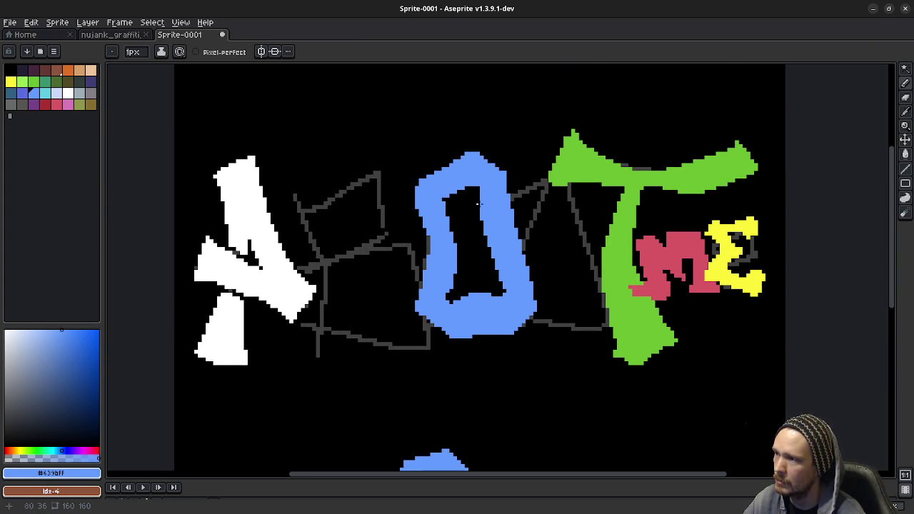
# Erase pixels along the O hole's inner bottom edge, then return to the pencil
pyautogui.press('e')
pyautogui.press('b')
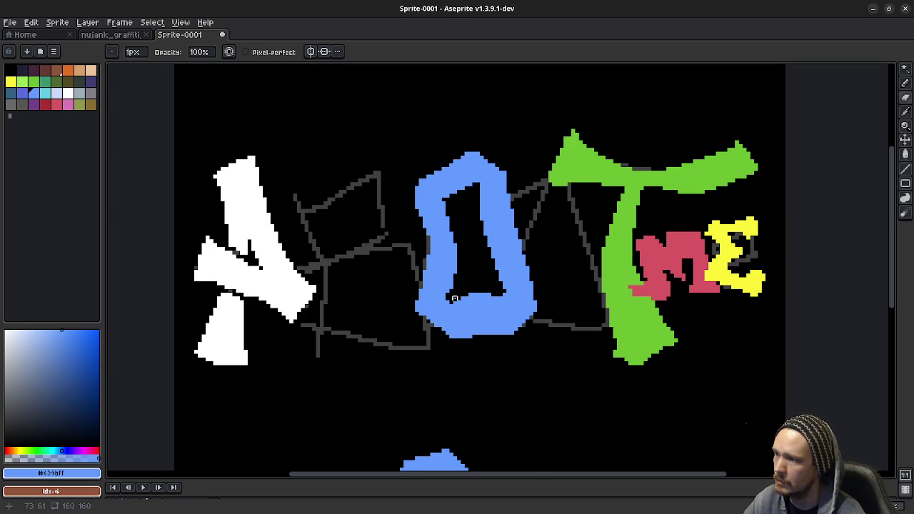
pyautogui.press('e')
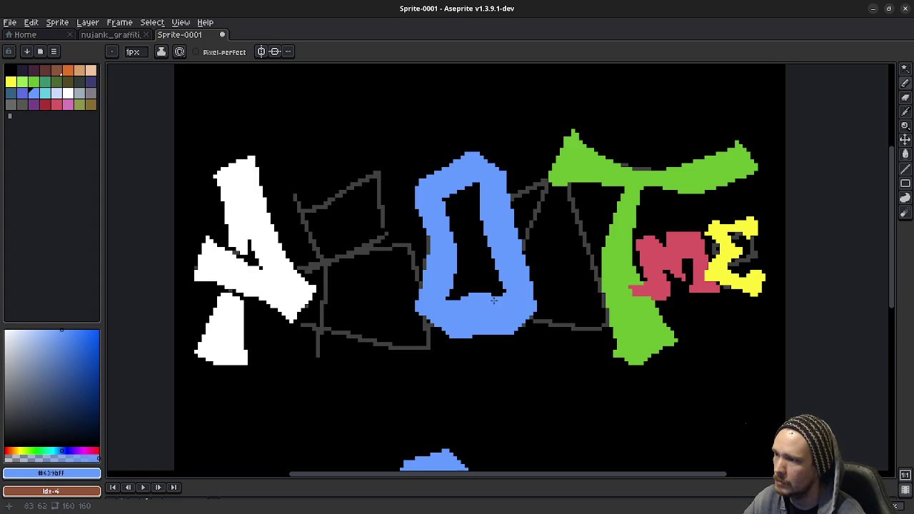
pyautogui.moveTo(493, 300); pyautogui.dragTo(475, 285)
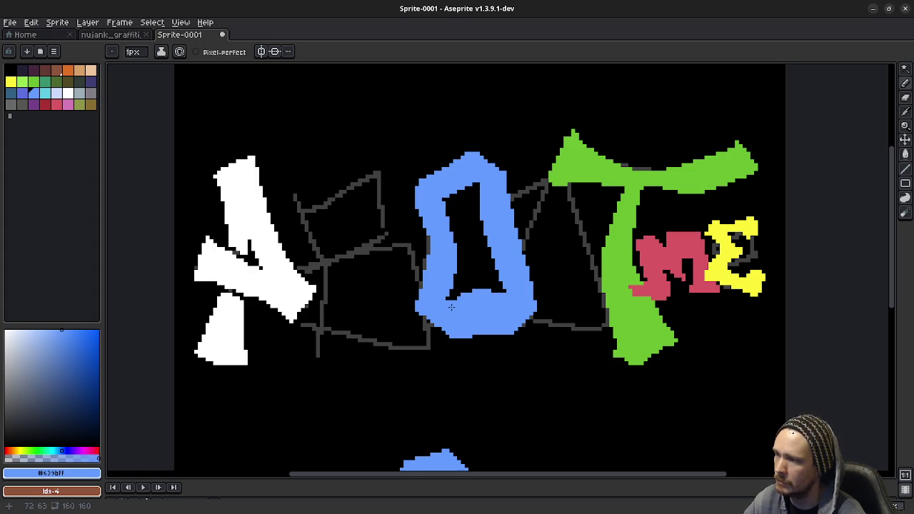
pyautogui.press('b')
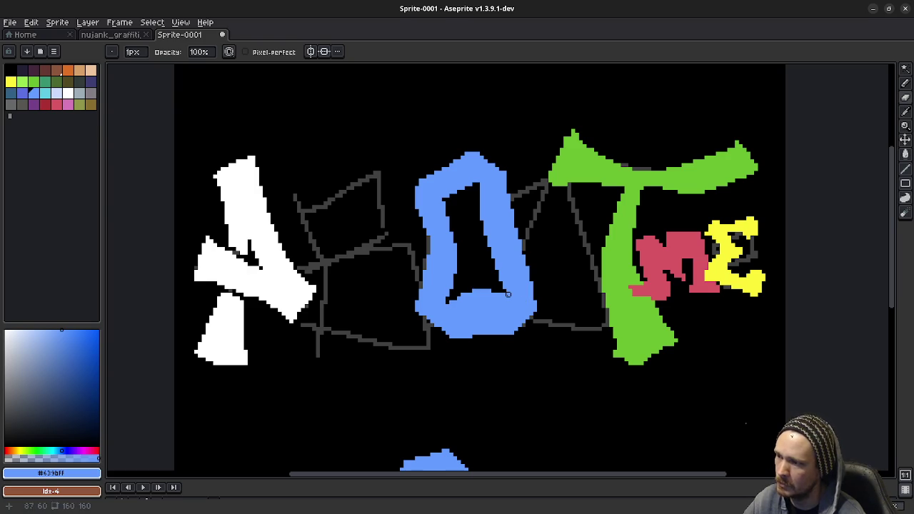
# Select the lower blue O by colour and move it up beside the main O
pyautogui.scroll(-1, 507, 338)
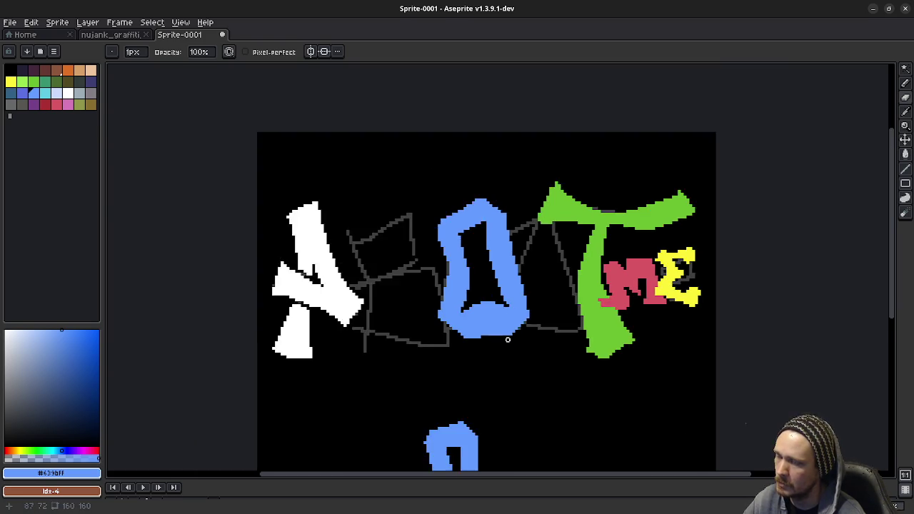
pyautogui.scroll(-1, 507, 338)
pyautogui.scroll(-1, 507, 338)
pyautogui.scroll(1, 509, 343)
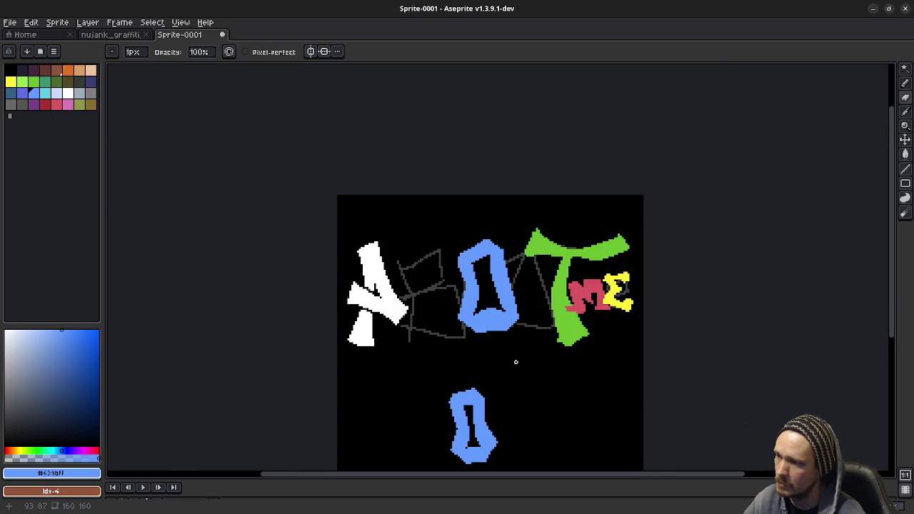
pyautogui.scroll(-2, 511, 373)
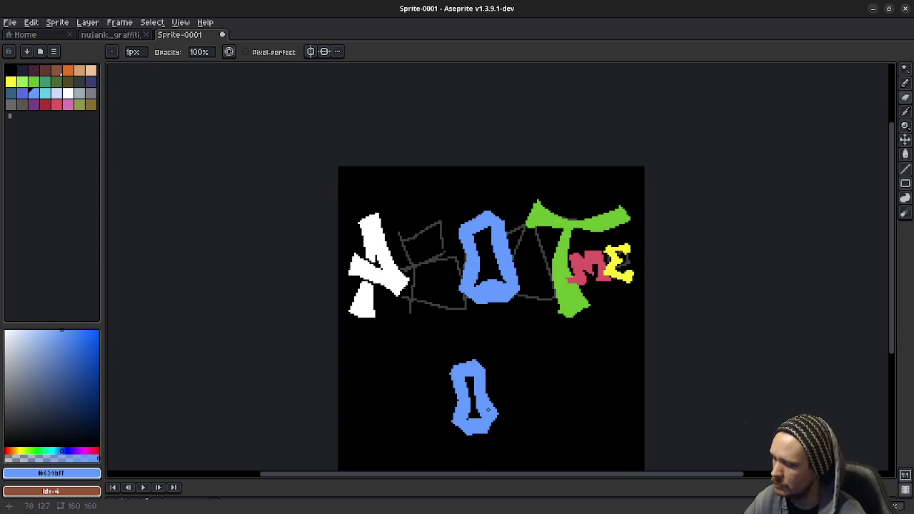
pyautogui.click(904, 69)
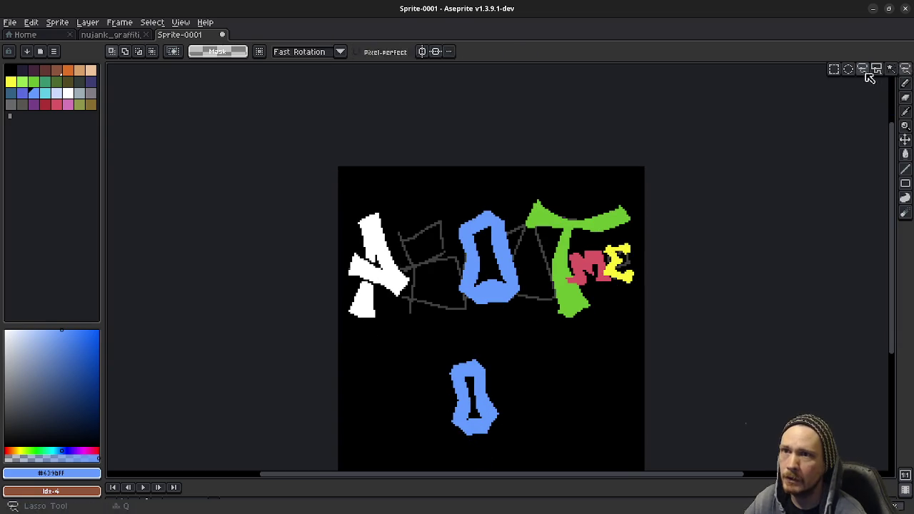
pyautogui.click(479, 394)
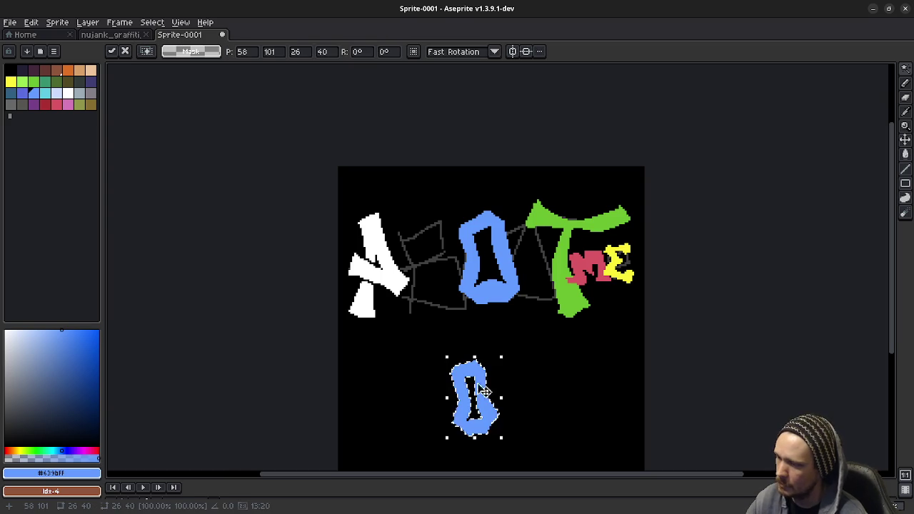
pyautogui.moveTo(484, 397)
pyautogui.mouseDown()
pyautogui.moveTo(545, 252)
pyautogui.moveTo(503, 265)
pyautogui.moveTo(485, 347)
pyautogui.moveTo(447, 249)
pyautogui.moveTo(448, 267)
pyautogui.mouseUp()
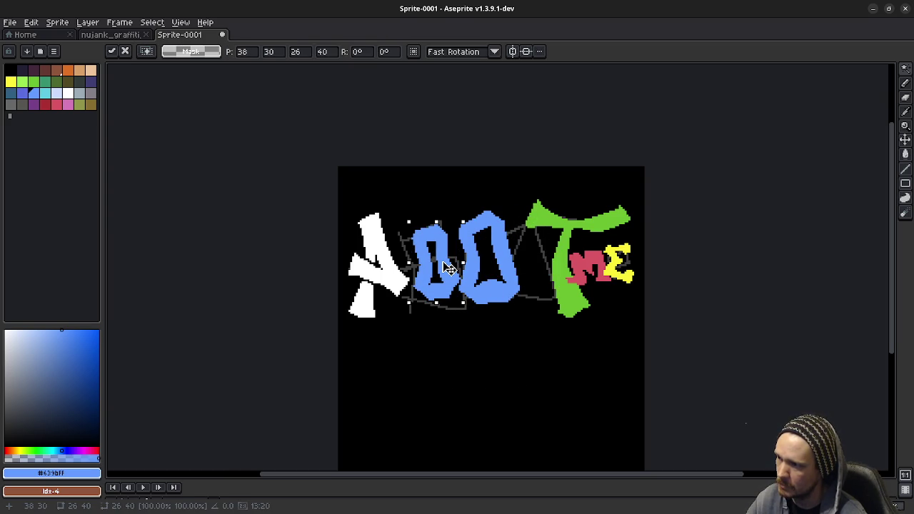
pyautogui.moveTo(448, 267); pyautogui.dragTo(501, 267)
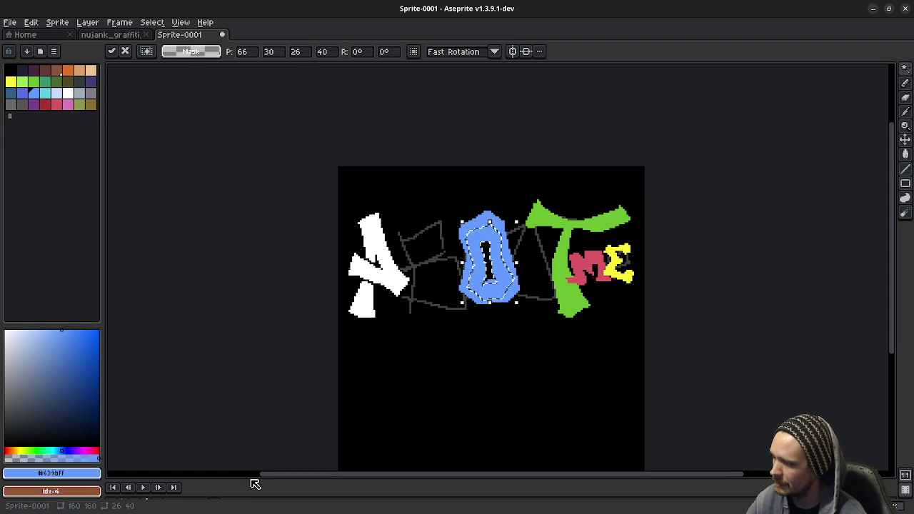
# Expand the layers panel, drag a copy of the O below the word, and deselect
pyautogui.moveTo(251, 482); pyautogui.dragTo(281, 342)
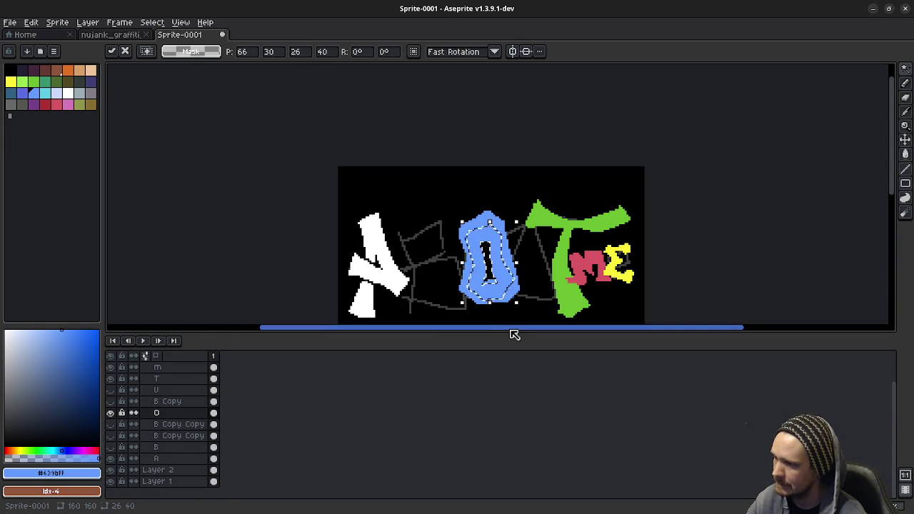
pyautogui.moveTo(514, 334); pyautogui.dragTo(502, 440)
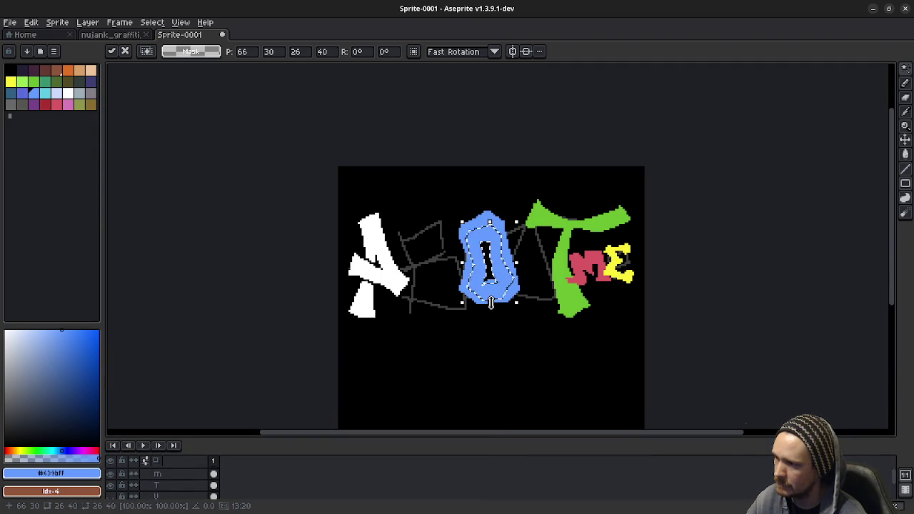
pyautogui.moveTo(499, 302)
pyautogui.mouseDown()
pyautogui.moveTo(488, 382)
pyautogui.moveTo(506, 402)
pyautogui.mouseUp()
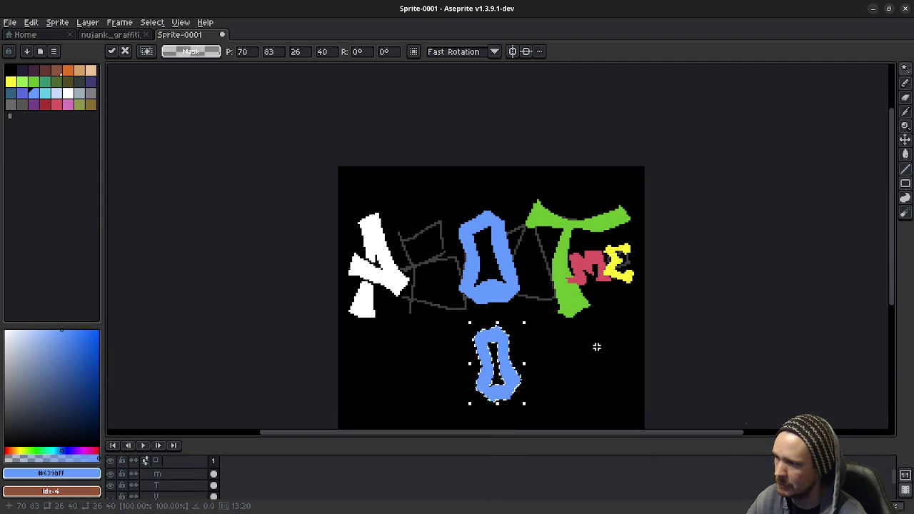
pyautogui.press('w')
pyautogui.hotkey('ctrl', 'a')
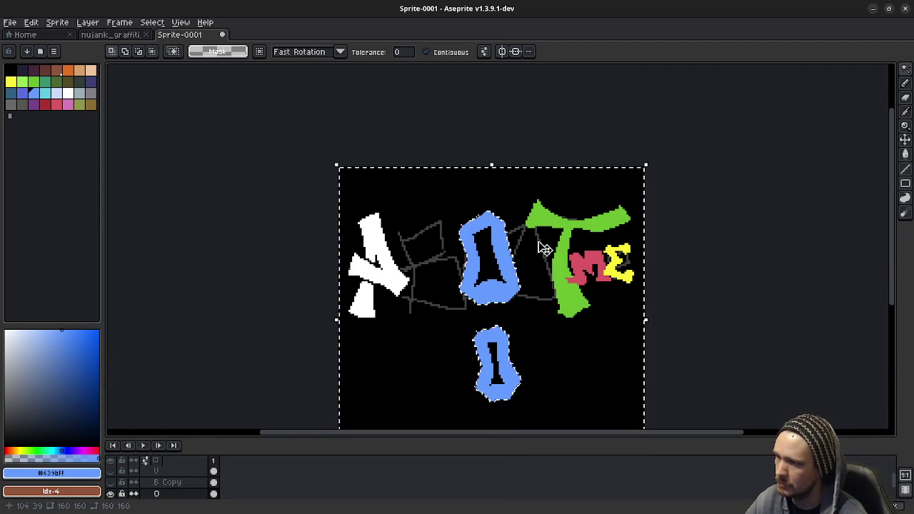
pyautogui.hotkey('ctrl', 'd')
pyautogui.press('b')
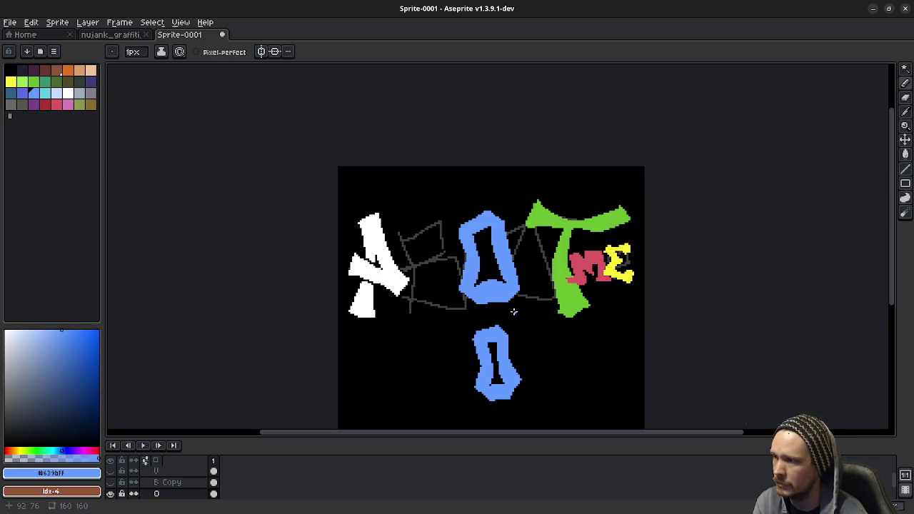
# Narrow the upper O's hole by drawing blue inside it and bucket-filling the gap
pyautogui.scroll(1, 508, 307)
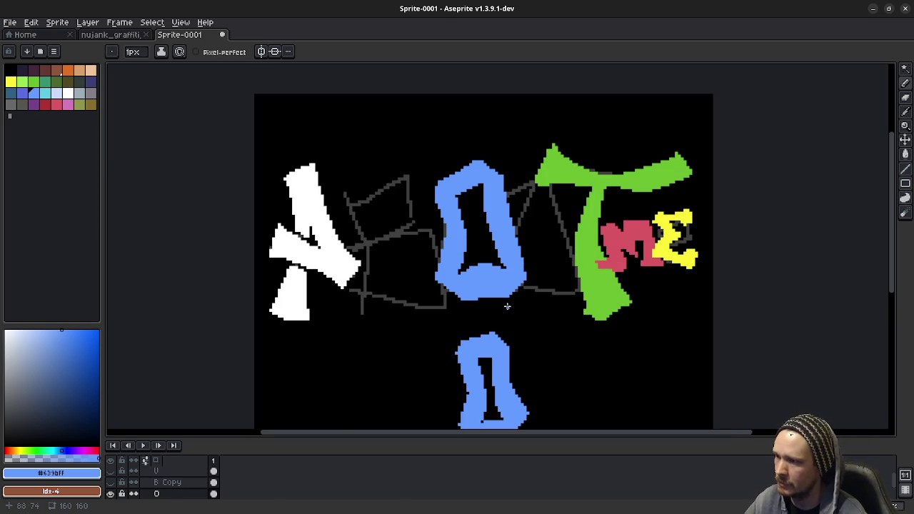
pyautogui.scroll(1, 505, 330)
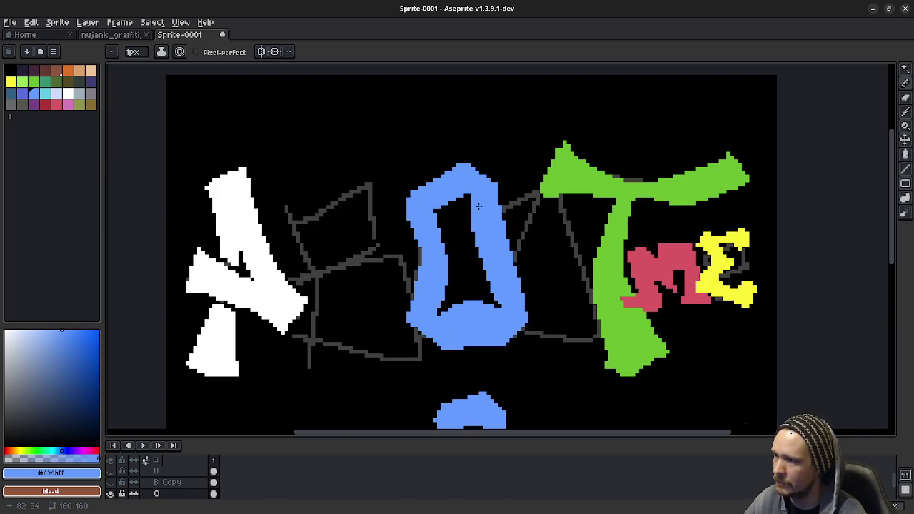
pyautogui.moveTo(482, 321)
pyautogui.mouseDown()
pyautogui.moveTo(480, 198)
pyautogui.moveTo(481, 293)
pyautogui.mouseUp()
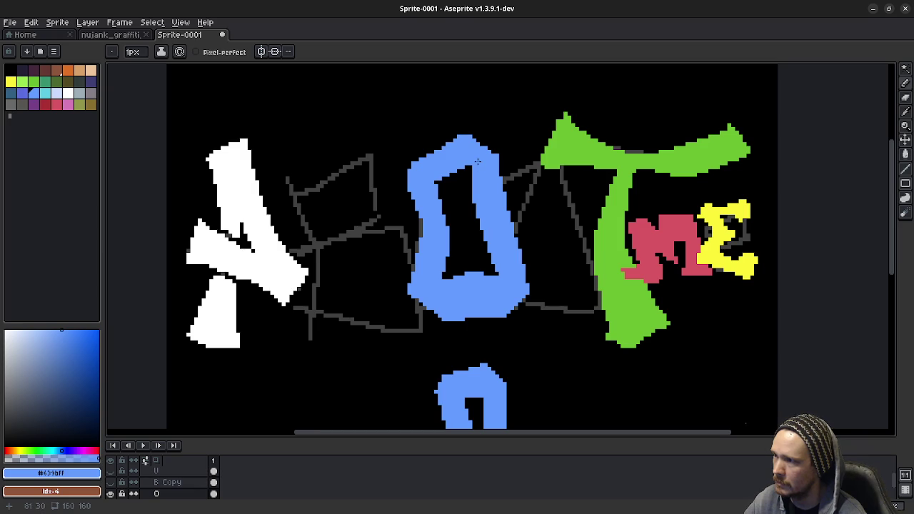
pyautogui.moveTo(471, 162)
pyautogui.mouseDown()
pyautogui.moveTo(469, 232)
pyautogui.moveTo(508, 292)
pyautogui.mouseUp()
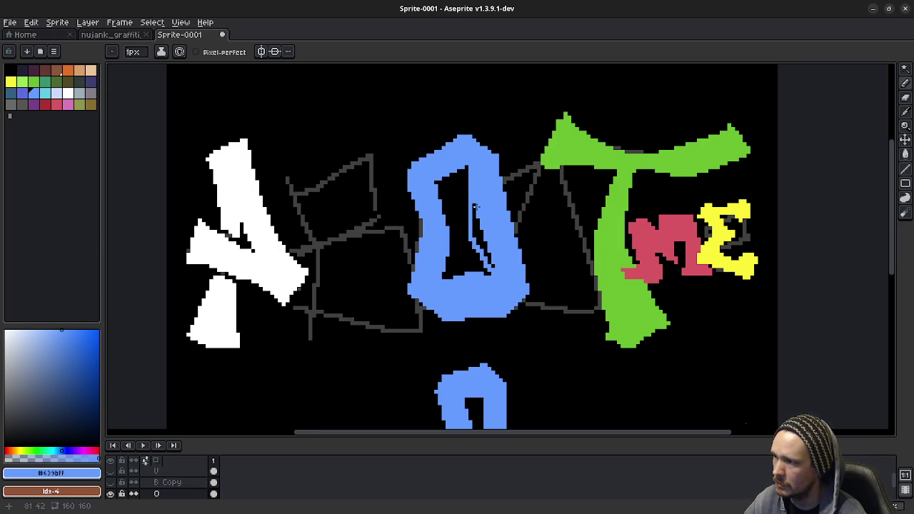
pyautogui.press('g')
pyautogui.click(492, 265)
# Erase a thin line and a blue sliver along the O's right side
pyautogui.press('b')
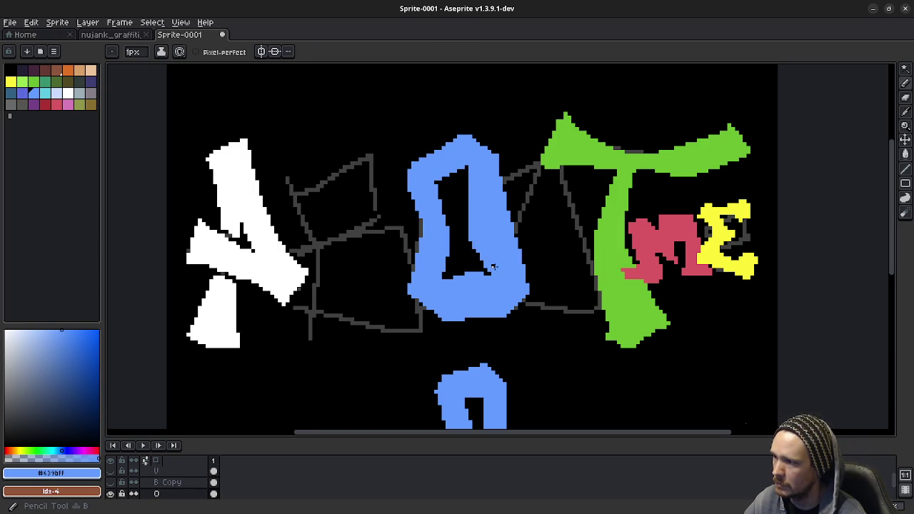
pyautogui.press('e')
pyautogui.moveTo(492, 152)
pyautogui.mouseDown()
pyautogui.moveTo(497, 247)
pyautogui.moveTo(530, 294)
pyautogui.mouseUp()
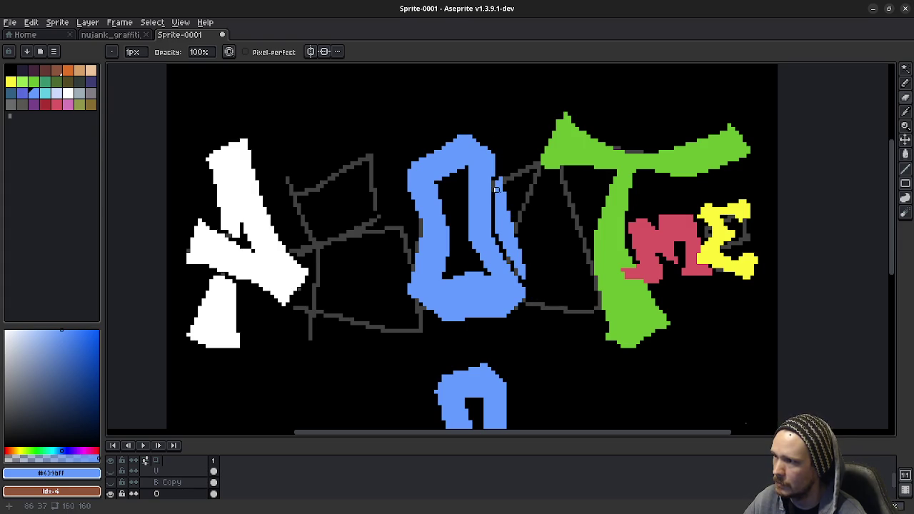
pyautogui.scroll(2, 500, 177)
pyautogui.moveTo(500, 177)
pyautogui.mouseDown()
pyautogui.moveTo(507, 236)
pyautogui.moveTo(526, 271)
pyautogui.moveTo(504, 204)
pyautogui.mouseUp()
pyautogui.scroll(-3, 549, 227)
pyautogui.scroll(-1, 551, 228)
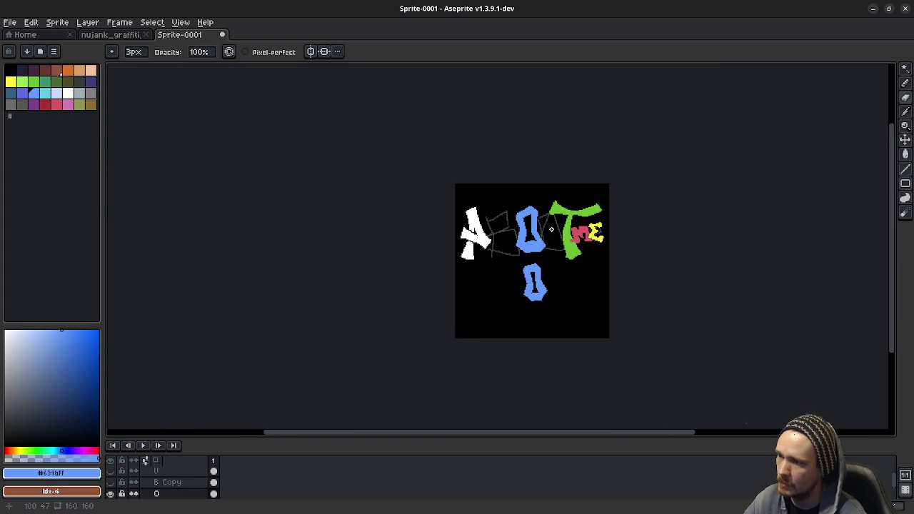
pyautogui.scroll(1, 550, 229)
pyautogui.scroll(1, 551, 230)
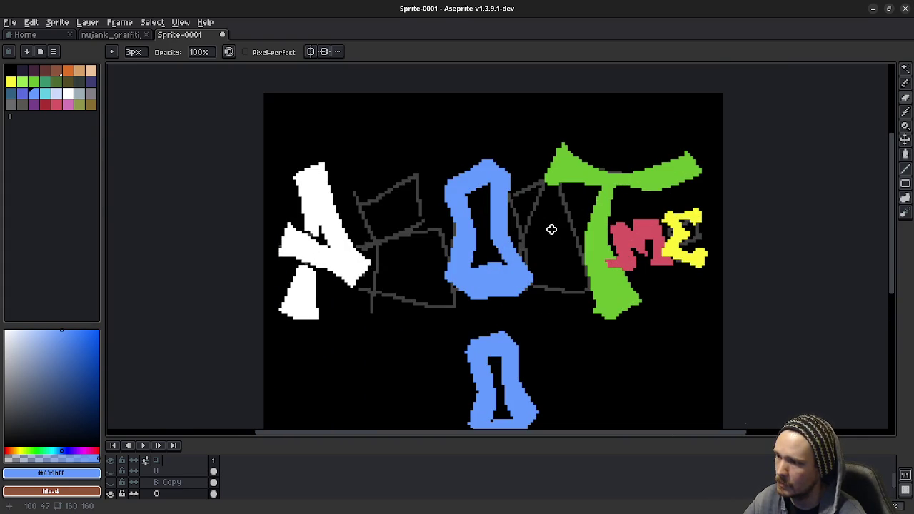
# Redraw the O's right and top-right edges in blue, undoing one bad diagonal stroke
pyautogui.press('b')
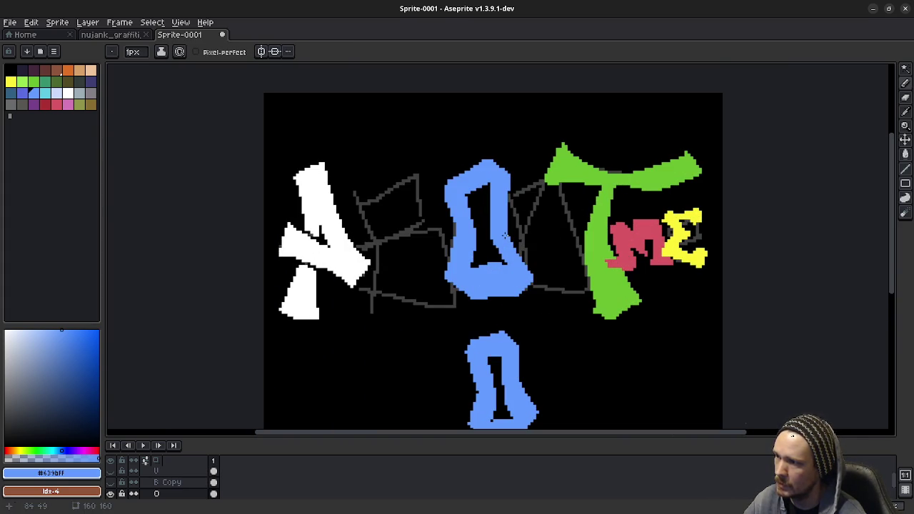
pyautogui.moveTo(511, 246); pyautogui.dragTo(537, 270)
pyautogui.hotkey('ctrl', 'z')
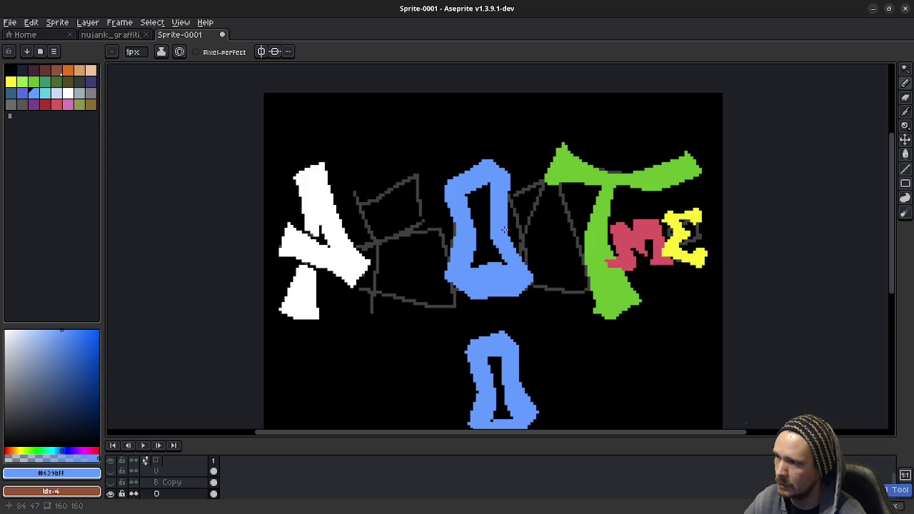
pyautogui.moveTo(506, 191); pyautogui.dragTo(524, 263)
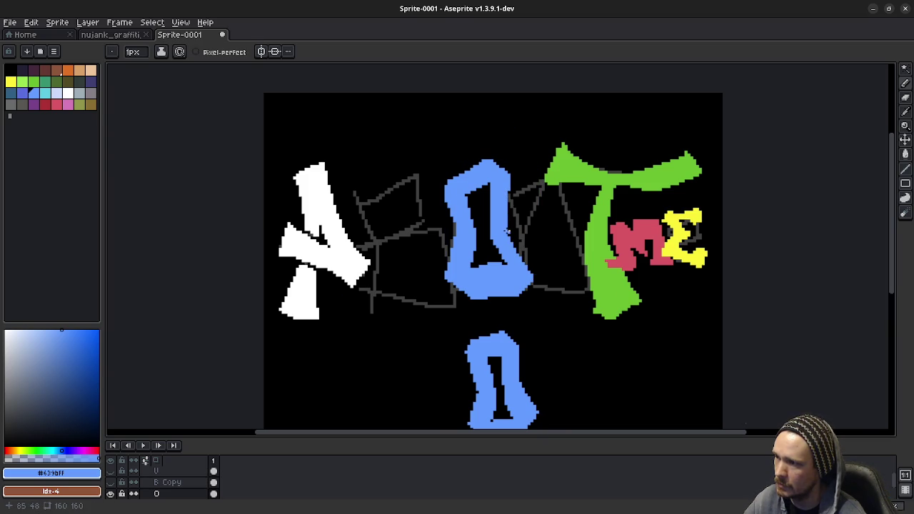
pyautogui.moveTo(509, 229); pyautogui.dragTo(534, 280)
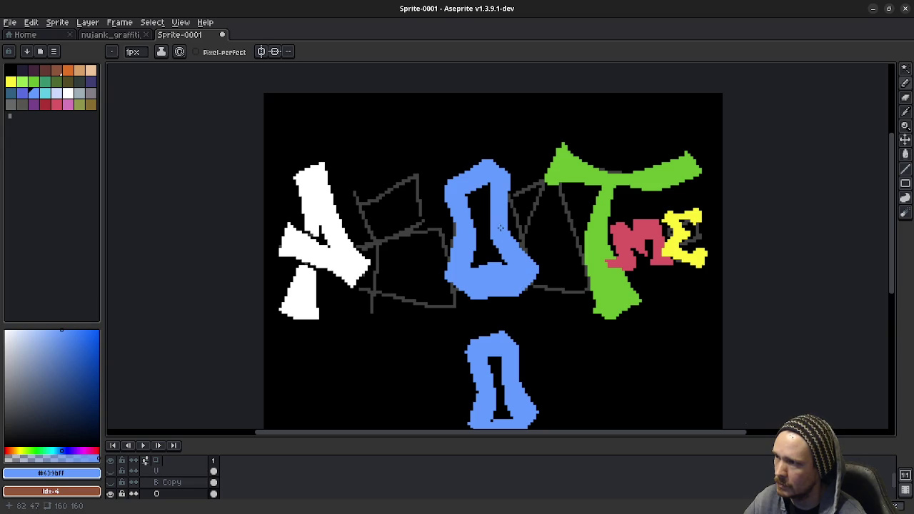
pyautogui.moveTo(513, 184); pyautogui.dragTo(510, 173)
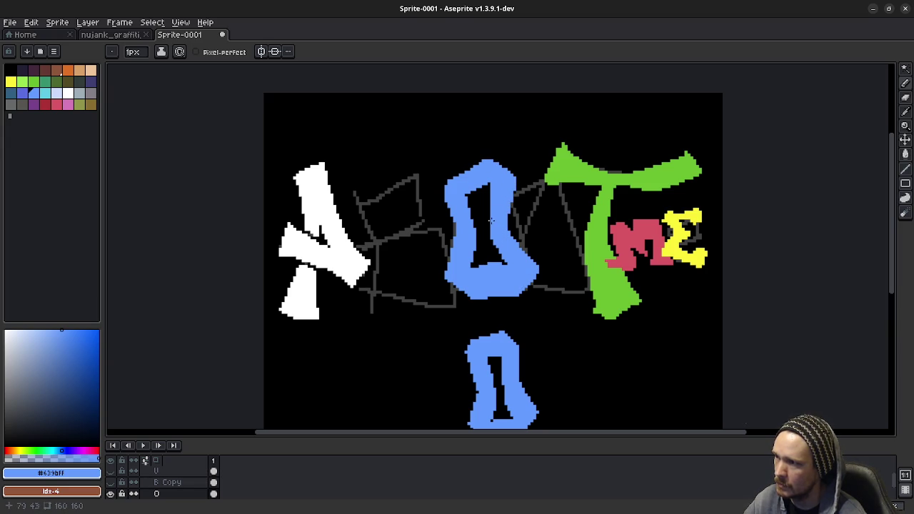
pyautogui.press('e')
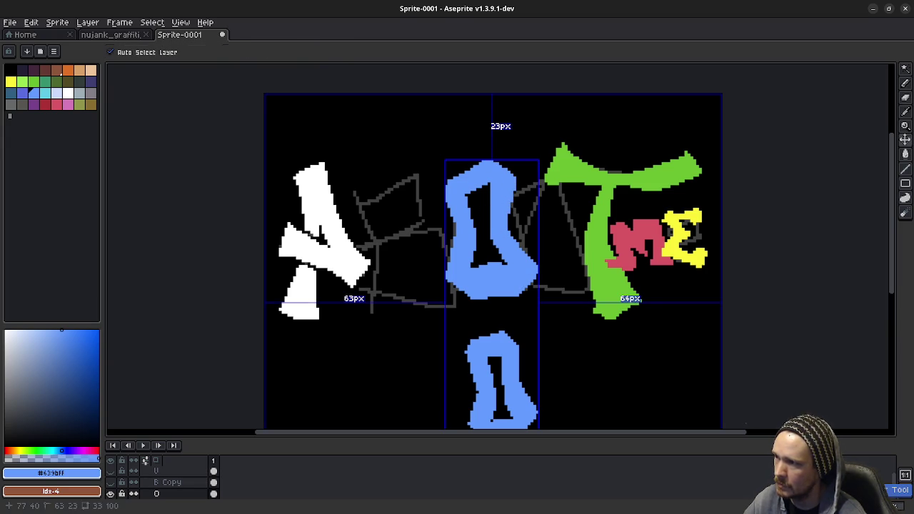
pyautogui.press('b')
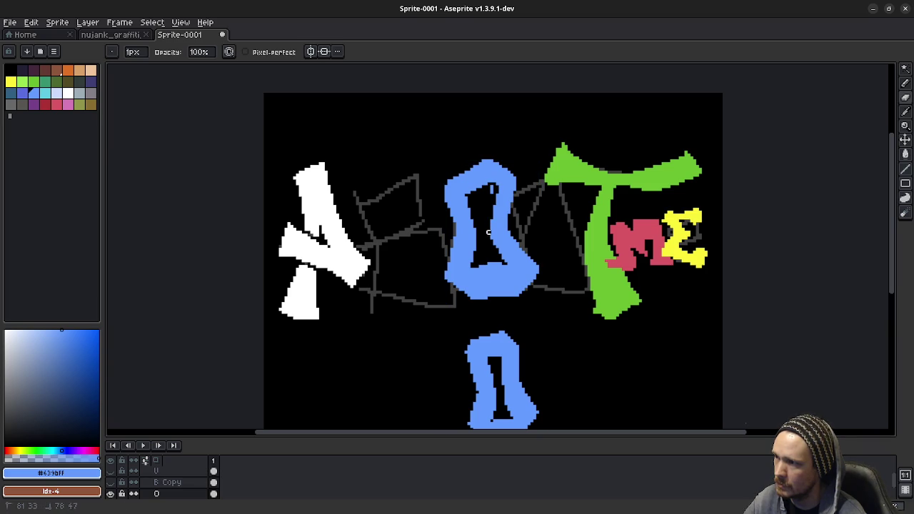
pyautogui.scroll(-3, 516, 320)
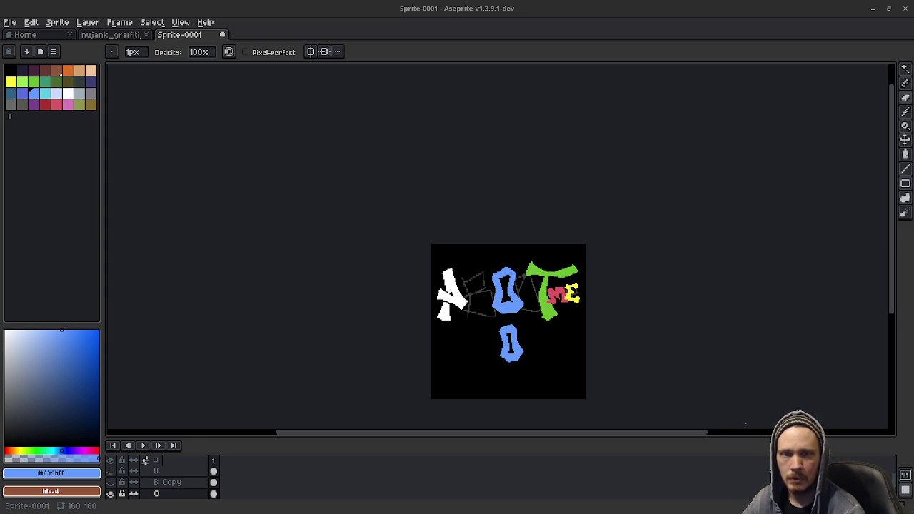
# Switch to Chrome and show the Images results for 'pixel art cave'
pyautogui.hotkey('alt', 'Tab')
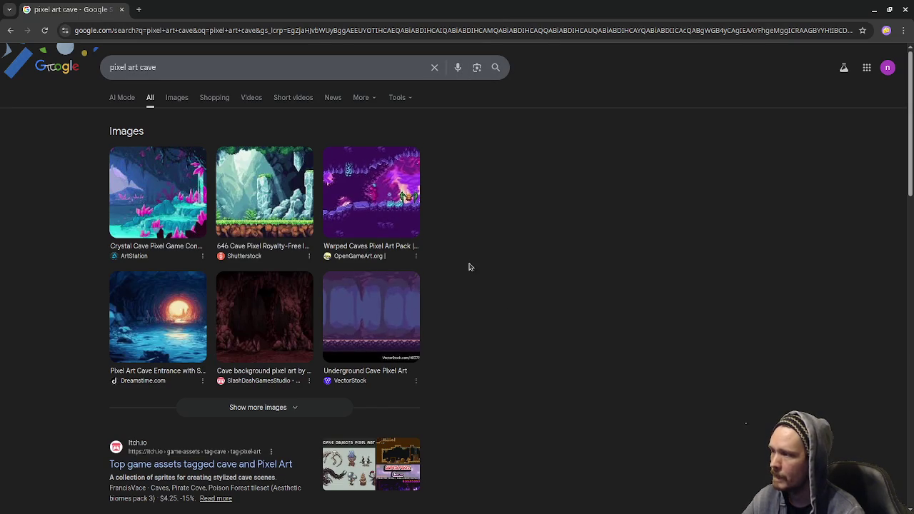
pyautogui.click(177, 98)
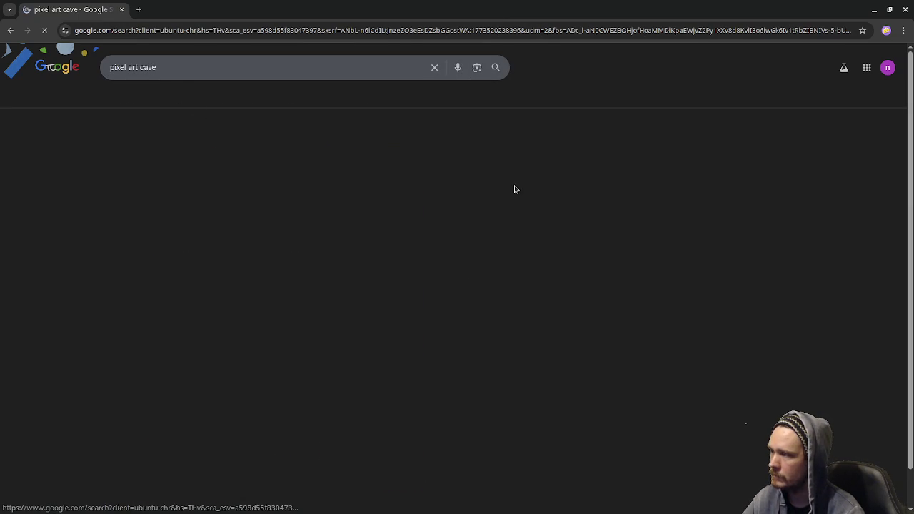
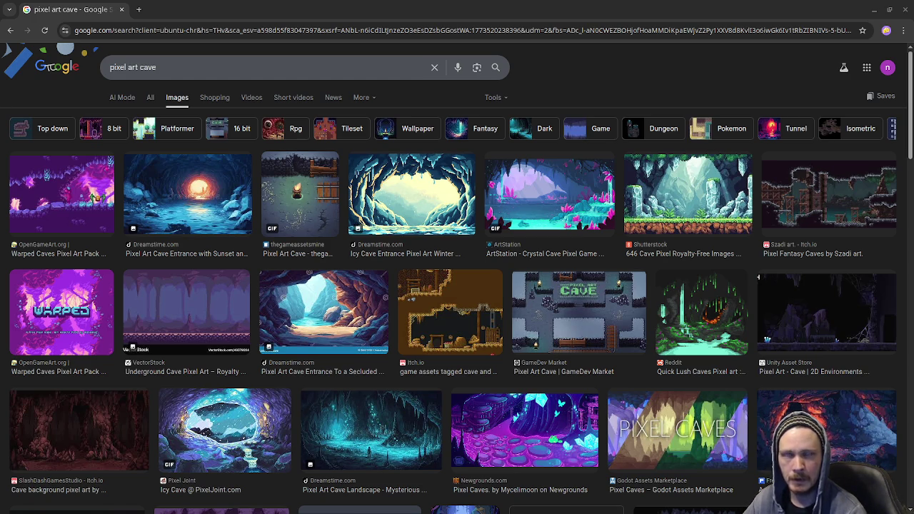
# Browse pixel art cave references, previewing a crystal cave and then the Mystical Mountain Cave image
pyautogui.hotkey('ctrl', 'shift', 't')
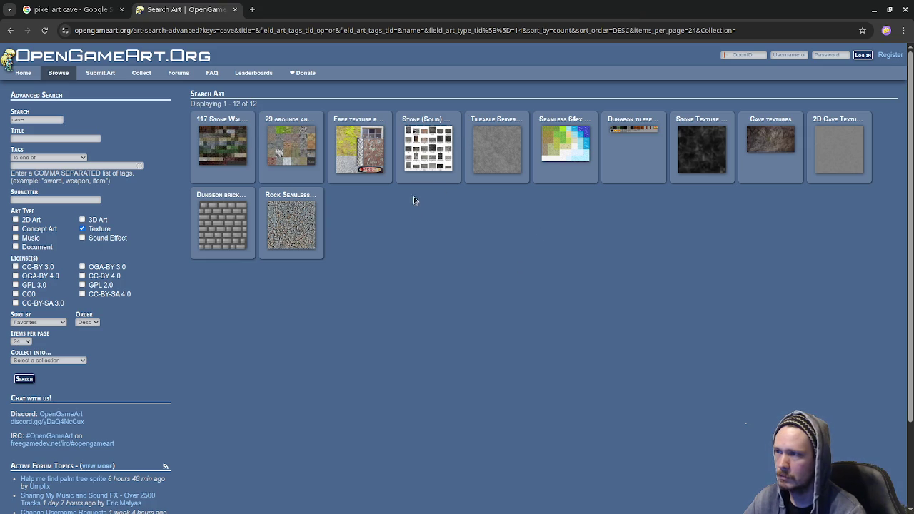
pyautogui.click(428, 151)
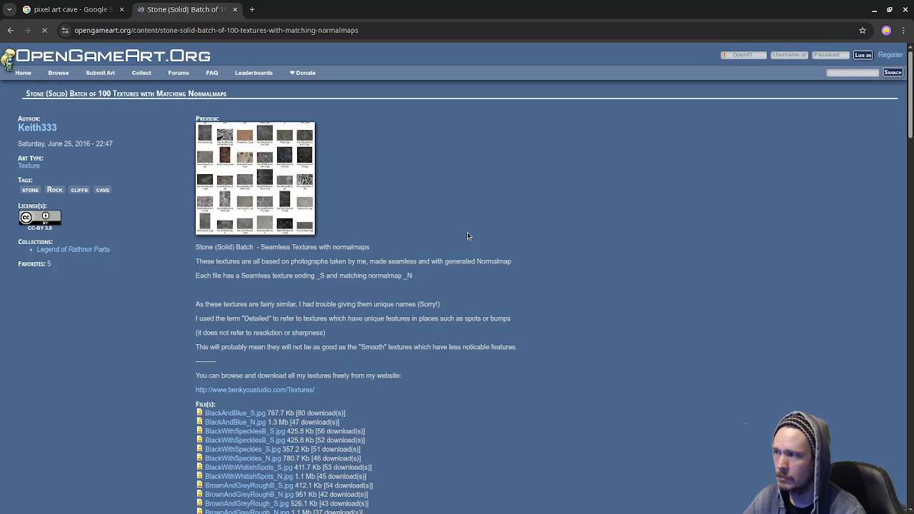
pyautogui.click(234, 10)
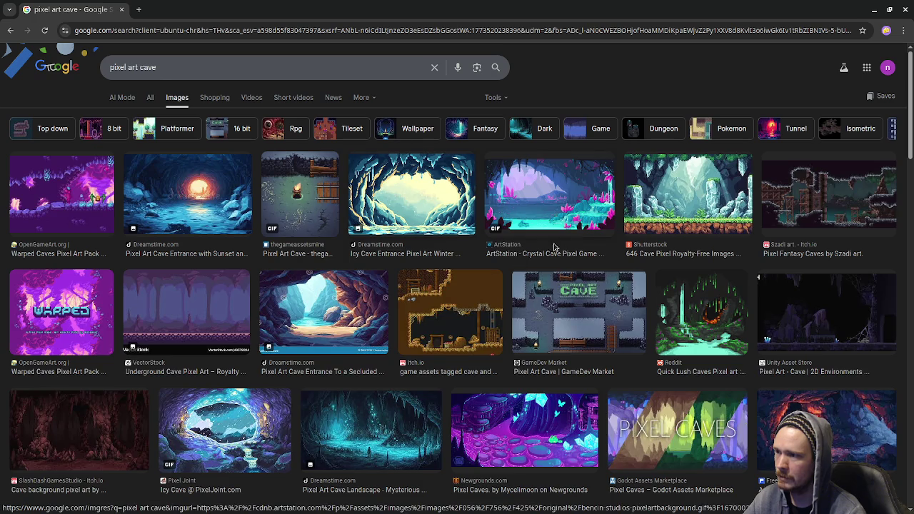
pyautogui.click(551, 214)
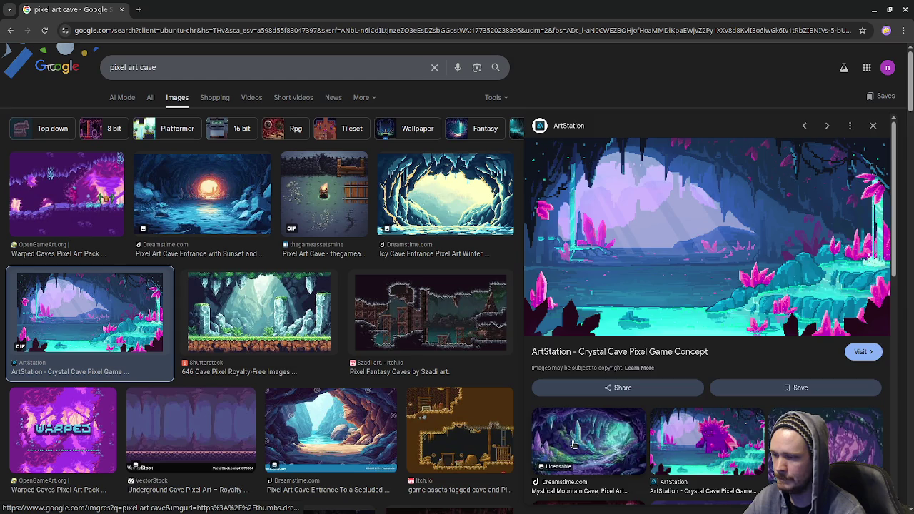
pyautogui.click(628, 428)
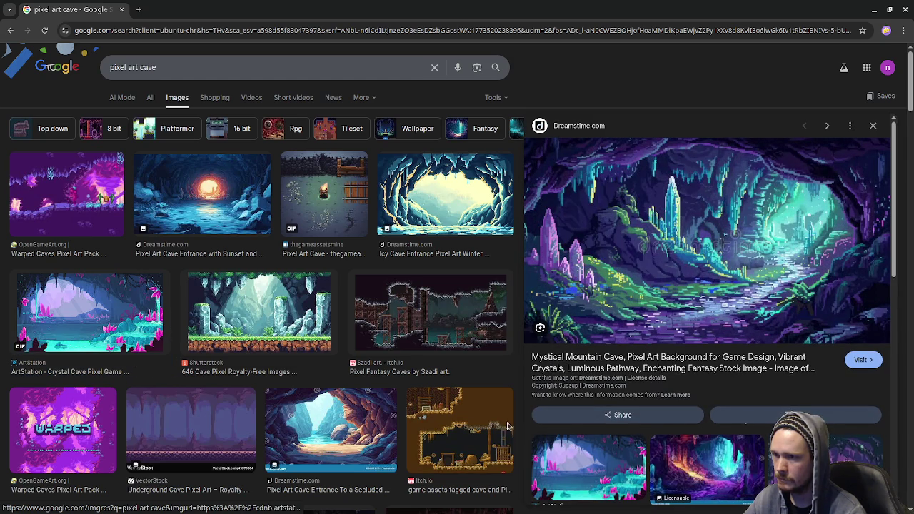
# Move the lower blue O up beside the white letter, enlarging it slightly
pyautogui.hotkey('alt', 'Tab')
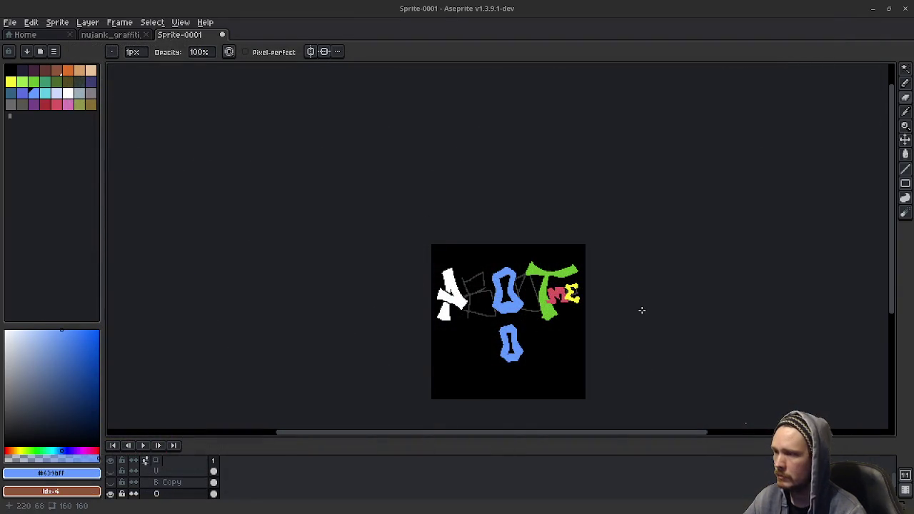
pyautogui.scroll(3, 512, 326)
pyautogui.press('m')
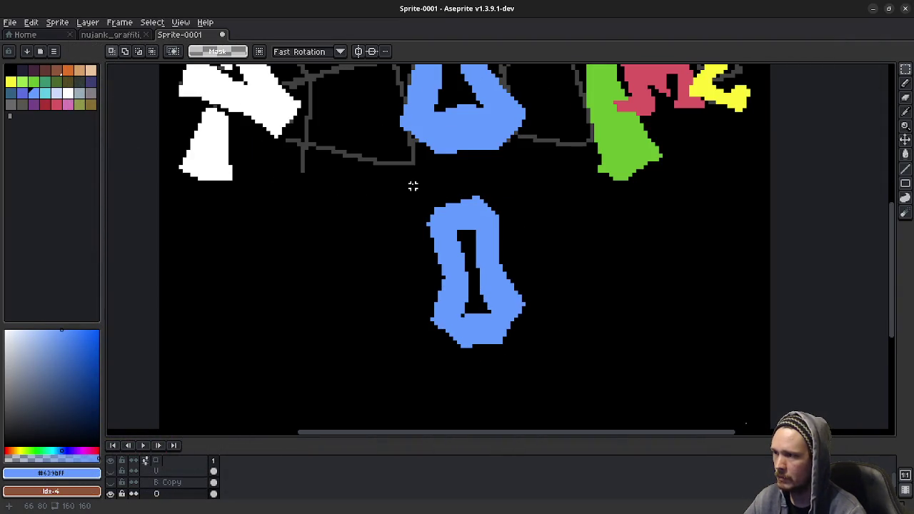
pyautogui.moveTo(413, 186); pyautogui.dragTo(541, 366)
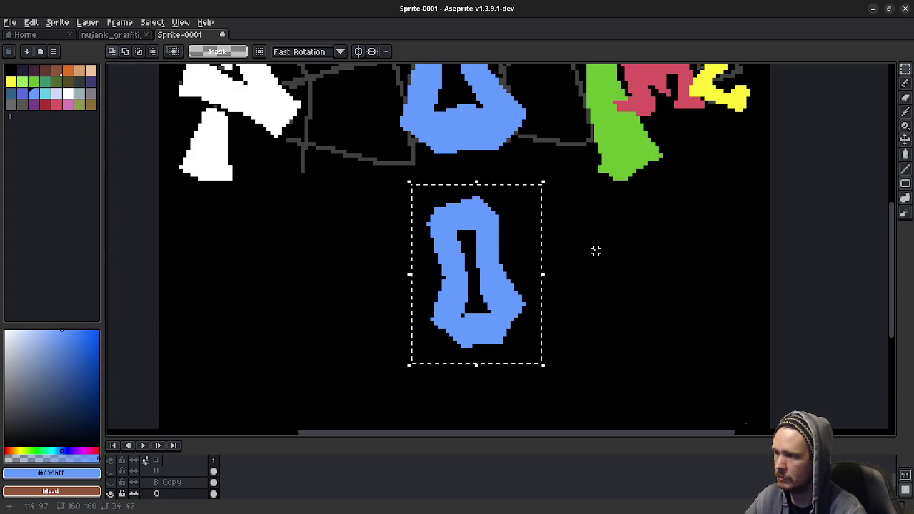
pyautogui.click(533, 257)
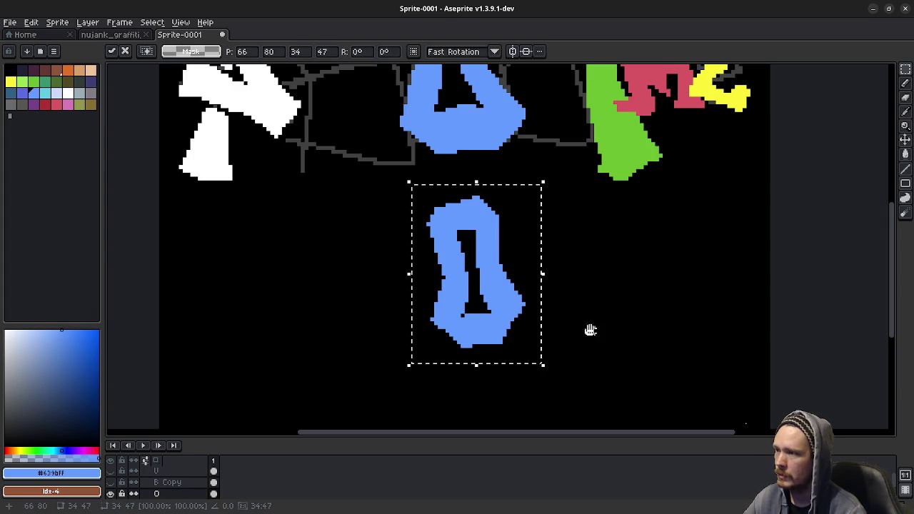
pyautogui.moveTo(590, 241); pyautogui.dragTo(579, 321)
pyautogui.scroll(-1, 579, 320)
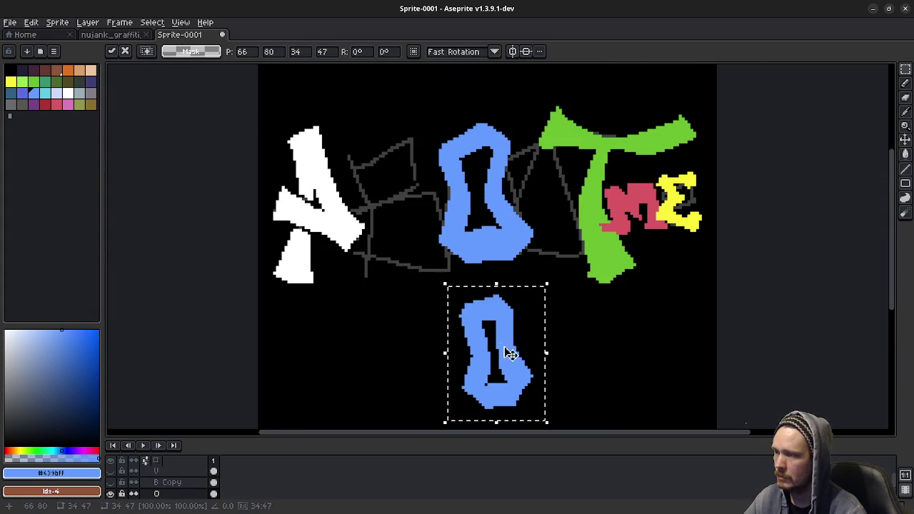
pyautogui.moveTo(510, 354)
pyautogui.mouseDown()
pyautogui.moveTo(407, 205)
pyautogui.moveTo(415, 211)
pyautogui.mouseUp()
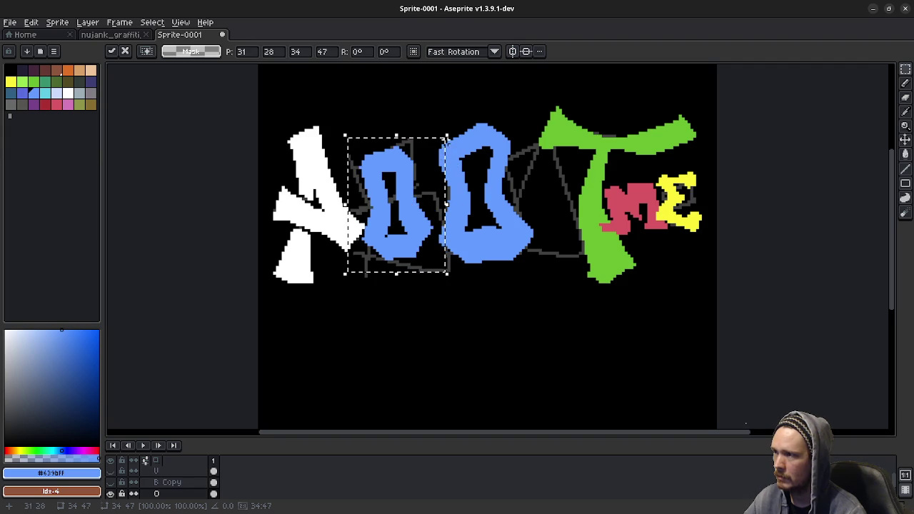
pyautogui.moveTo(448, 133); pyautogui.dragTo(503, 116)
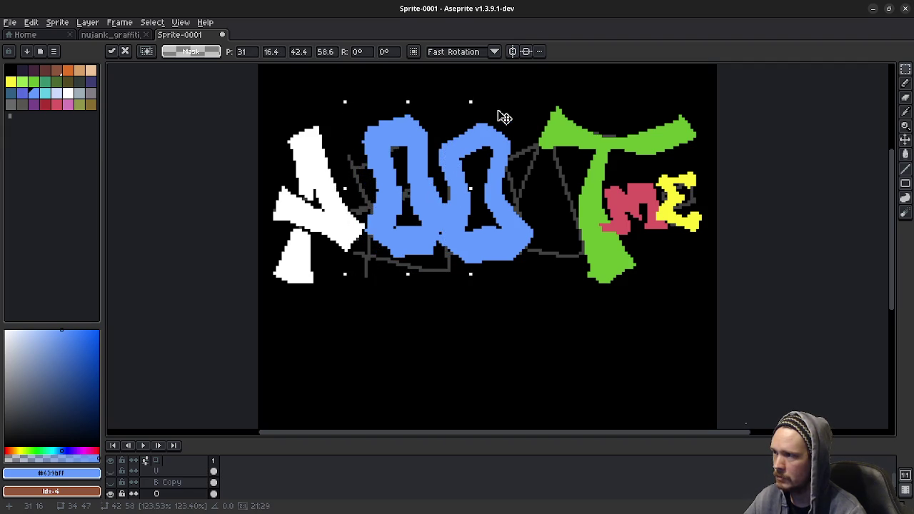
pyautogui.moveTo(426, 194)
pyautogui.mouseDown()
pyautogui.moveTo(506, 204)
pyautogui.moveTo(499, 386)
pyautogui.moveTo(514, 366)
pyautogui.mouseUp()
pyautogui.click(586, 293)
# Shift the upper and left blue O shapes down toward the lower left
pyautogui.moveTo(420, 113)
pyautogui.mouseDown()
pyautogui.moveTo(534, 273)
pyautogui.moveTo(557, 277)
pyautogui.mouseUp()
pyautogui.click(486, 248)
pyautogui.moveTo(487, 247)
pyautogui.mouseDown()
pyautogui.moveTo(359, 392)
pyautogui.moveTo(368, 403)
pyautogui.mouseUp()
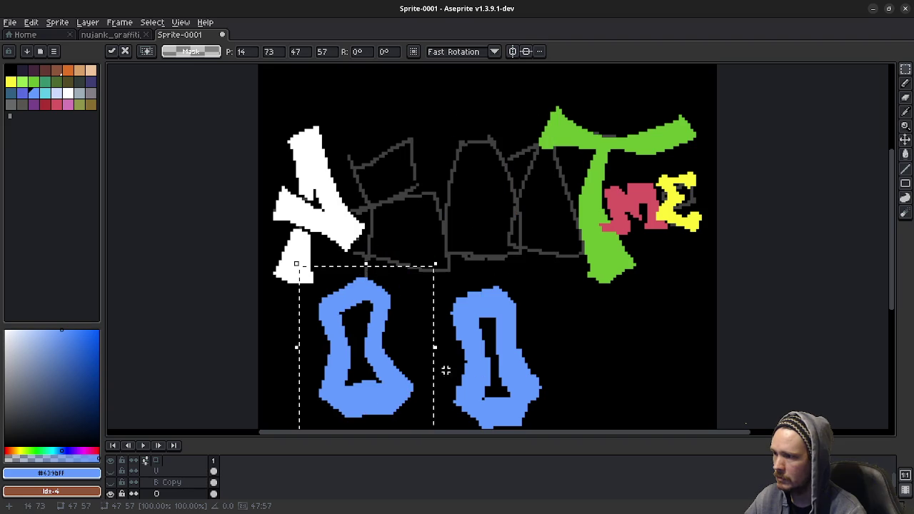
pyautogui.click(571, 307)
pyautogui.scroll(-3, 474, 300)
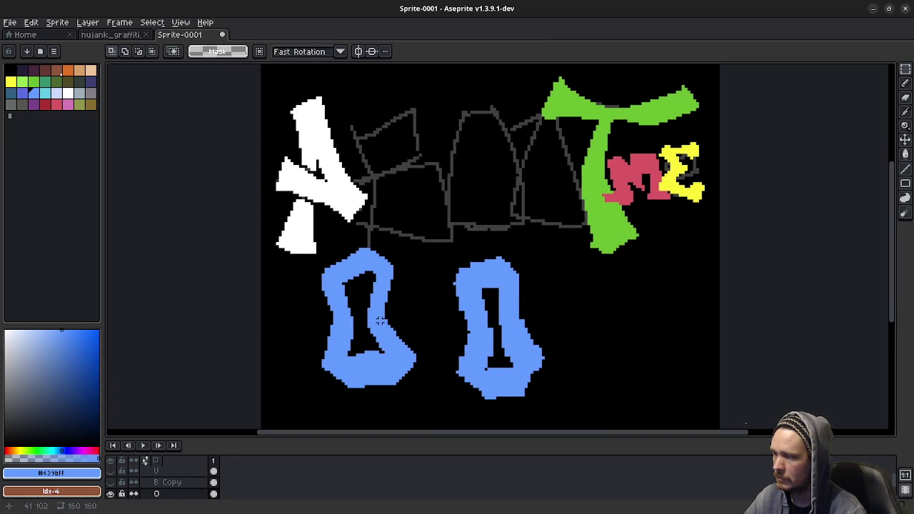
pyautogui.moveTo(308, 211); pyautogui.dragTo(432, 403)
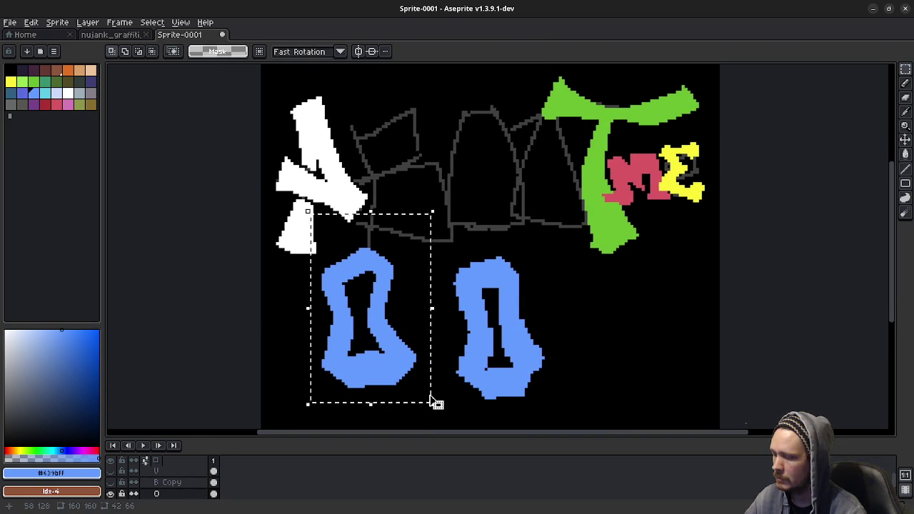
pyautogui.moveTo(393, 308); pyautogui.dragTo(375, 376)
pyautogui.click(581, 264)
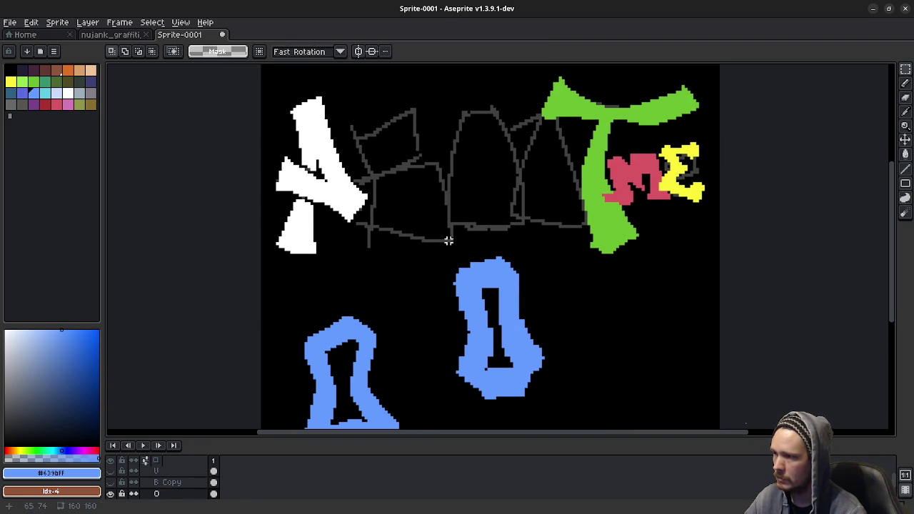
# Move the right blue O up into the top row
pyautogui.moveTo(445, 241)
pyautogui.mouseDown()
pyautogui.moveTo(528, 405)
pyautogui.moveTo(560, 414)
pyautogui.mouseUp()
pyautogui.click(558, 412)
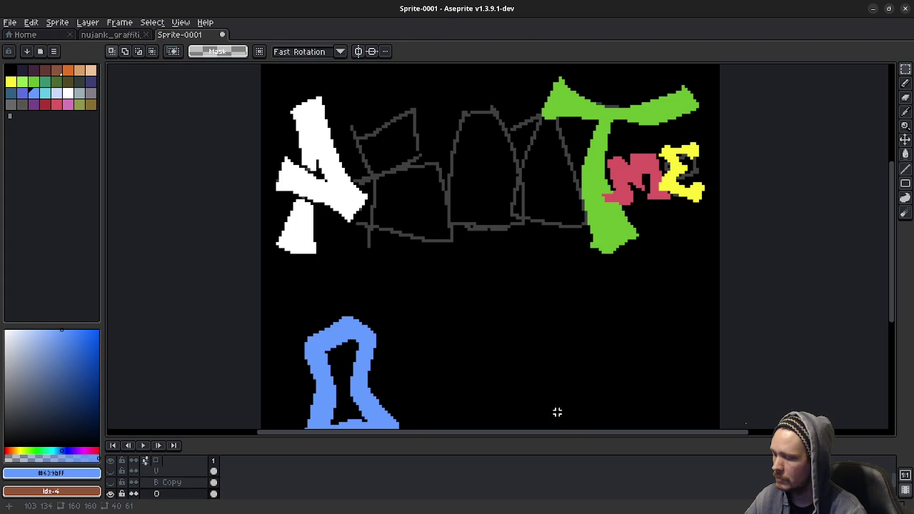
pyautogui.moveTo(507, 366)
pyautogui.mouseDown()
pyautogui.moveTo(492, 206)
pyautogui.moveTo(496, 215)
pyautogui.mouseUp()
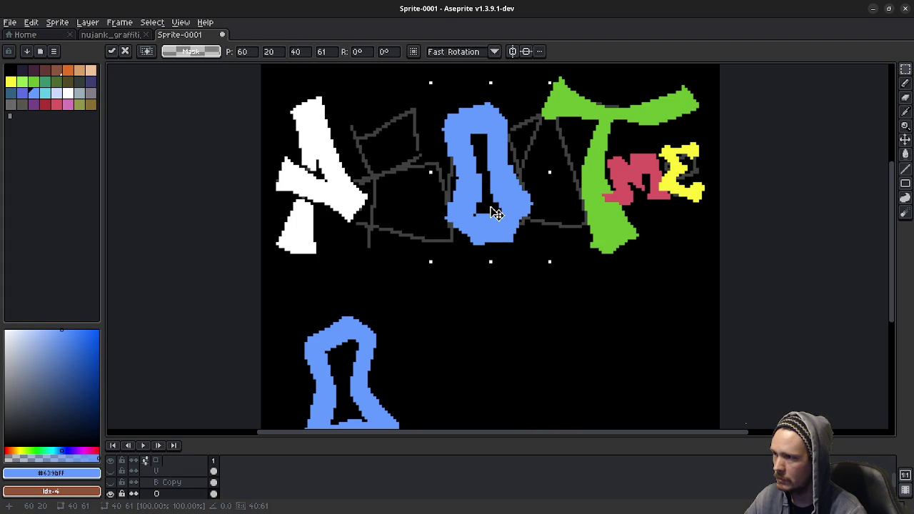
# Commit the top-row O, show the orange B and purple U layers, and place U below O
pyautogui.click(602, 316)
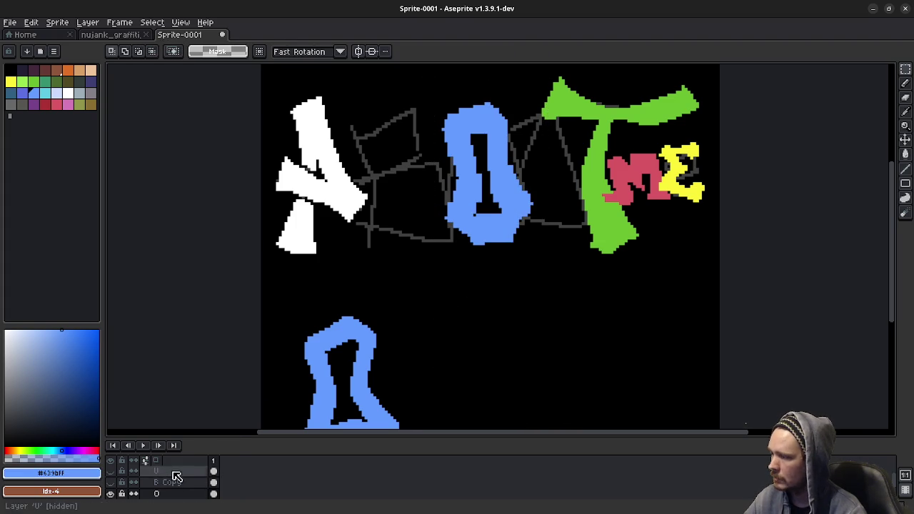
pyautogui.moveTo(239, 438); pyautogui.dragTo(255, 379)
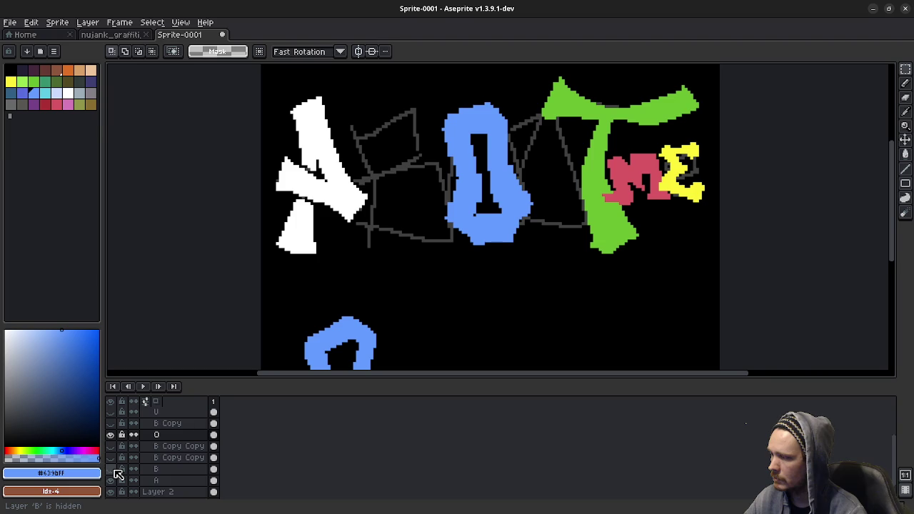
pyautogui.click(111, 458)
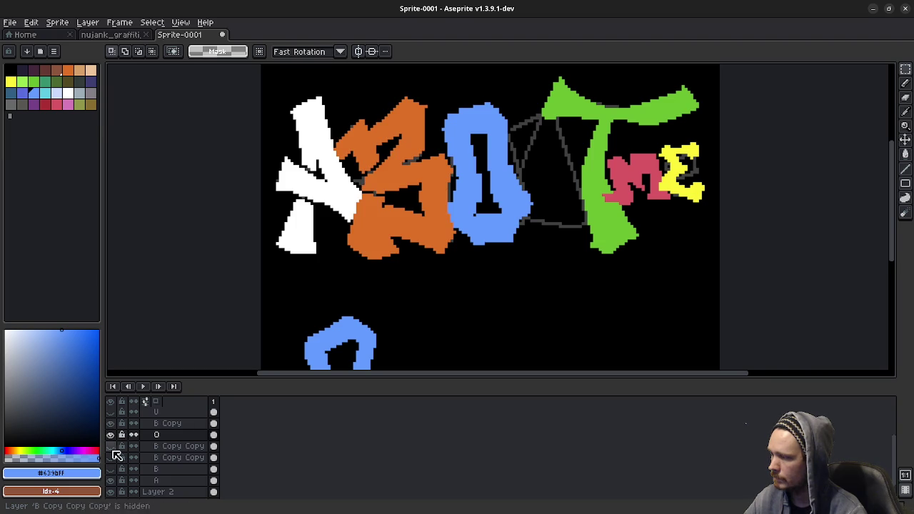
pyautogui.click(111, 412)
pyautogui.moveTo(497, 292); pyautogui.dragTo(555, 272)
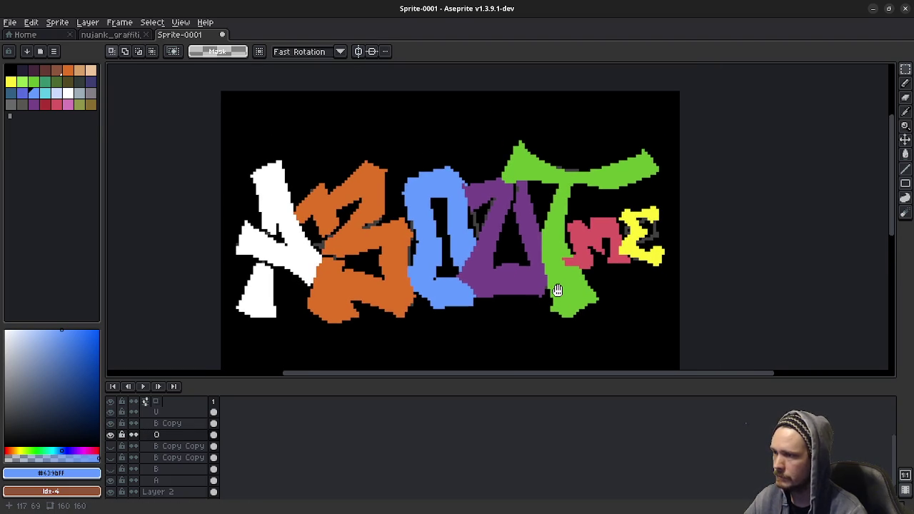
pyautogui.scroll(-1, 555, 263)
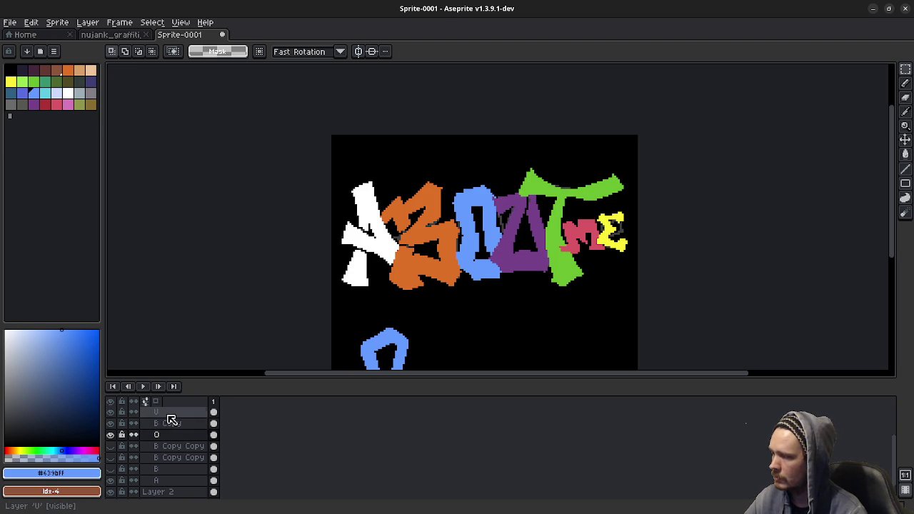
pyautogui.moveTo(168, 412); pyautogui.dragTo(169, 443)
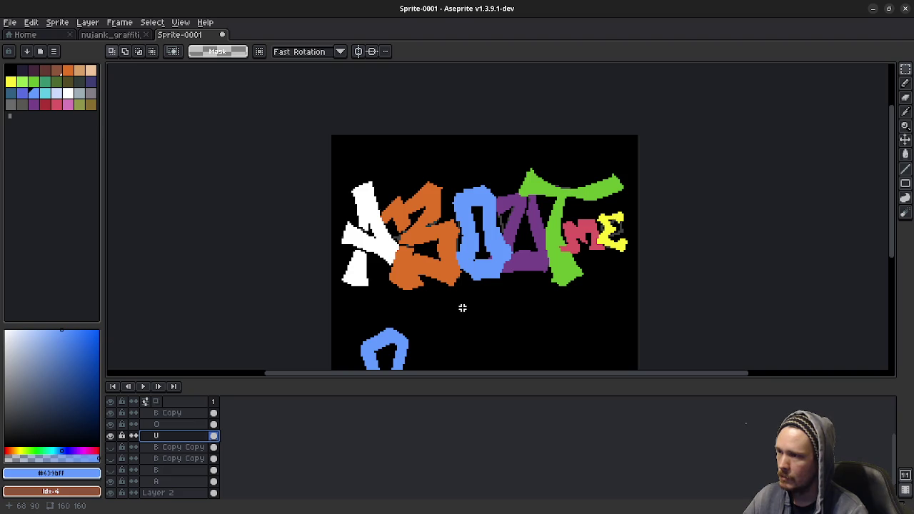
# Cut and paste the blue O on layer O, nudge it into place, and undo a trial tilt
pyautogui.click(152, 423)
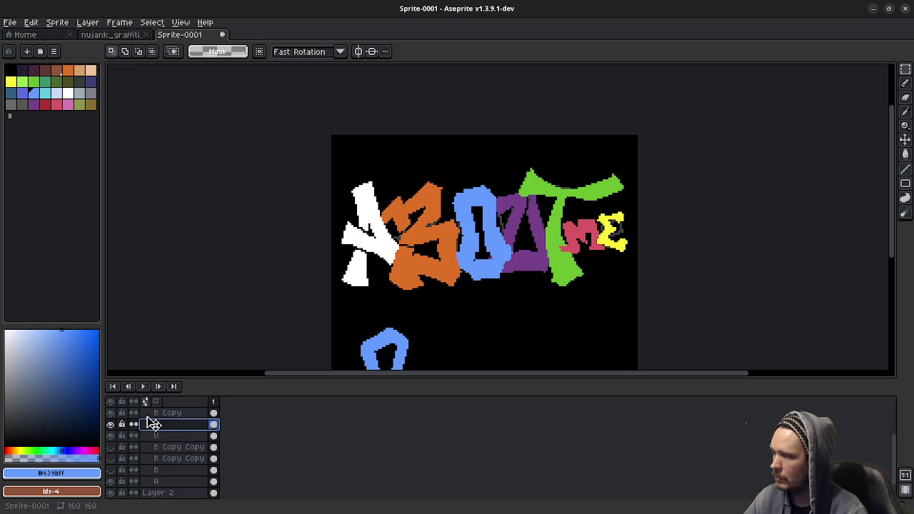
pyautogui.moveTo(425, 172); pyautogui.dragTo(539, 320)
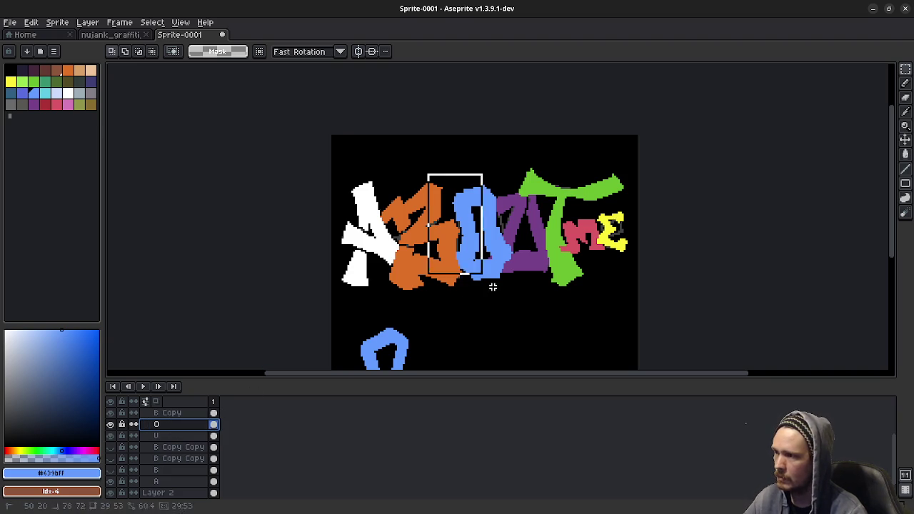
pyautogui.hotkey('ctrl', 'x')
pyautogui.hotkey('ctrl', 'v')
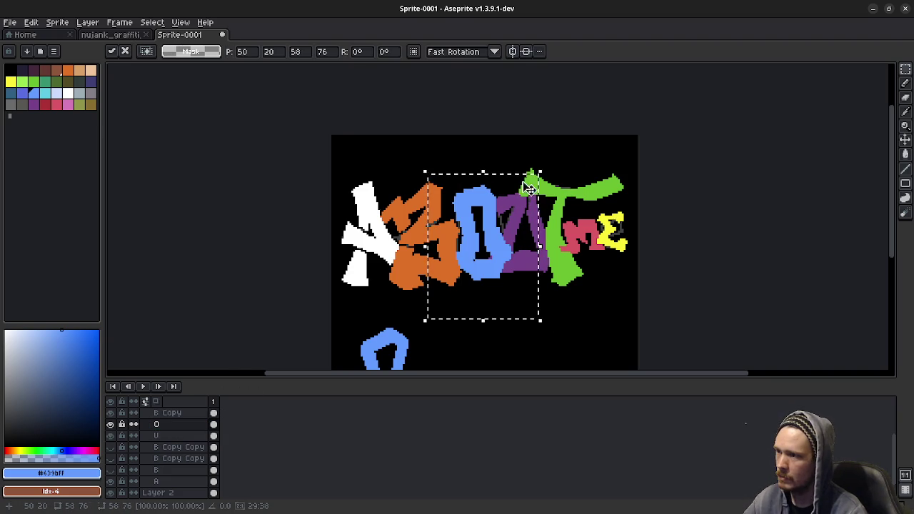
pyautogui.moveTo(545, 166); pyautogui.dragTo(556, 152)
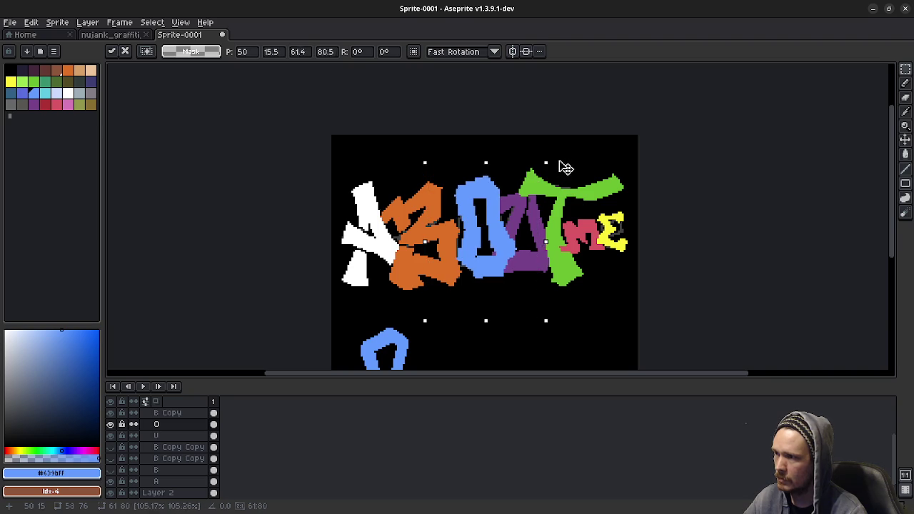
pyautogui.moveTo(516, 236); pyautogui.dragTo(499, 255)
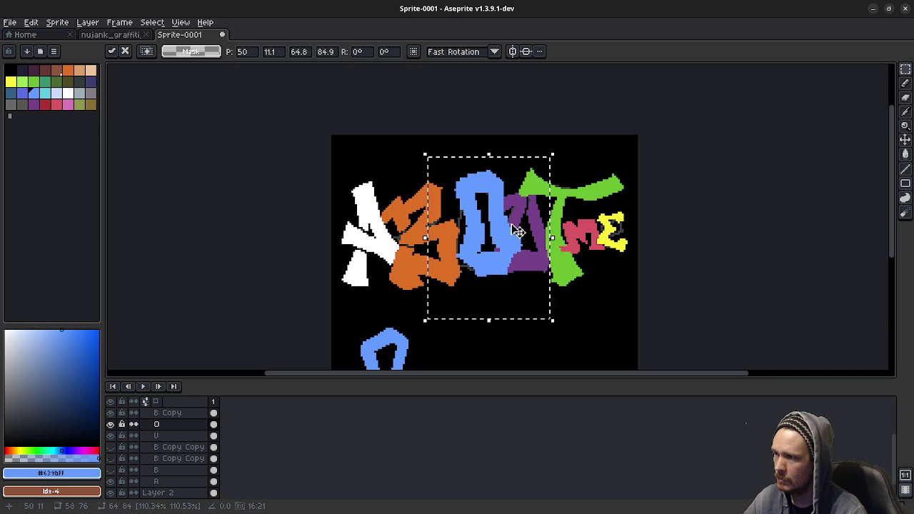
pyautogui.press('Right')
pyautogui.press('Up')
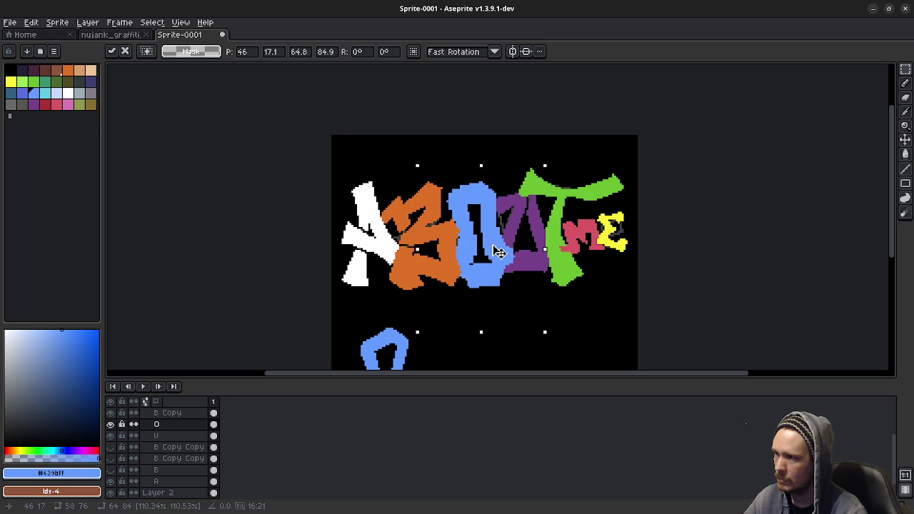
pyautogui.press('Up')
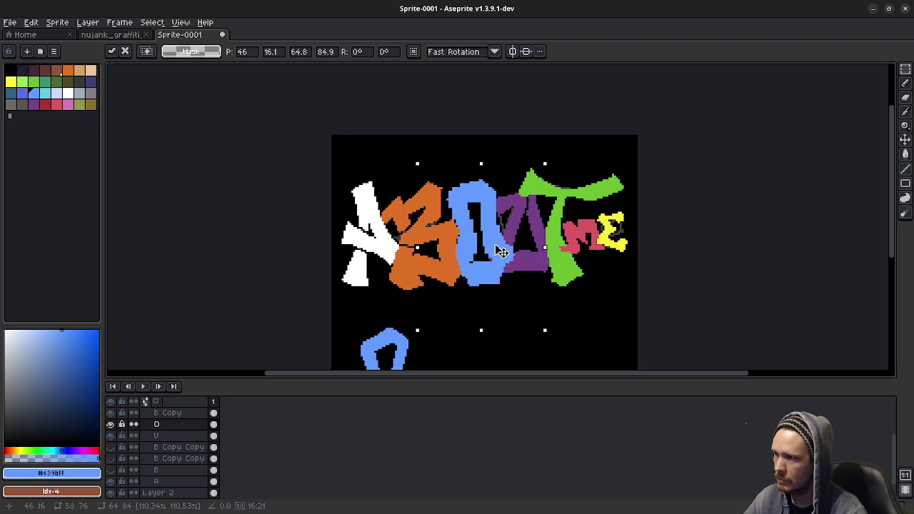
pyautogui.moveTo(502, 251); pyautogui.dragTo(500, 251)
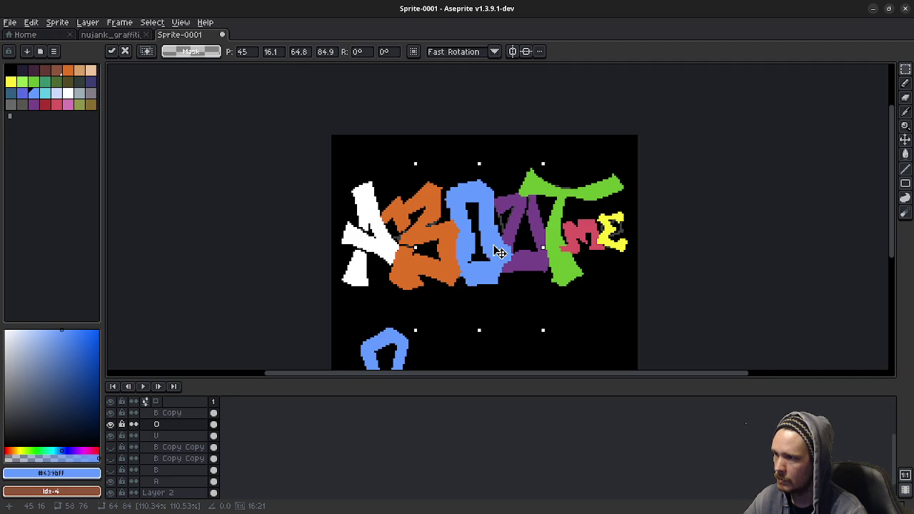
pyautogui.moveTo(545, 159); pyautogui.dragTo(568, 182)
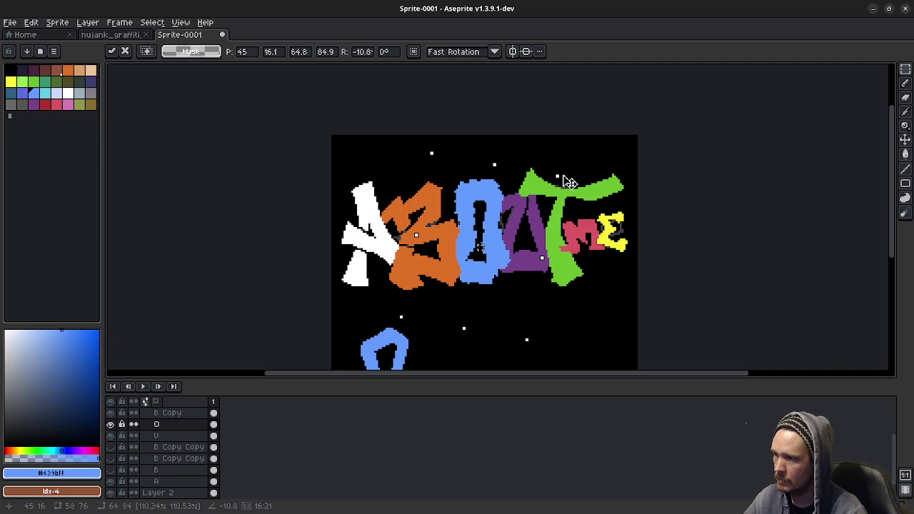
pyautogui.hotkey('ctrl', 'z')
pyautogui.hotkey('ctrl', 'z')
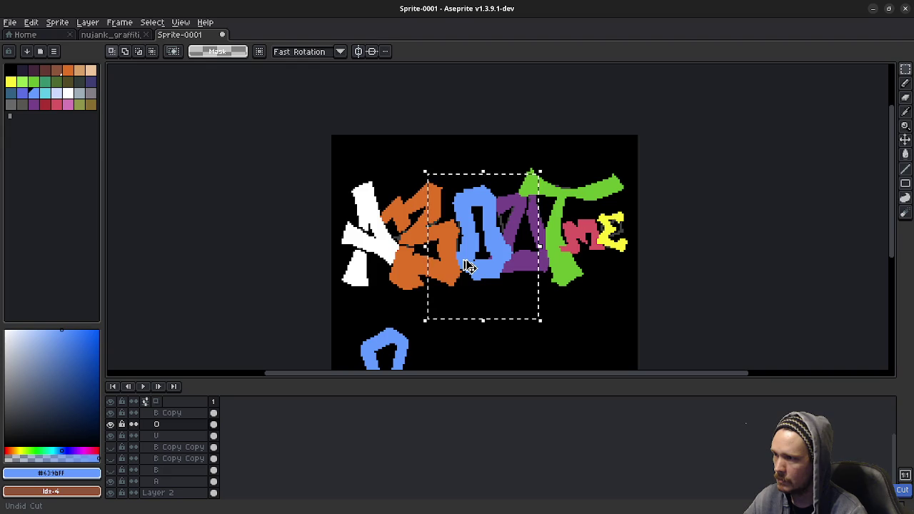
pyautogui.hotkey('ctrl', 'd')
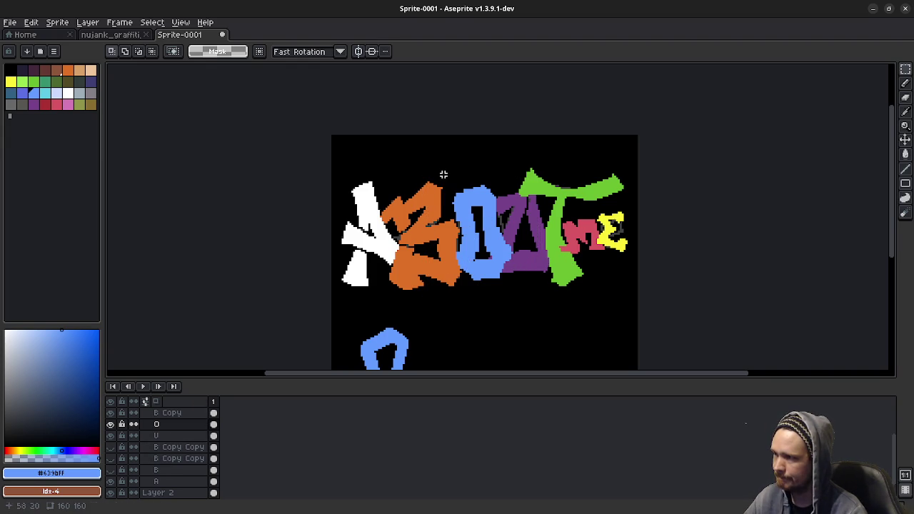
# Reselect the blue O, scale it to about 105%, shift it 2 pixels left, and apply
pyautogui.moveTo(444, 175); pyautogui.dragTo(528, 307)
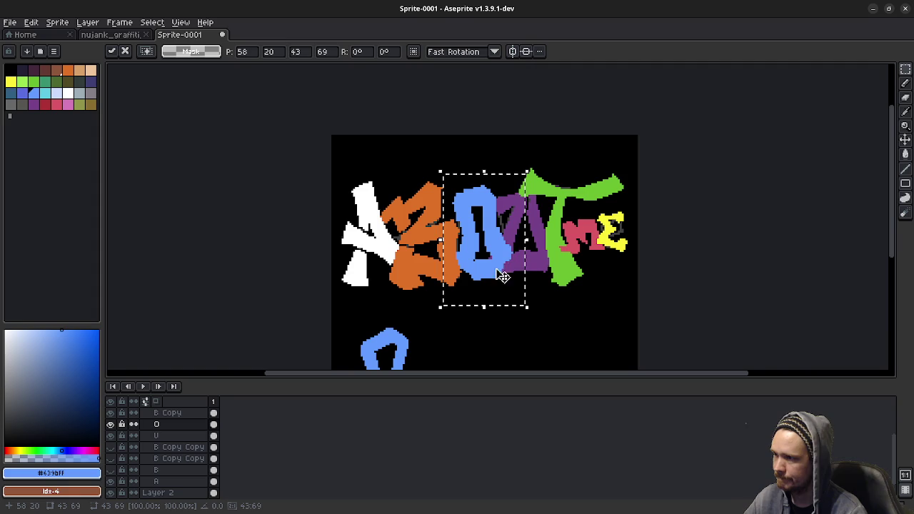
pyautogui.moveTo(441, 306)
pyautogui.mouseDown()
pyautogui.moveTo(434, 315)
pyautogui.moveTo(444, 325)
pyautogui.mouseUp()
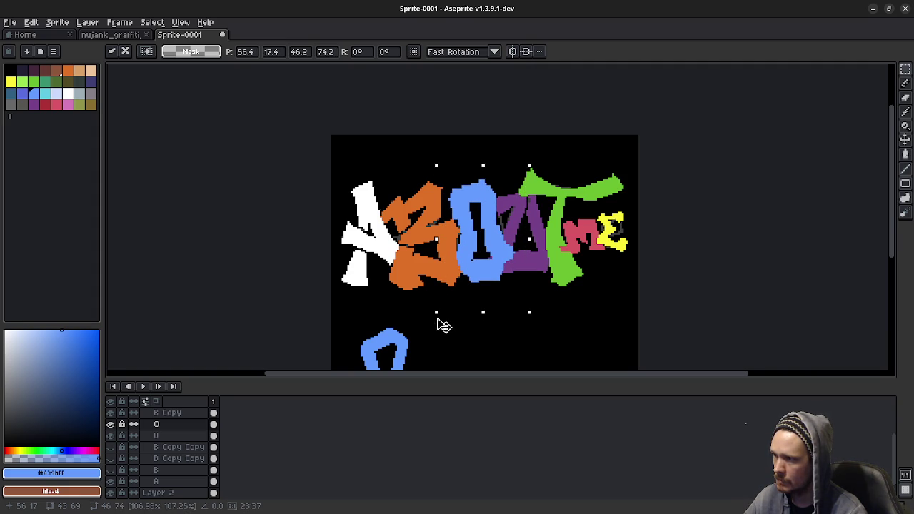
pyautogui.moveTo(443, 325); pyautogui.dragTo(443, 326)
pyautogui.moveTo(489, 262); pyautogui.dragTo(490, 272)
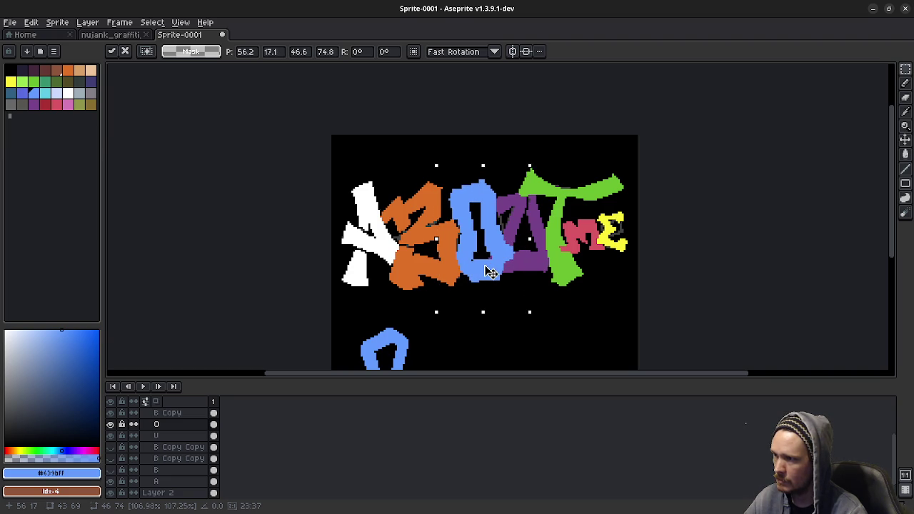
pyautogui.click(661, 283)
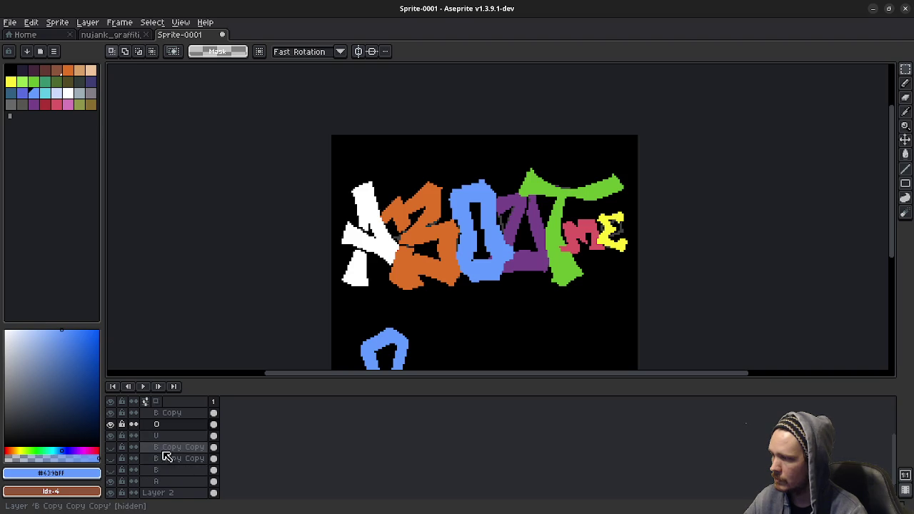
# Move the B Copy layer below the O layer so the blue O sits in front
pyautogui.click(170, 412)
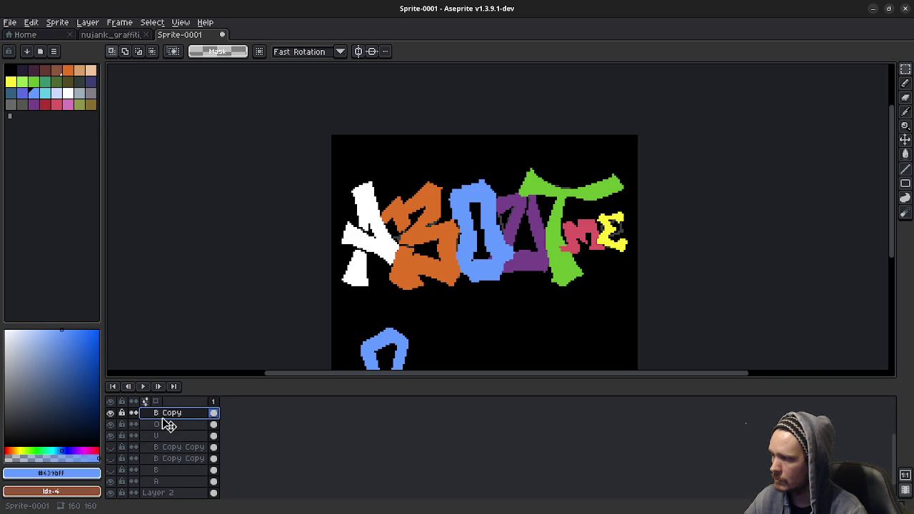
pyautogui.moveTo(169, 425); pyautogui.dragTo(169, 431)
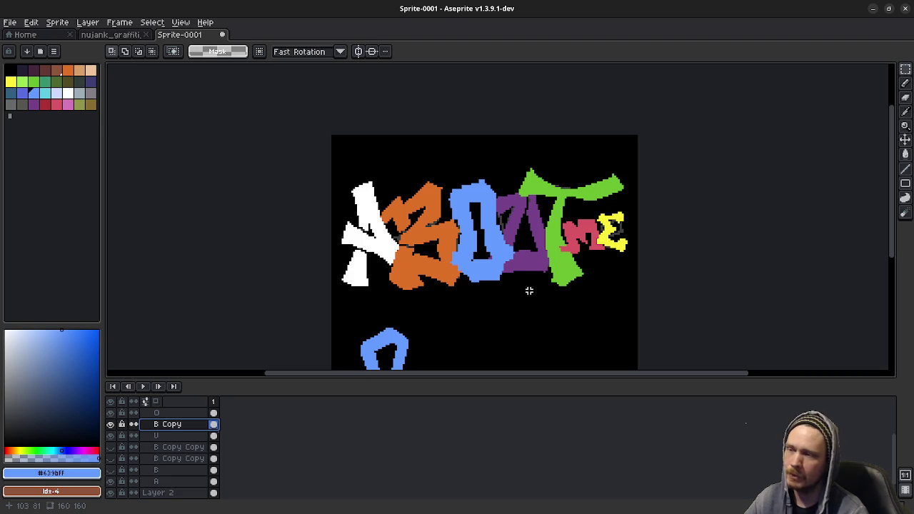
pyautogui.scroll(1, 510, 286)
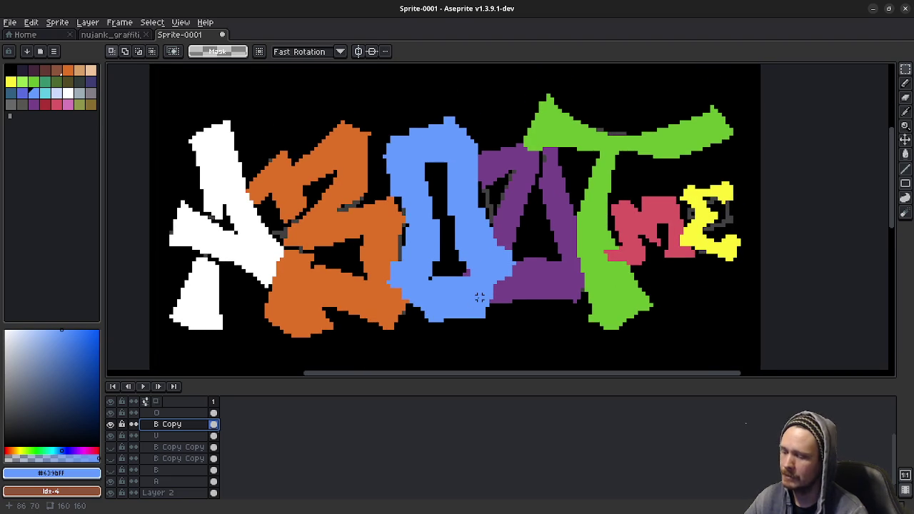
# On layer O, pencil a few blue pixels onto the O's lower right edge near the U
pyautogui.press('e')
pyautogui.press('g')
pyautogui.press('b')
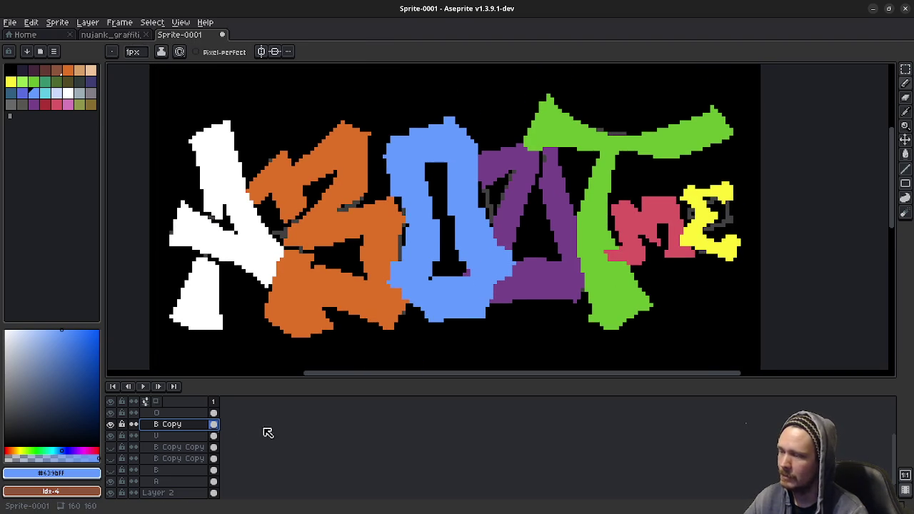
pyautogui.click(169, 413)
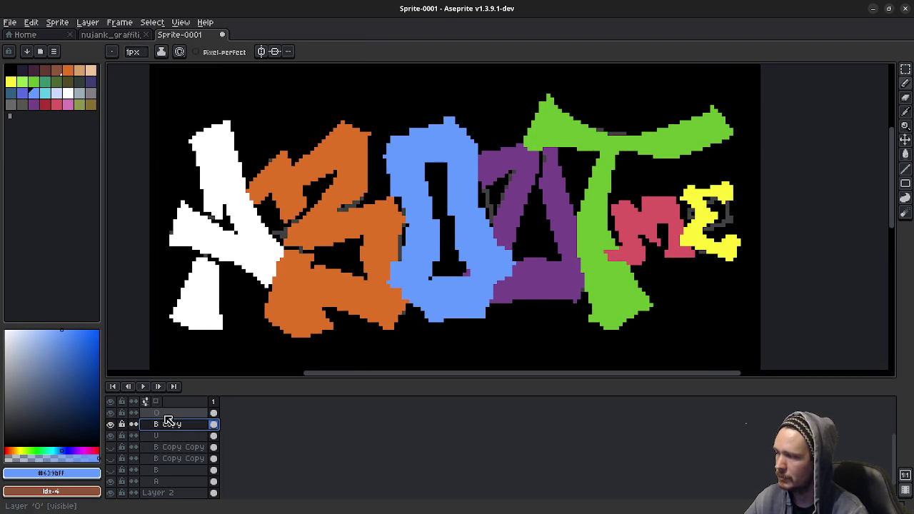
pyautogui.click(492, 295)
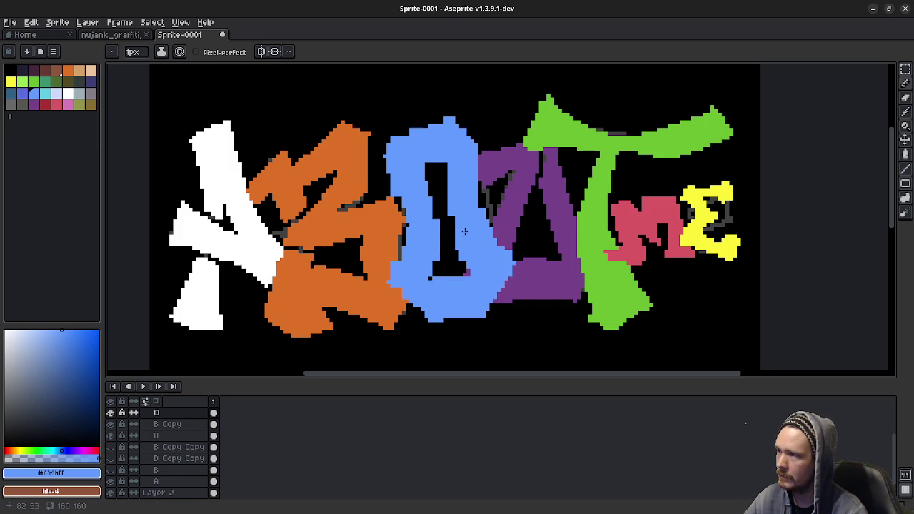
pyautogui.moveTo(451, 148)
pyautogui.mouseDown()
pyautogui.moveTo(470, 195)
pyautogui.moveTo(497, 195)
pyautogui.mouseUp()
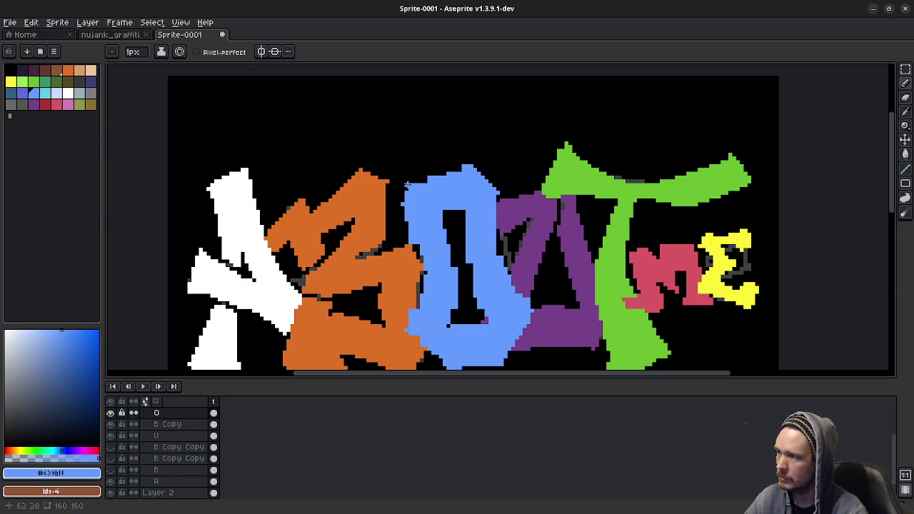
pyautogui.moveTo(406, 186); pyautogui.dragTo(447, 177)
pyautogui.scroll(1, 460, 195)
pyautogui.scroll(2, 436, 192)
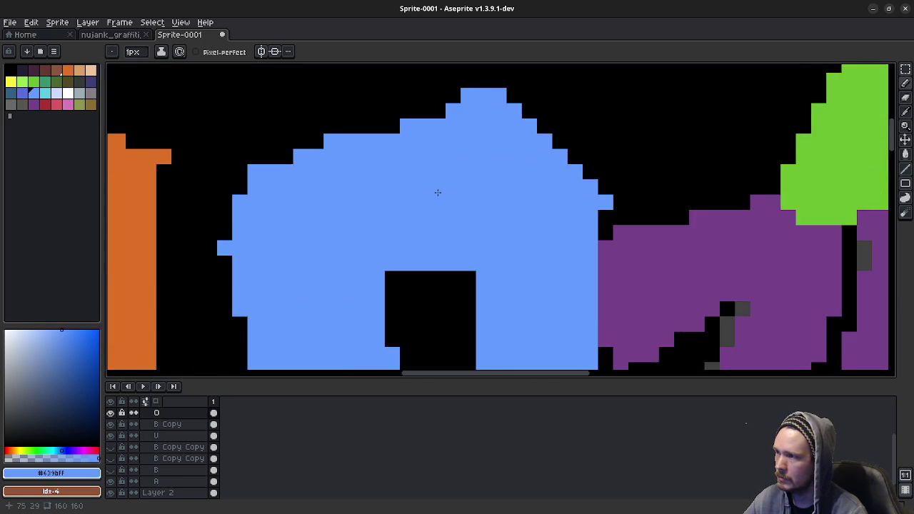
pyautogui.moveTo(500, 192); pyautogui.dragTo(330, 250)
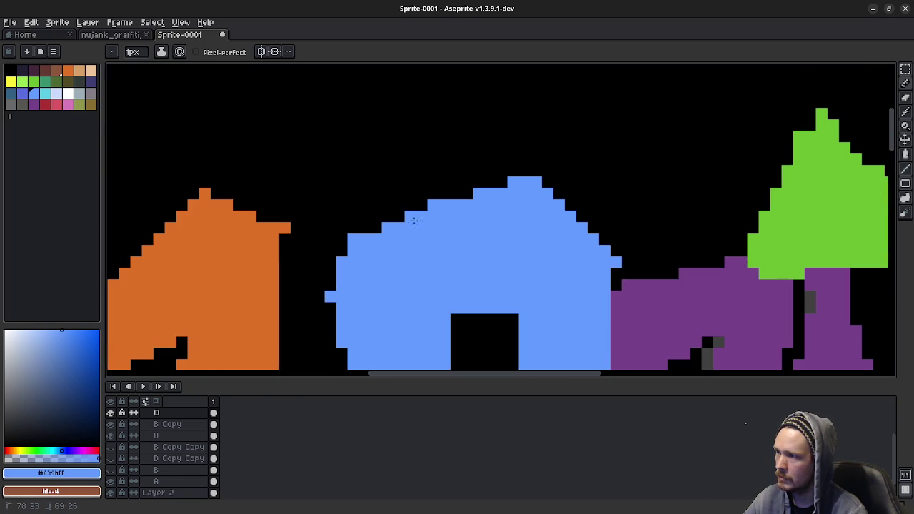
pyautogui.scroll(-3, 315, 175)
pyautogui.click(315, 176)
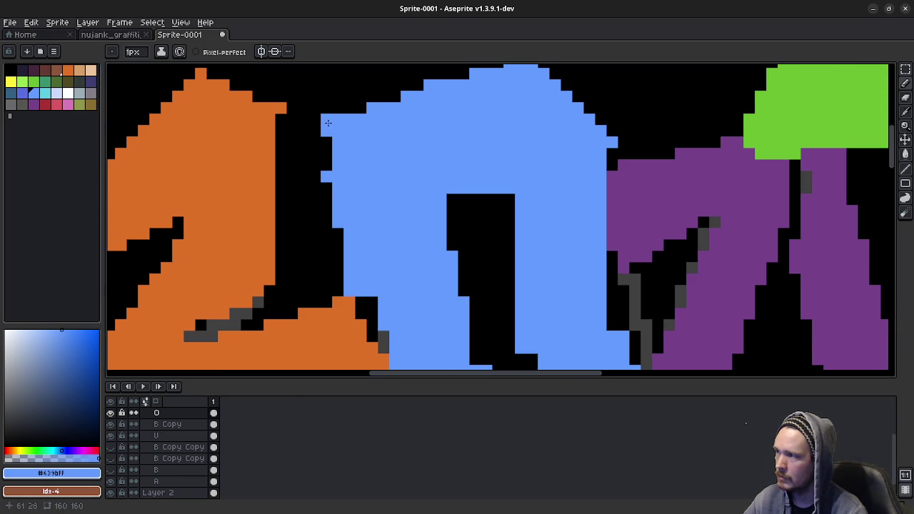
pyautogui.moveTo(315, 151); pyautogui.dragTo(326, 223)
pyautogui.click(325, 165)
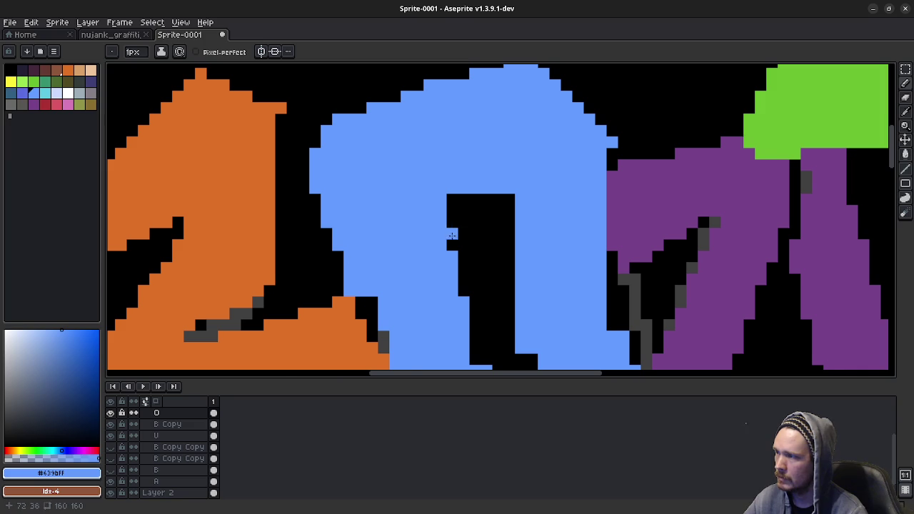
pyautogui.scroll(-2, 452, 234)
pyautogui.scroll(-1, 404, 211)
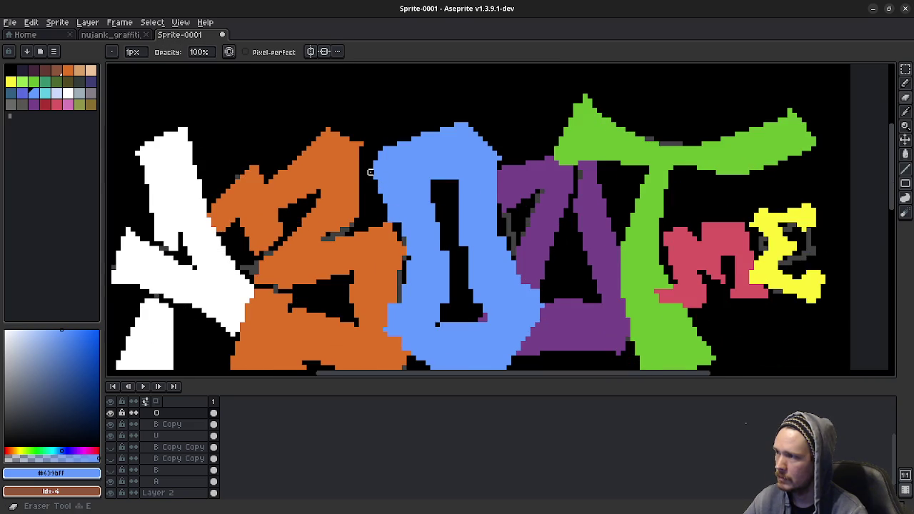
pyautogui.press('e')
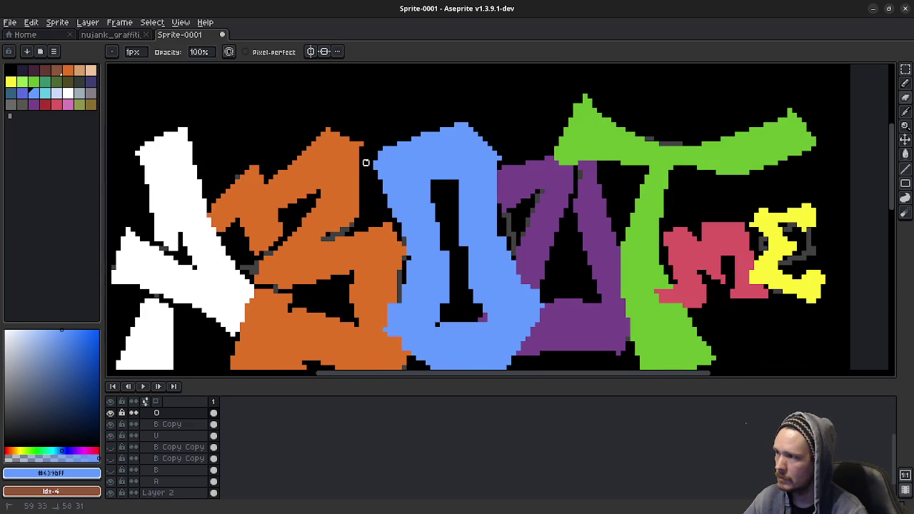
pyautogui.scroll(-2, 419, 242)
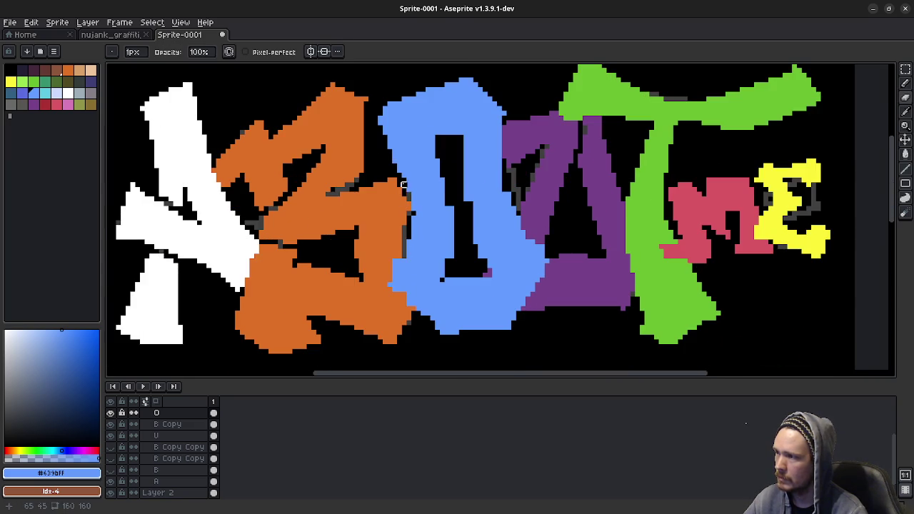
pyautogui.moveTo(404, 184); pyautogui.dragTo(398, 175)
pyautogui.moveTo(408, 219); pyautogui.dragTo(395, 261)
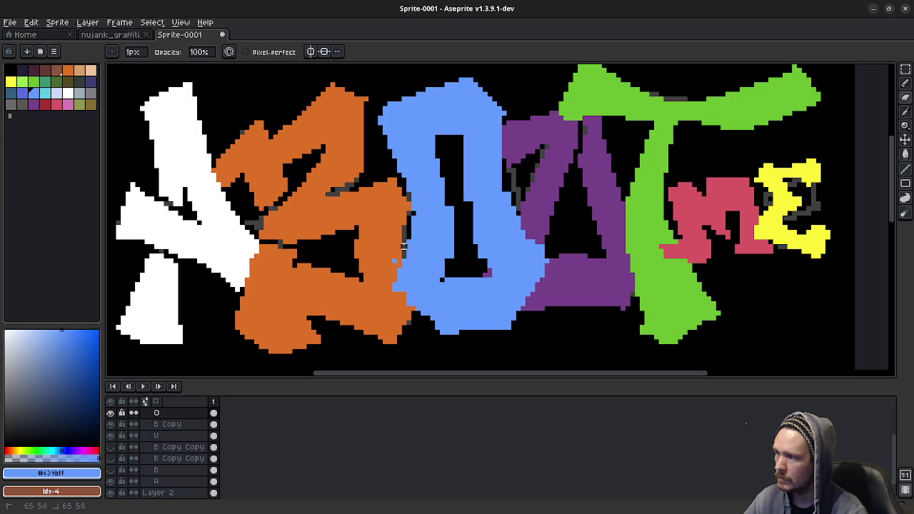
pyautogui.scroll(-2, 431, 313)
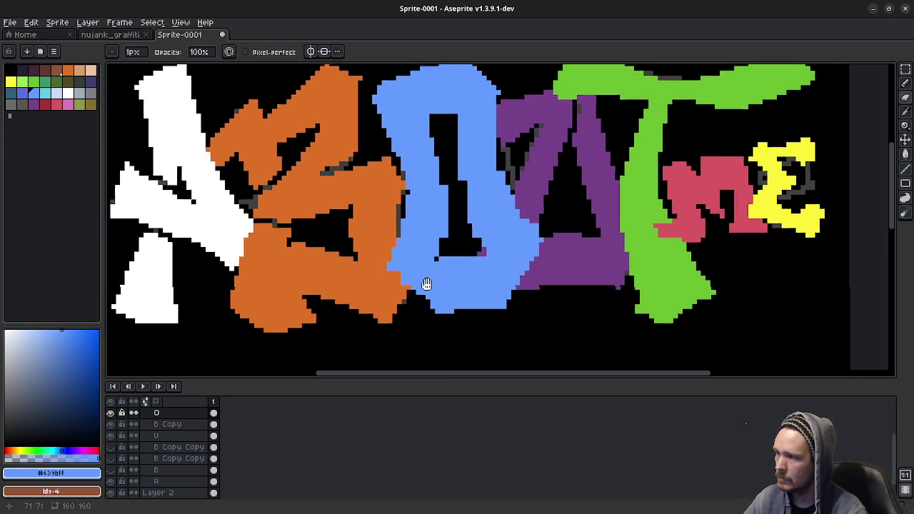
pyautogui.press('b')
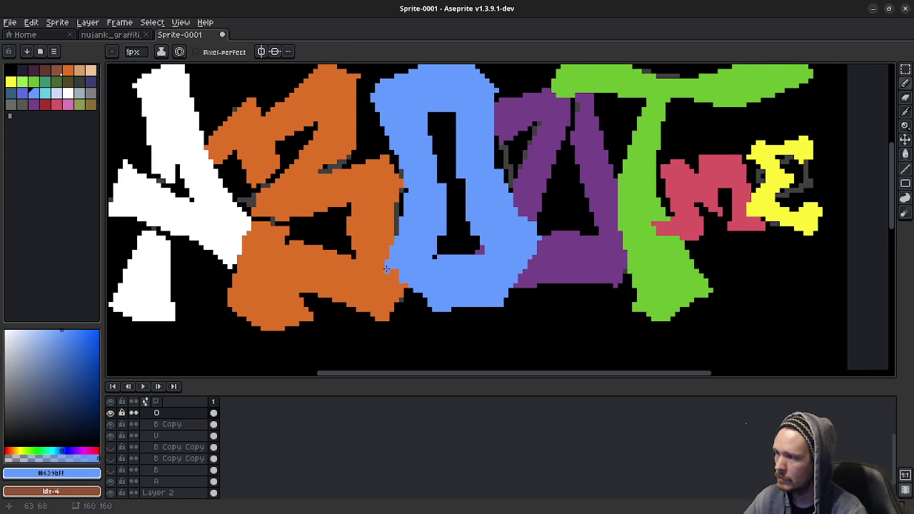
pyautogui.moveTo(394, 271); pyautogui.dragTo(431, 304)
pyautogui.moveTo(398, 268)
pyautogui.mouseDown()
pyautogui.moveTo(441, 305)
pyautogui.moveTo(417, 290)
pyautogui.mouseUp()
pyautogui.scroll(2, 485, 274)
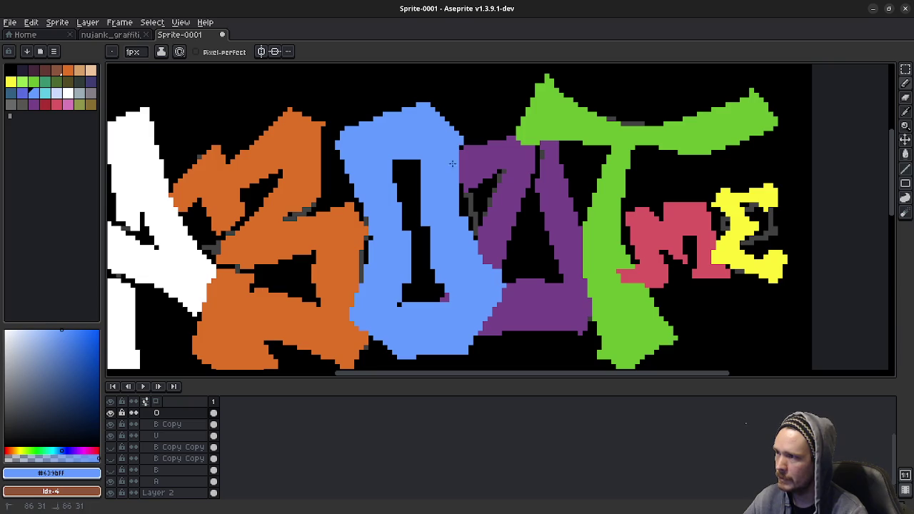
pyautogui.moveTo(461, 141); pyautogui.dragTo(461, 160)
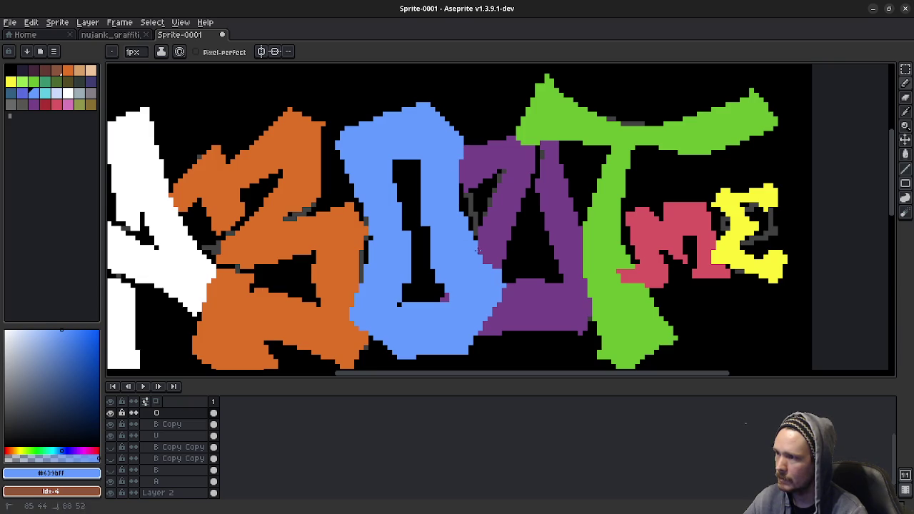
pyautogui.moveTo(480, 260); pyautogui.dragTo(469, 244)
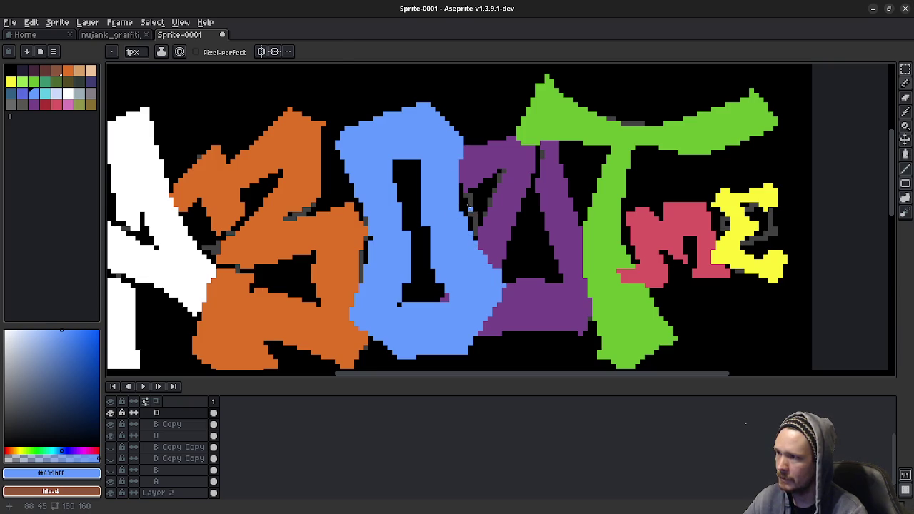
pyautogui.moveTo(469, 207); pyautogui.dragTo(509, 290)
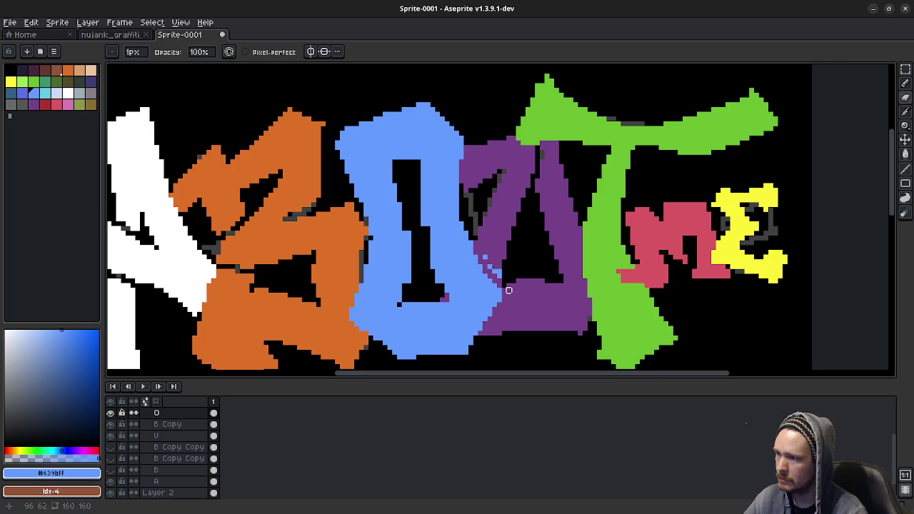
pyautogui.hotkey('ctrl', 'z')
pyautogui.scroll(-1, 460, 318)
pyautogui.scroll(-2, 461, 328)
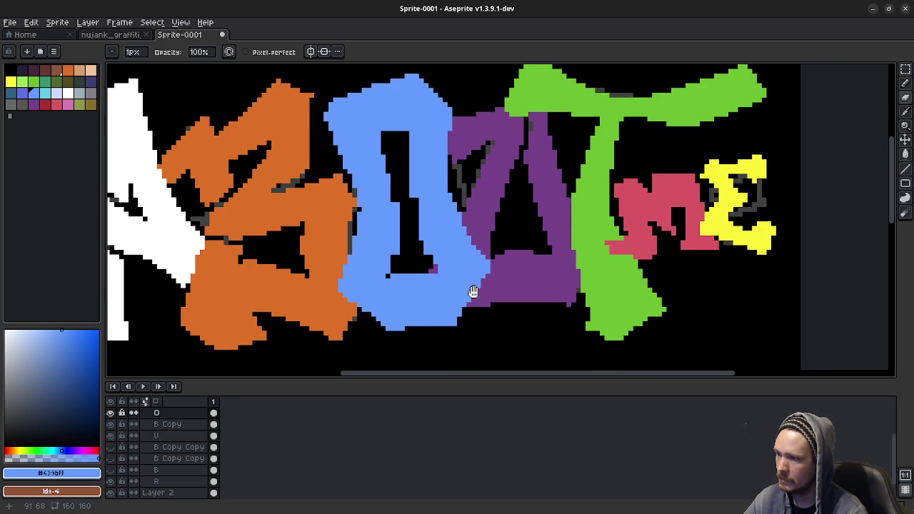
pyautogui.scroll(5, 457, 307)
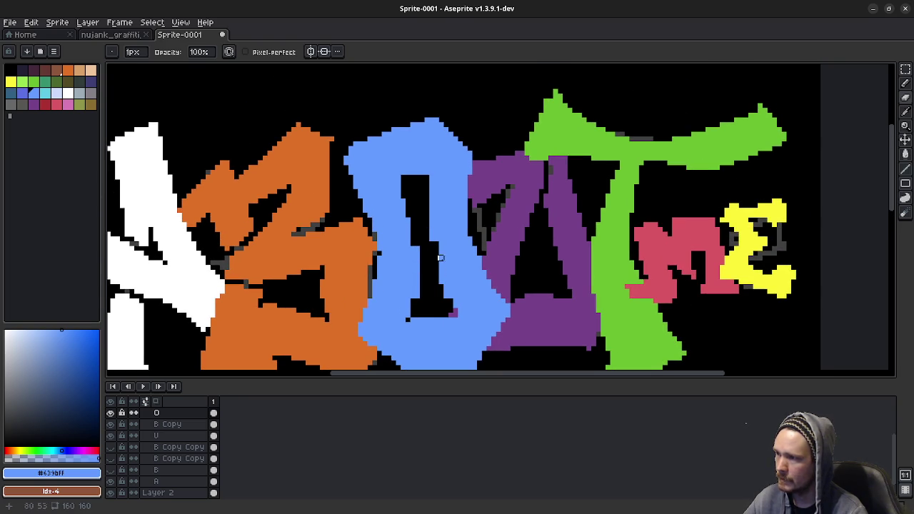
pyautogui.press('shift')
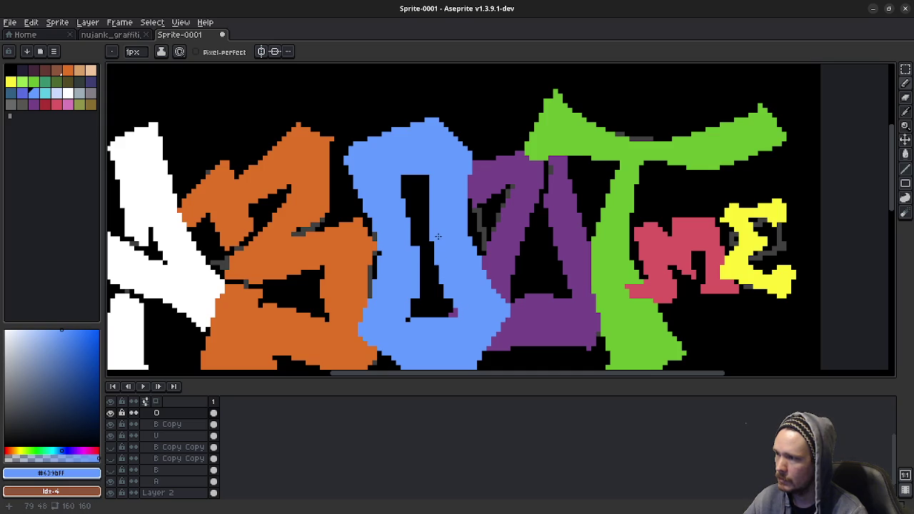
pyautogui.press('shift')
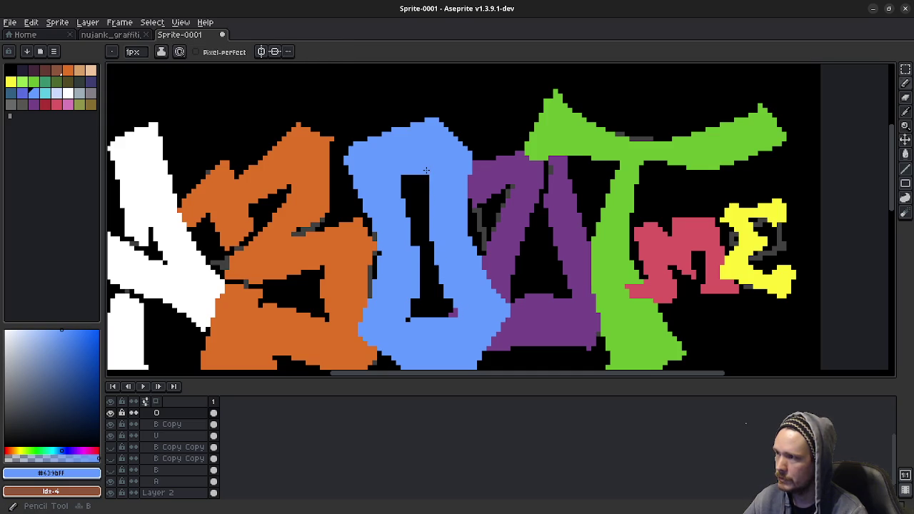
# Pencil strokes inside the blue O's hole to round its top into an arch, then zoom out
pyautogui.press('shift')
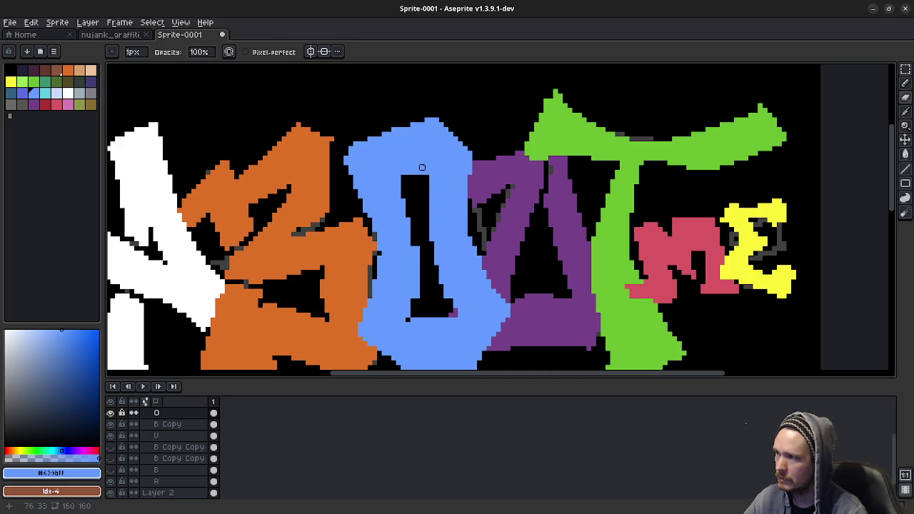
pyautogui.moveTo(422, 167); pyautogui.dragTo(433, 180)
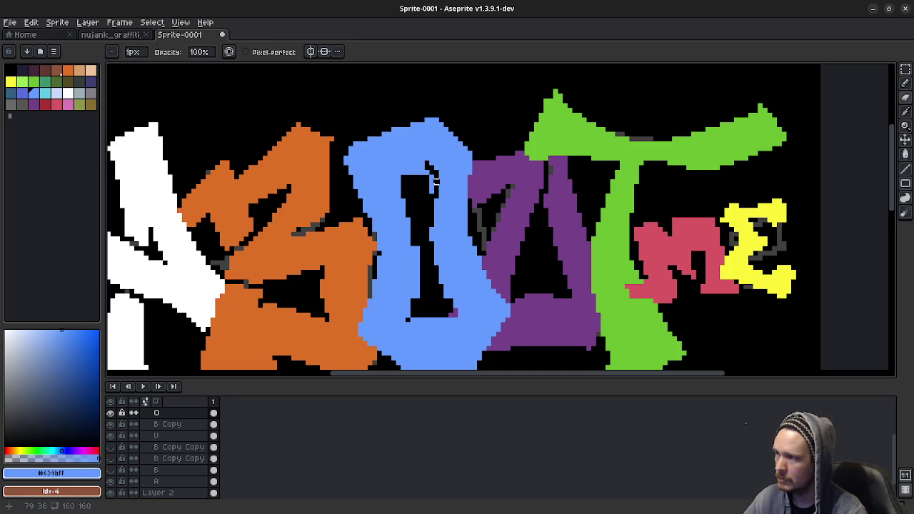
pyautogui.press('ctrl')
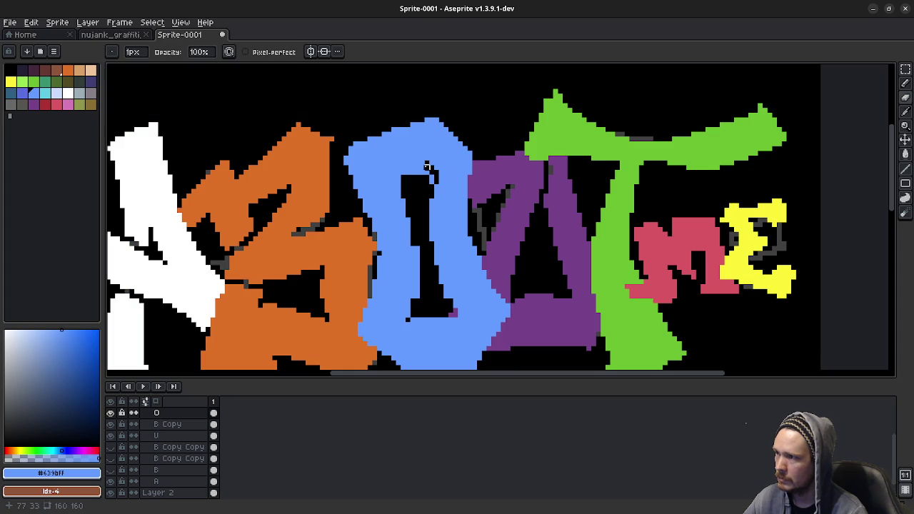
pyautogui.moveTo(427, 166)
pyautogui.mouseDown()
pyautogui.moveTo(412, 224)
pyautogui.moveTo(412, 306)
pyautogui.moveTo(426, 263)
pyautogui.mouseUp()
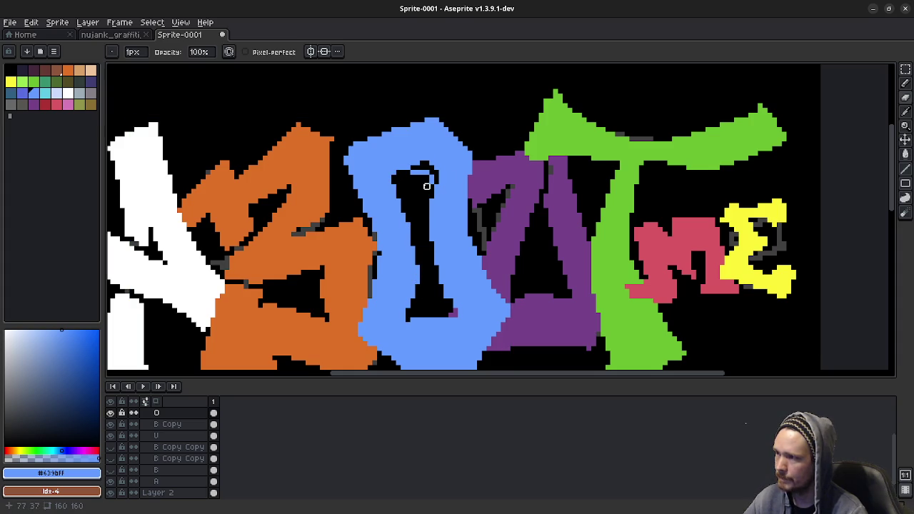
pyautogui.click(424, 172)
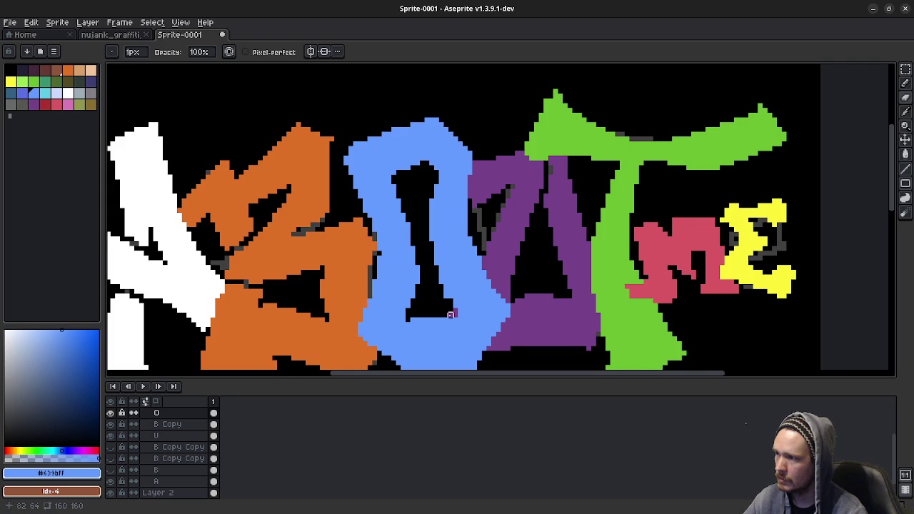
pyautogui.scroll(-1, 452, 314)
pyautogui.scroll(-2, 465, 300)
pyautogui.scroll(-1, 473, 308)
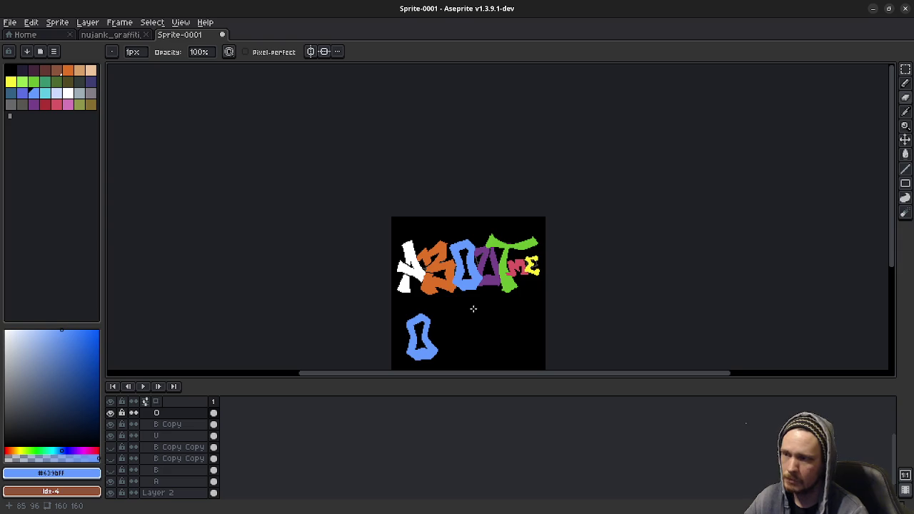
pyautogui.scroll(3, 472, 308)
pyautogui.scroll(-1, 478, 286)
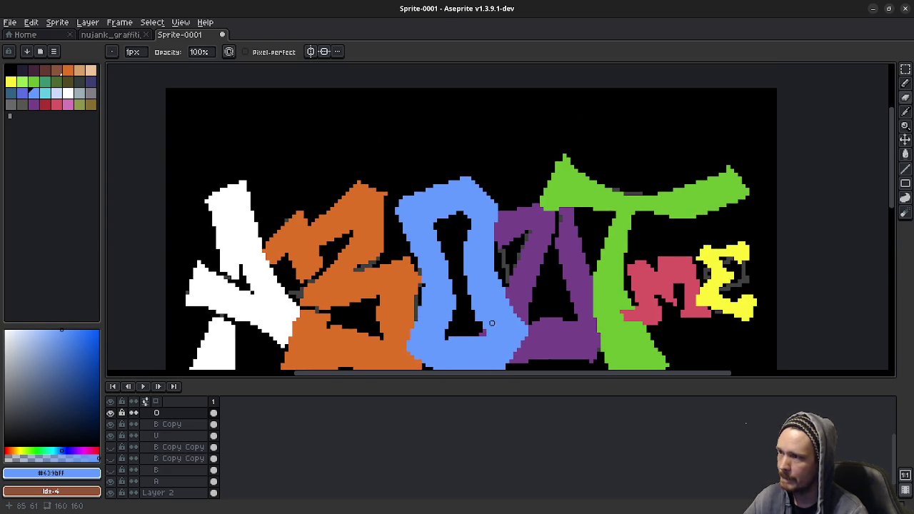
pyautogui.scroll(2, 476, 253)
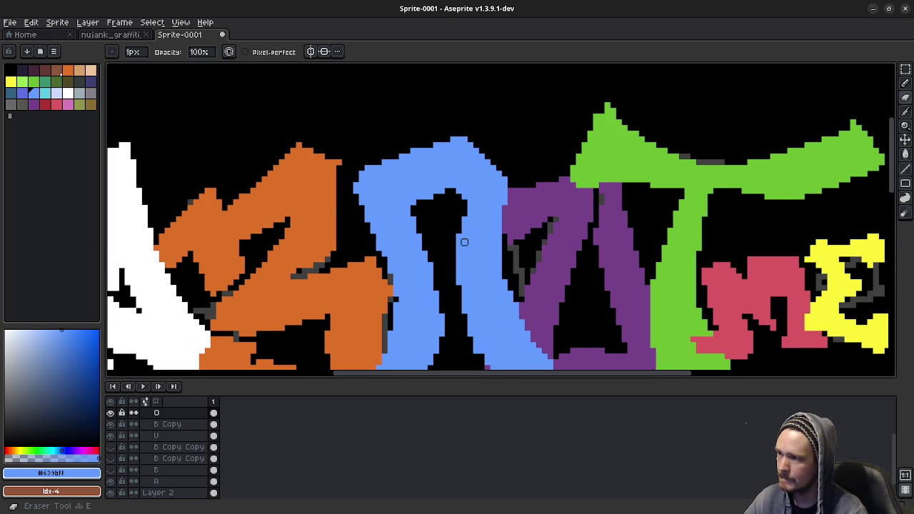
pyautogui.press('e')
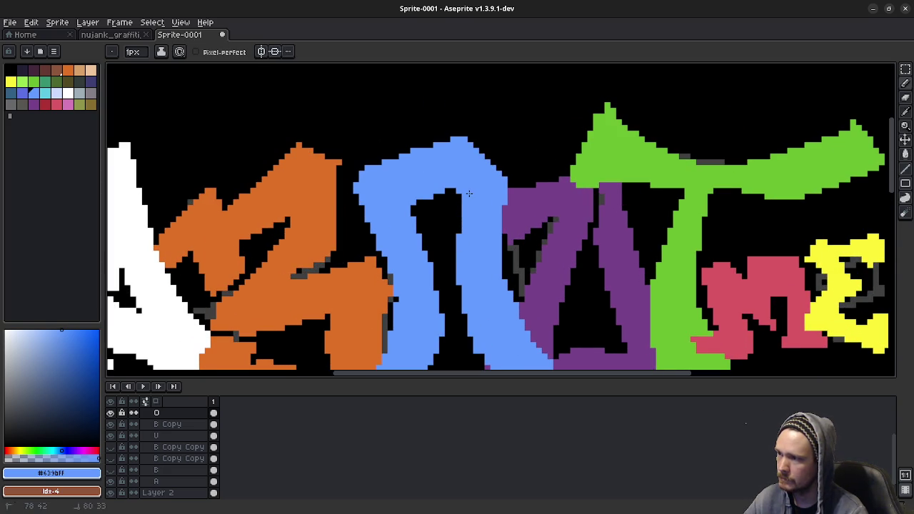
pyautogui.scroll(1, 469, 189)
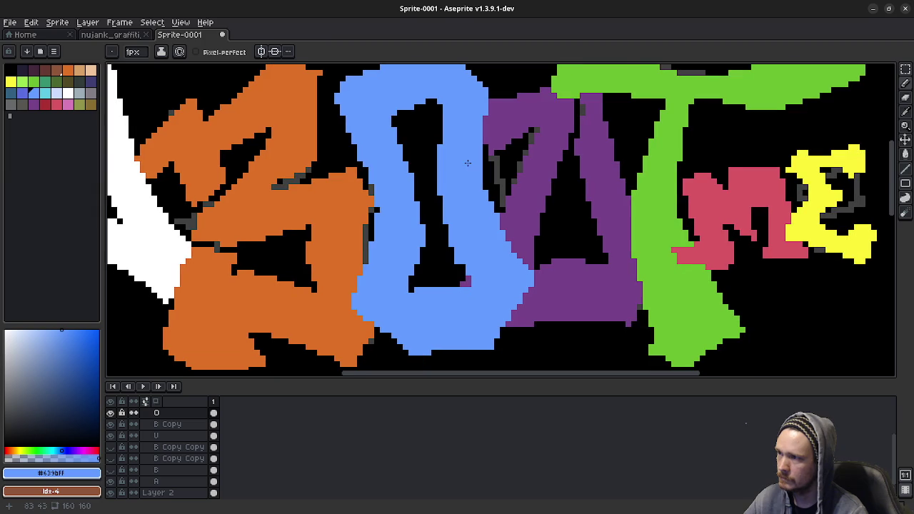
pyautogui.scroll(-1, 471, 186)
pyautogui.scroll(-1, 479, 228)
pyautogui.scroll(-1, 491, 257)
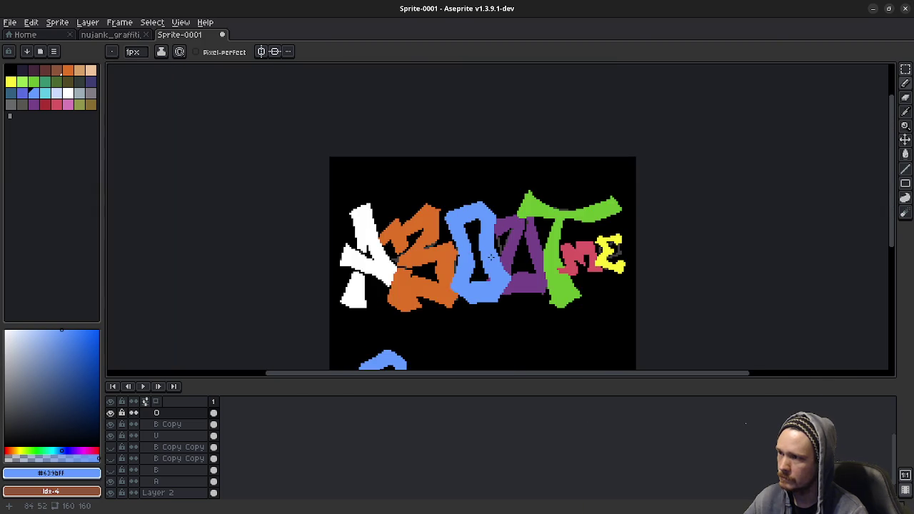
pyautogui.scroll(-1, 491, 257)
pyautogui.scroll(2, 485, 222)
pyautogui.scroll(1, 478, 193)
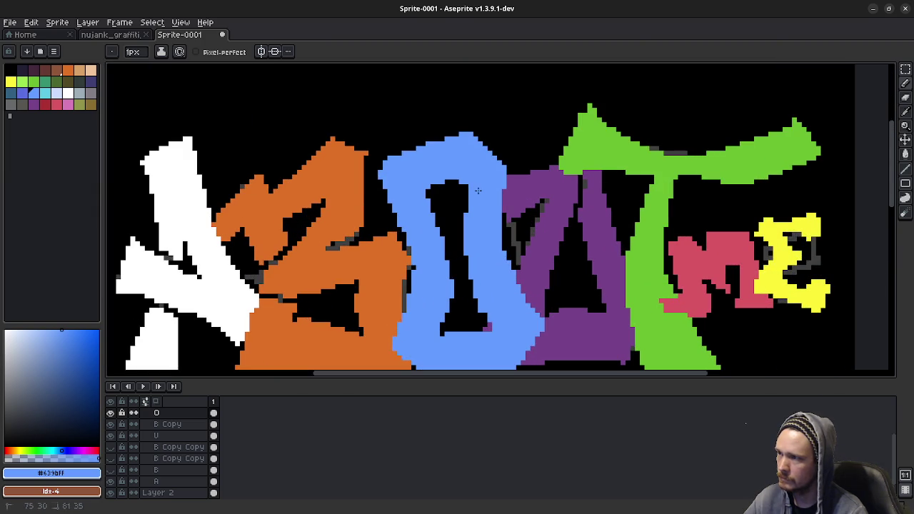
pyautogui.scroll(-1, 485, 214)
pyautogui.scroll(-2, 498, 258)
pyautogui.scroll(1, 509, 299)
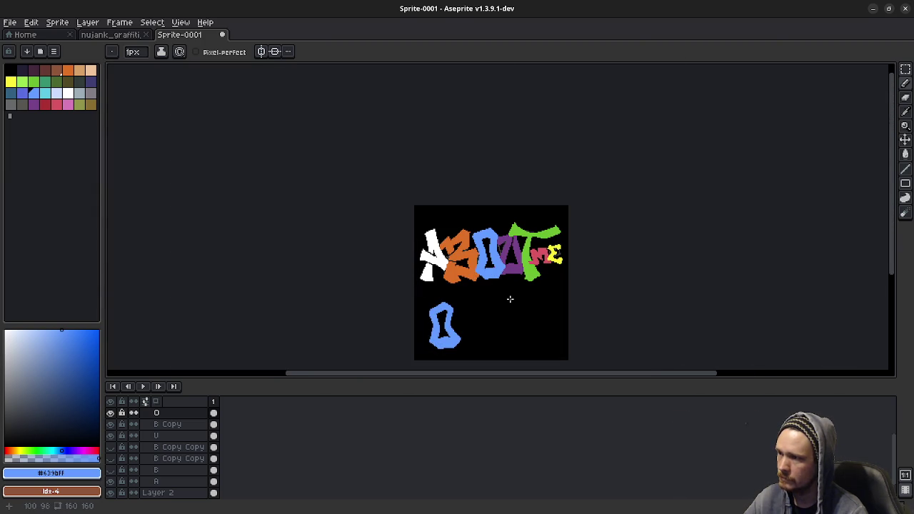
pyautogui.scroll(-1, 503, 300)
pyautogui.scroll(1, 493, 300)
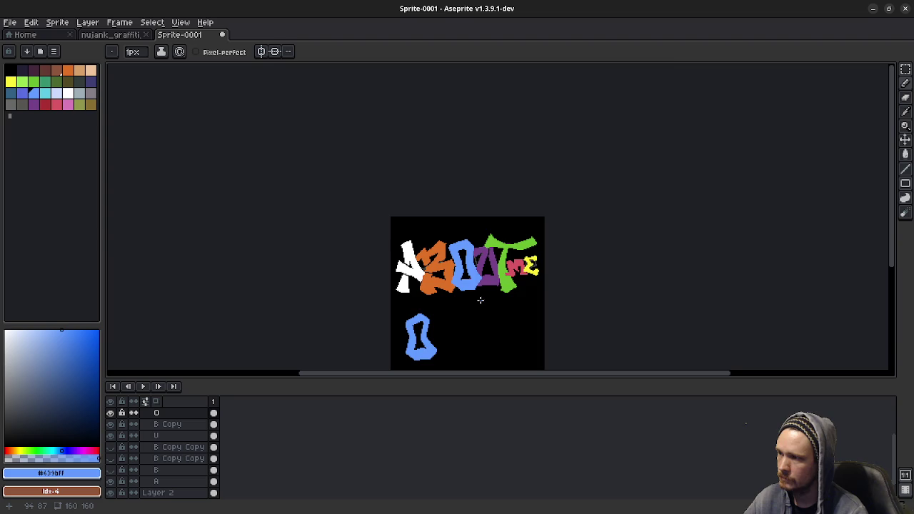
pyautogui.scroll(2, 474, 289)
pyautogui.scroll(1, 435, 236)
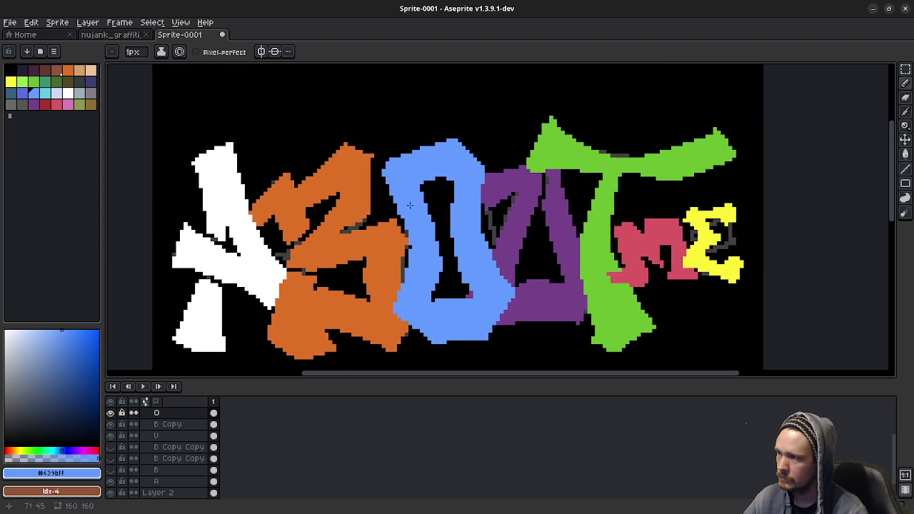
pyautogui.moveTo(384, 174)
pyautogui.mouseDown()
pyautogui.moveTo(407, 261)
pyautogui.moveTo(427, 280)
pyautogui.mouseUp()
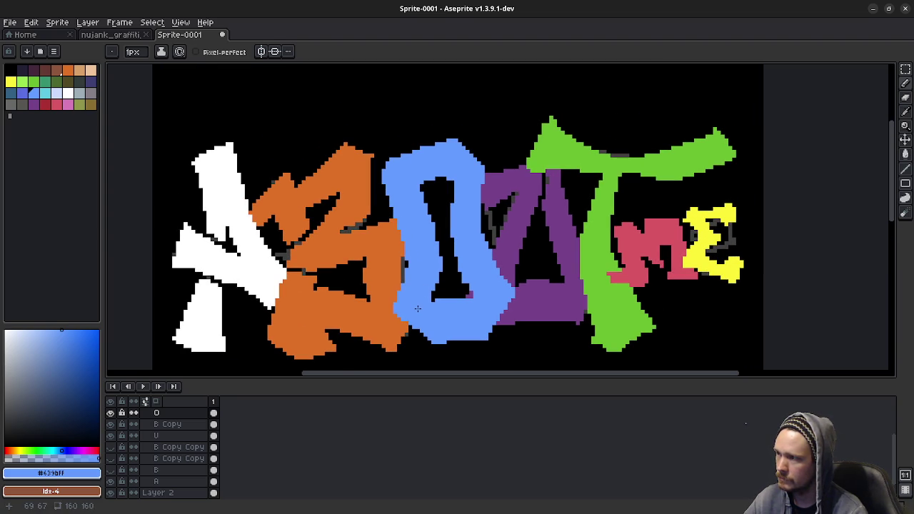
pyautogui.scroll(1, 421, 235)
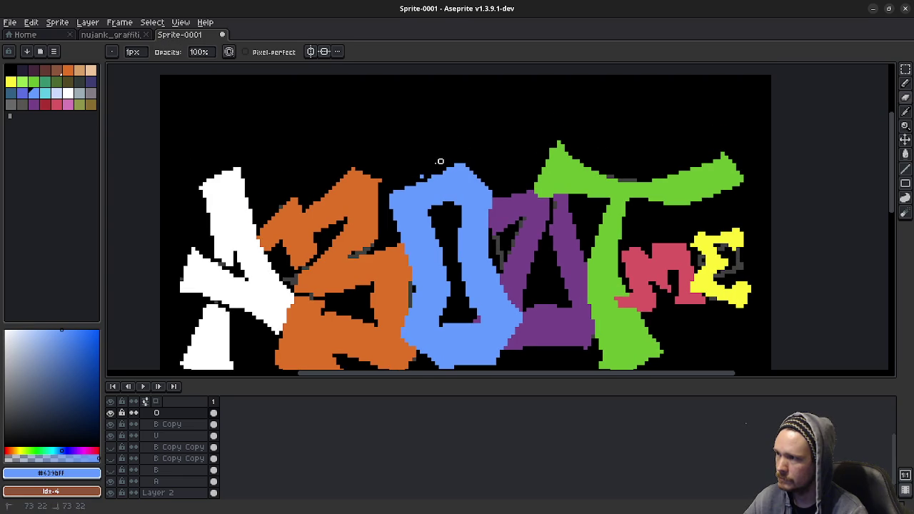
pyautogui.press('v')
pyautogui.press('b')
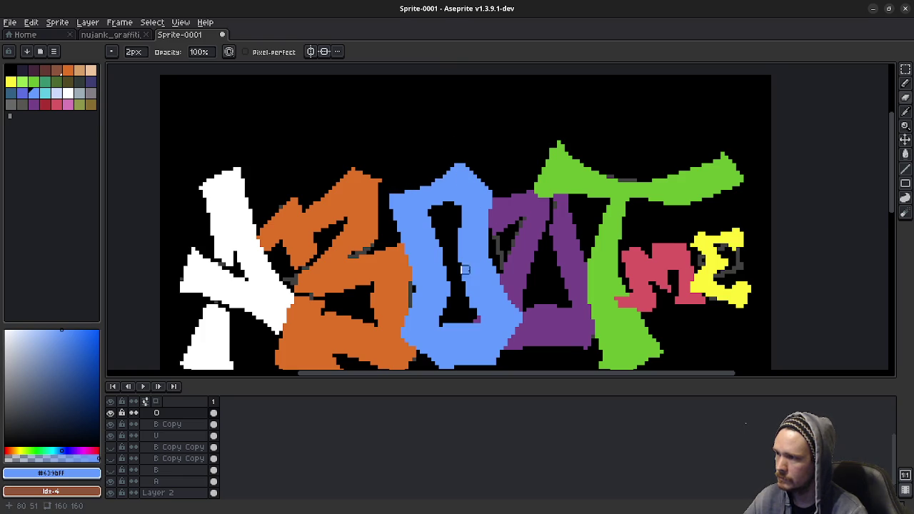
pyautogui.moveTo(464, 270); pyautogui.dragTo(438, 212)
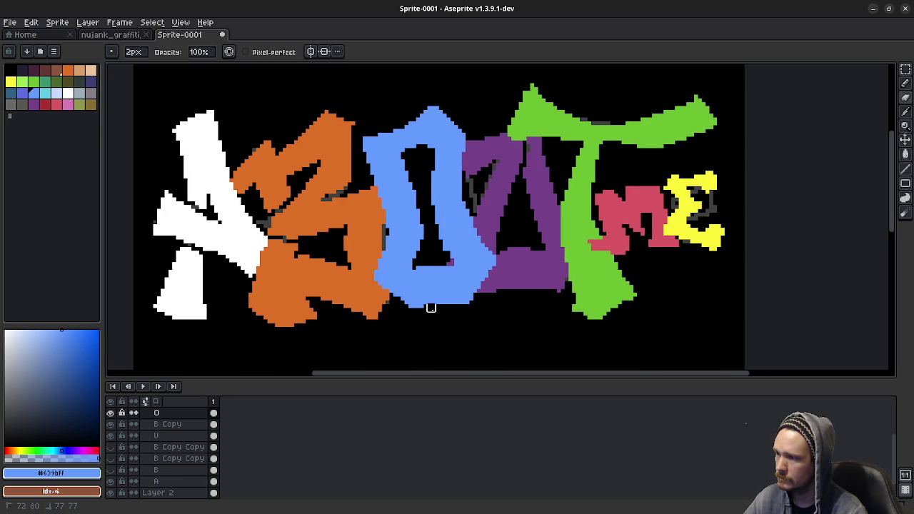
pyautogui.moveTo(431, 308); pyautogui.dragTo(488, 312)
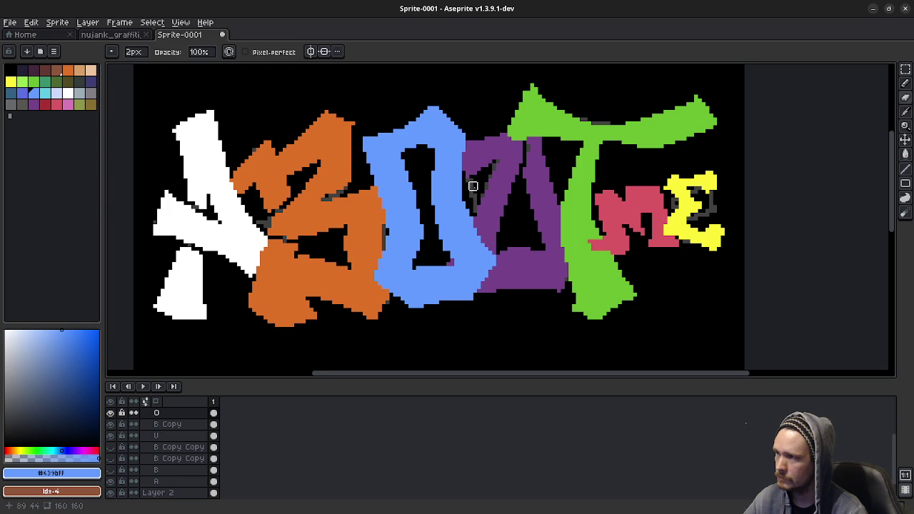
pyautogui.scroll(2, 426, 141)
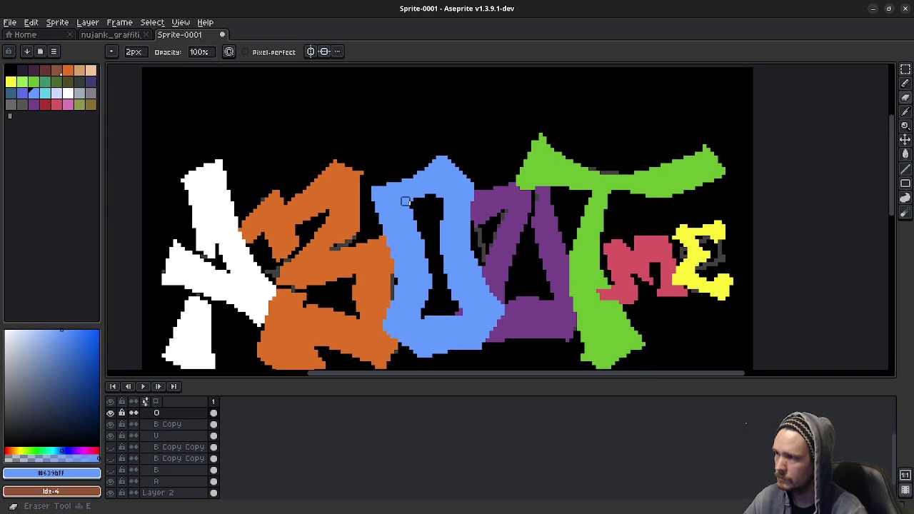
pyautogui.press('b')
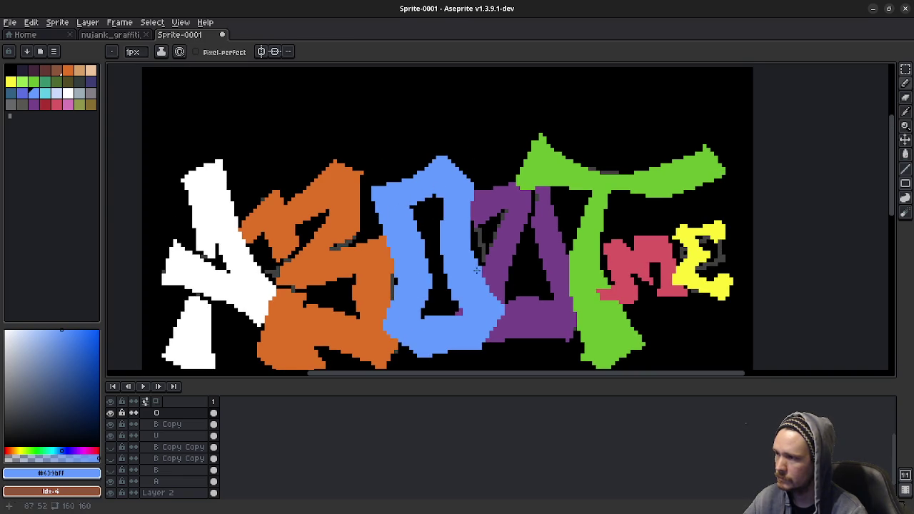
pyautogui.scroll(-3, 477, 274)
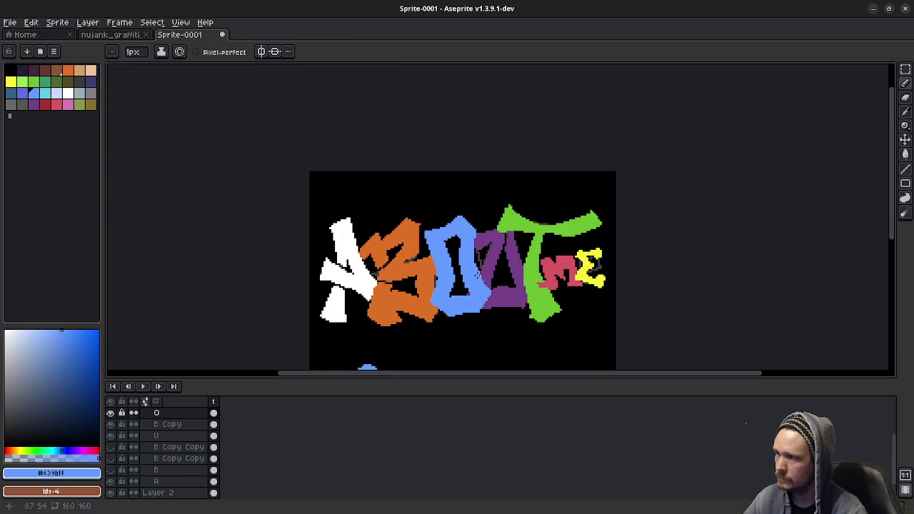
pyautogui.scroll(1, 457, 236)
pyautogui.scroll(1, 412, 240)
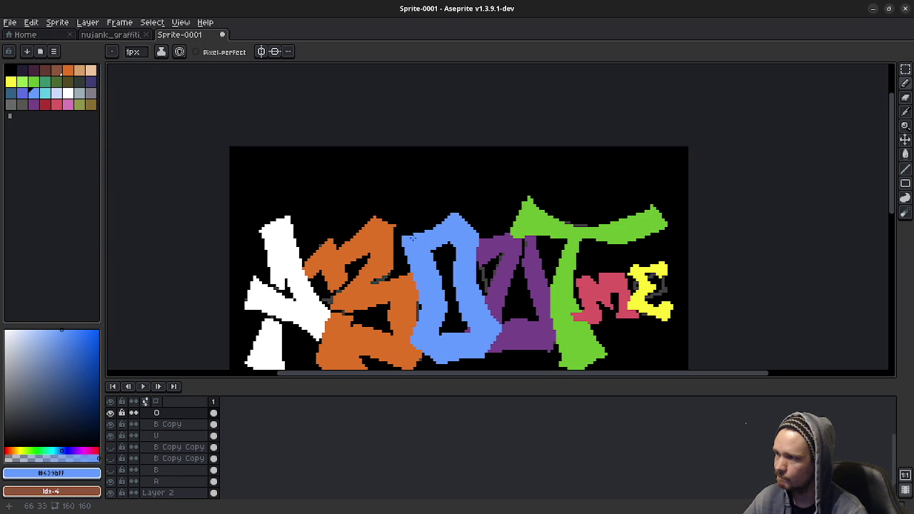
pyautogui.press('e')
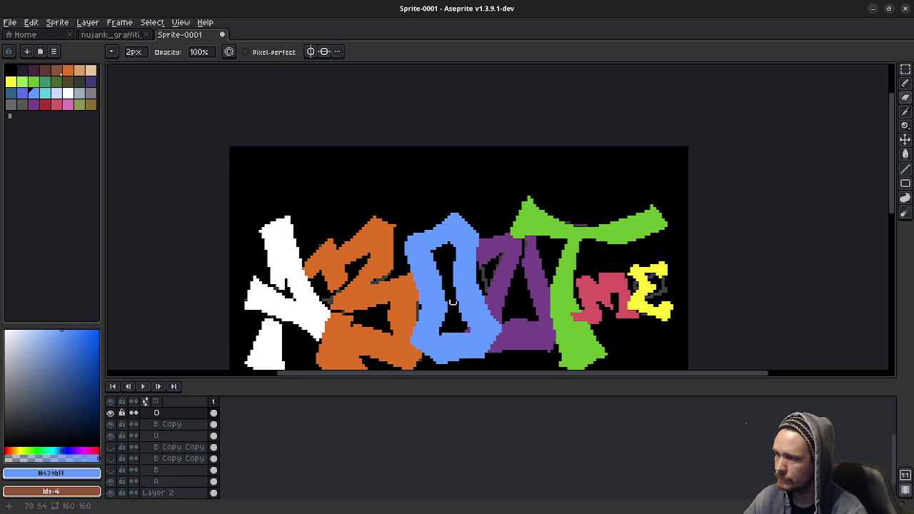
pyautogui.scroll(1, 453, 303)
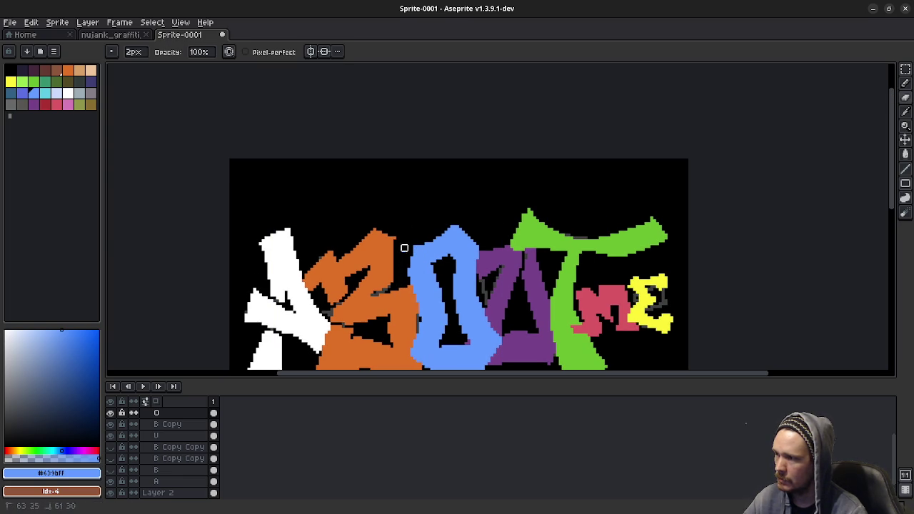
pyautogui.scroll(1, 432, 270)
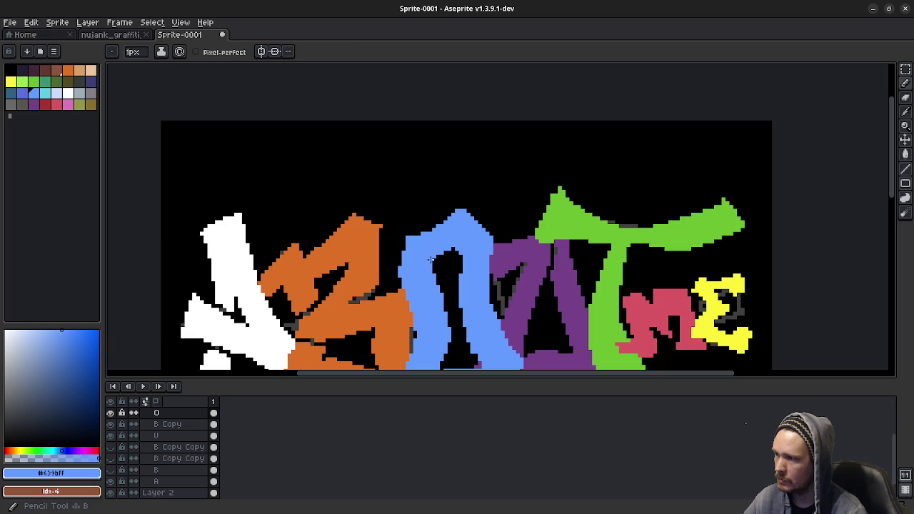
pyautogui.scroll(-2, 443, 286)
pyautogui.scroll(-2, 455, 299)
pyautogui.moveTo(455, 299); pyautogui.dragTo(462, 290)
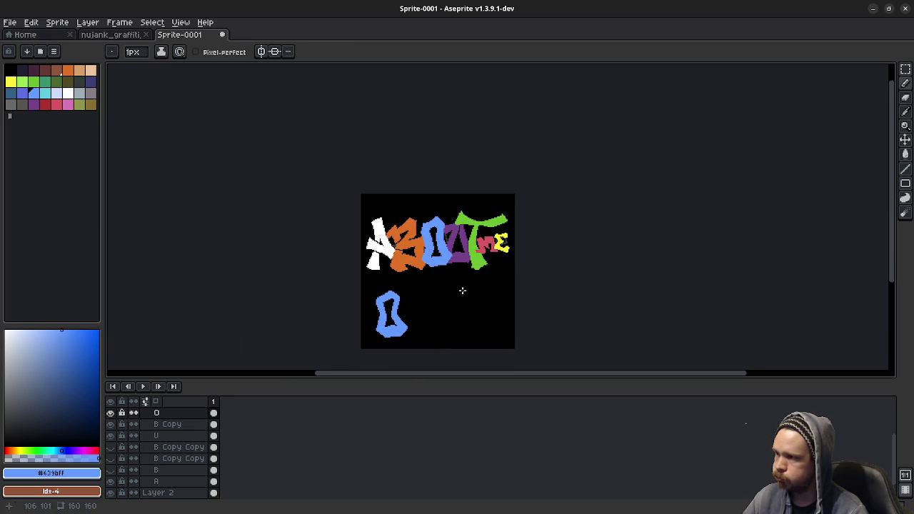
pyautogui.scroll(3, 443, 300)
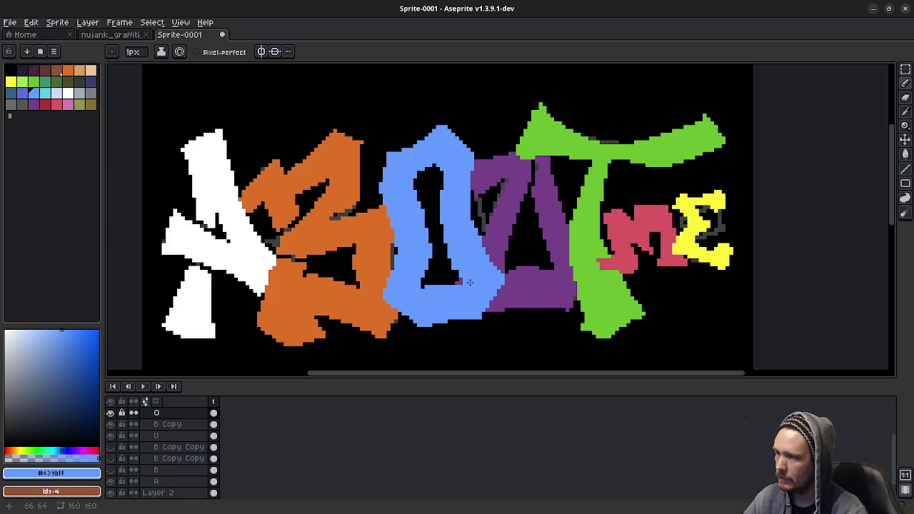
pyautogui.scroll(2, 469, 248)
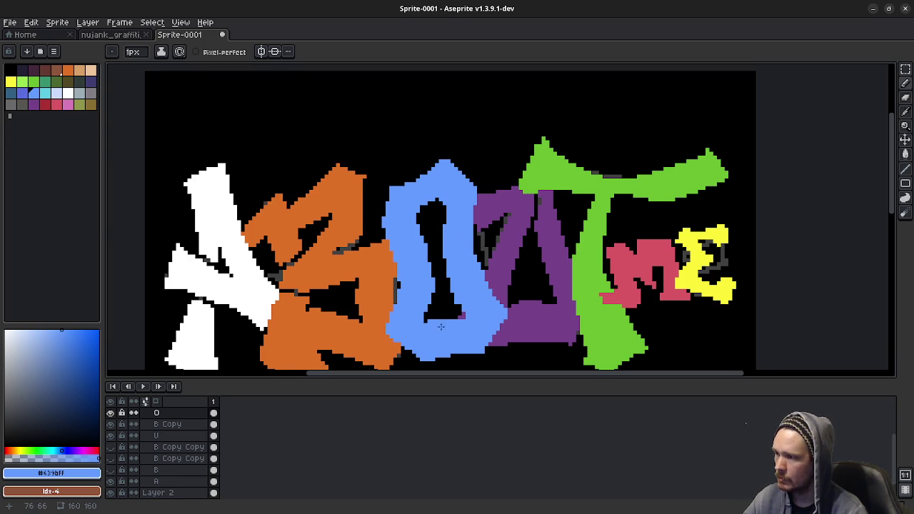
pyautogui.moveTo(453, 329); pyautogui.dragTo(445, 315)
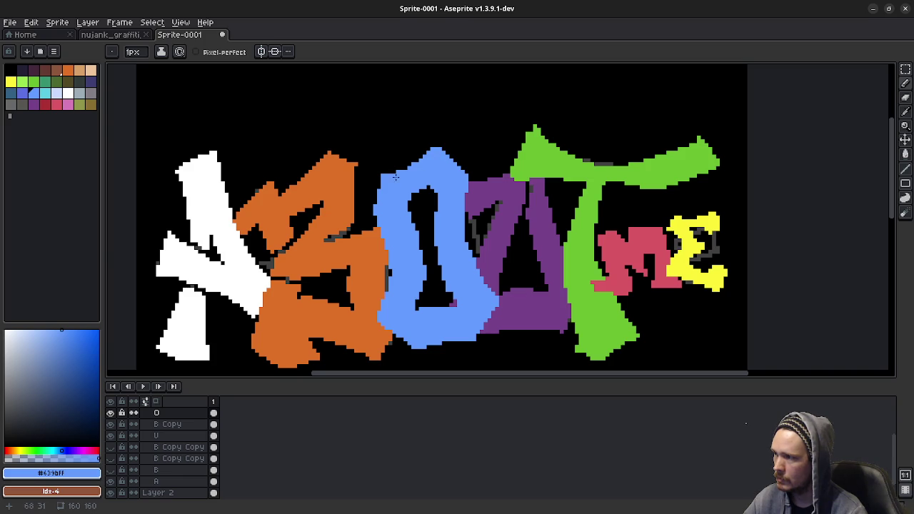
# Undo a trial blue stroke and set the Pencil brush to 2 pixels, zooming in
pyautogui.press('v')
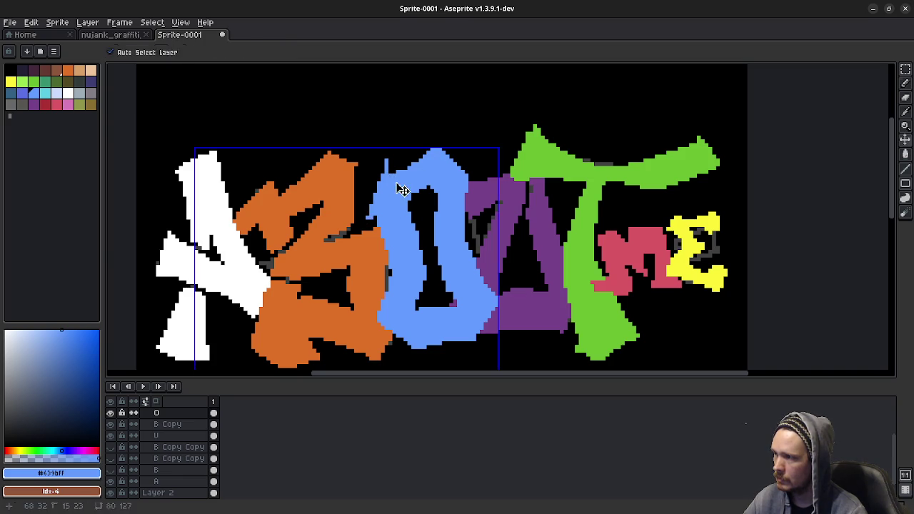
pyautogui.press('b')
pyautogui.moveTo(386, 163); pyautogui.dragTo(437, 147)
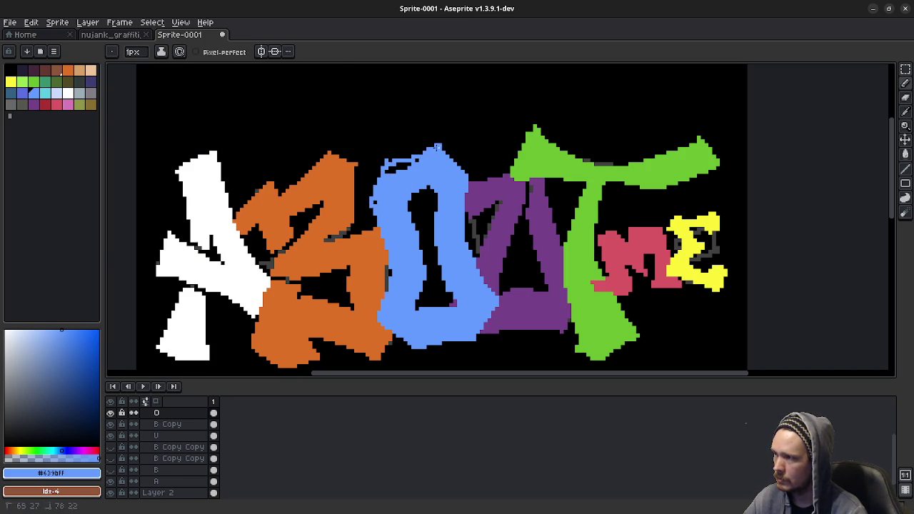
pyautogui.hotkey('ctrl', 'z')
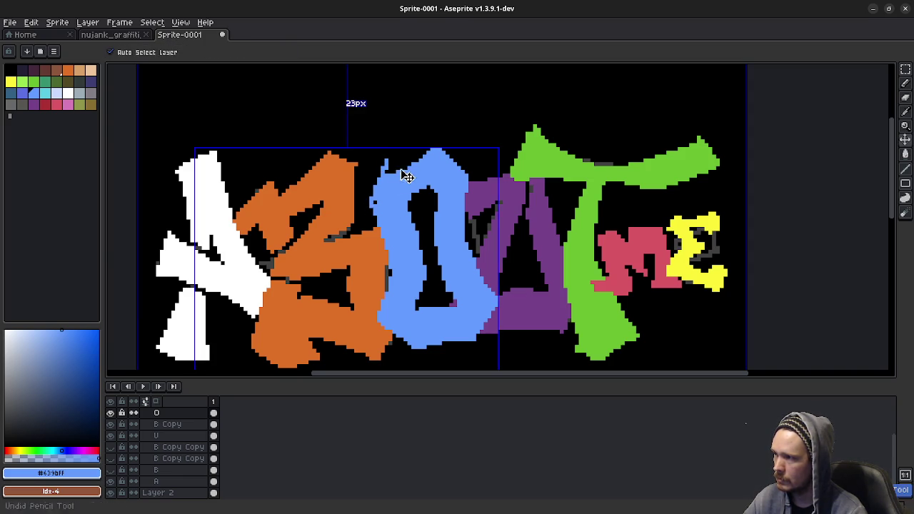
pyautogui.press('b')
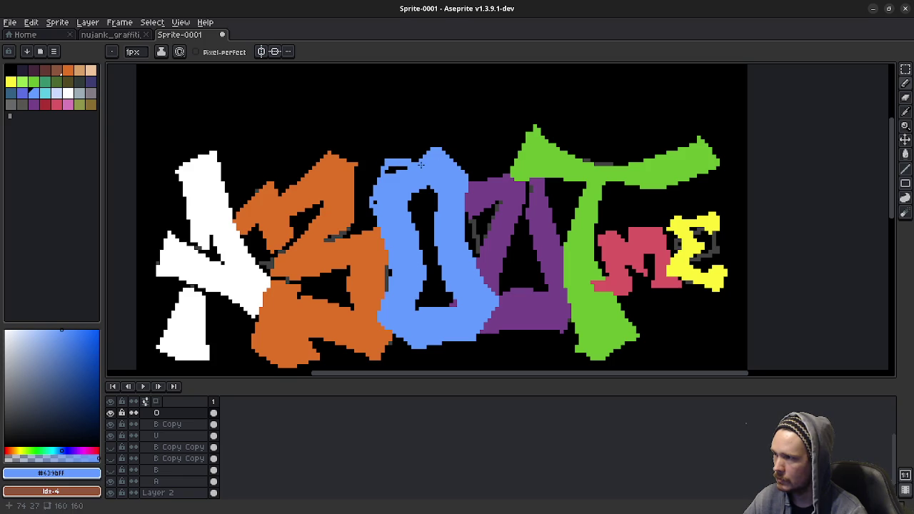
pyautogui.press('v')
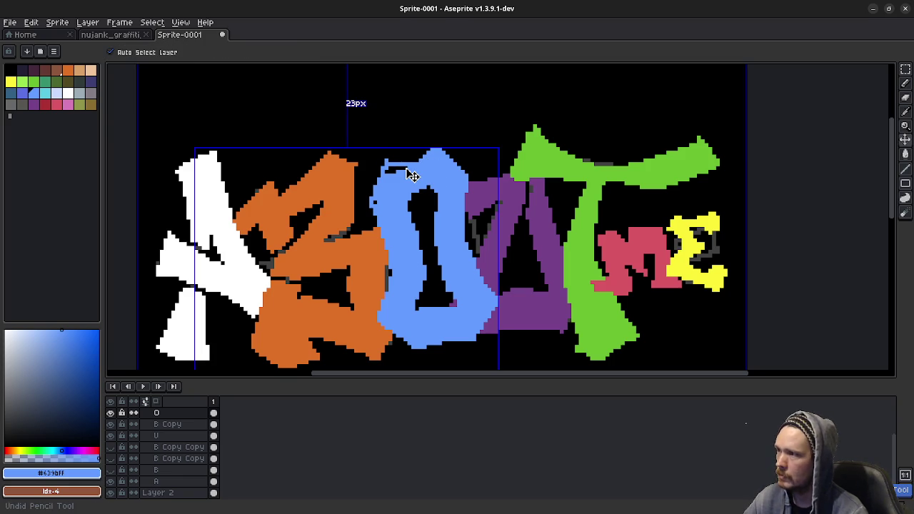
pyautogui.press('b')
pyautogui.press('v')
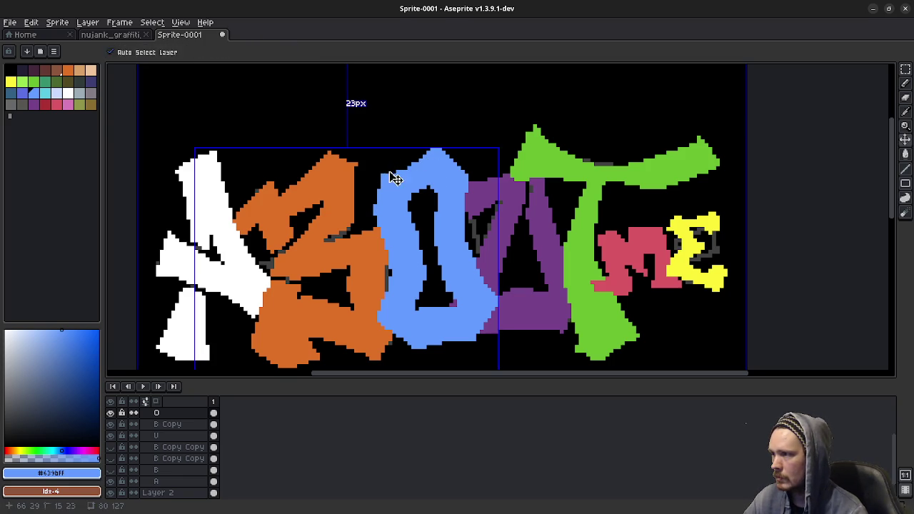
pyautogui.press('b')
pyautogui.scroll(1, 389, 178)
pyautogui.scroll(1, 390, 187)
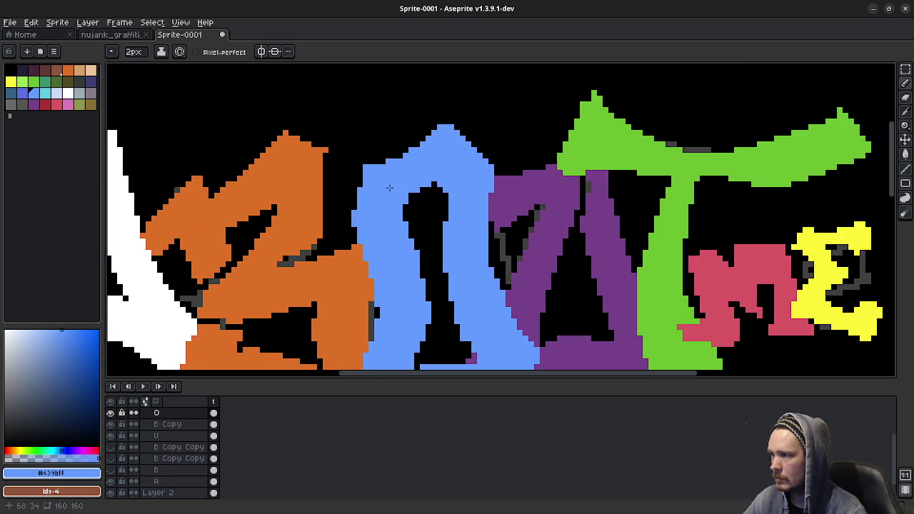
pyautogui.scroll(1, 389, 187)
# Paint blue to join the top blob onto the O and fill its left side and notch
pyautogui.moveTo(376, 212); pyautogui.dragTo(357, 244)
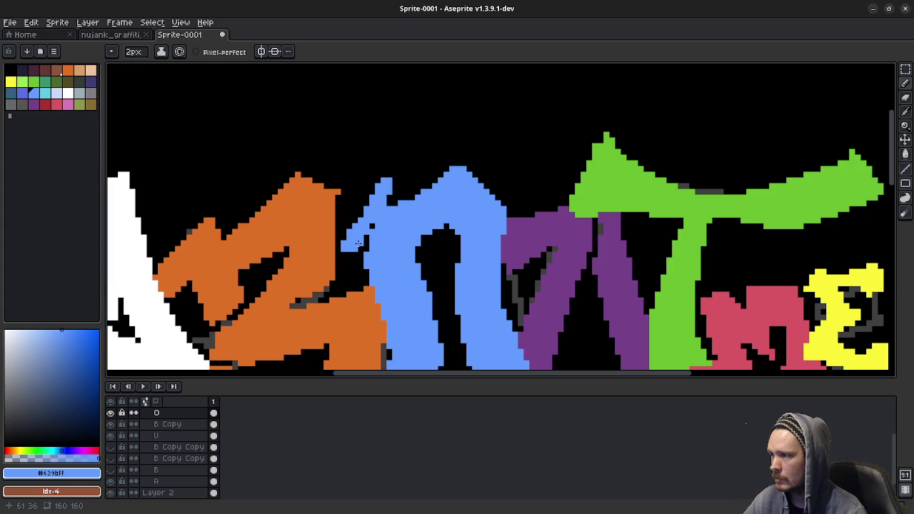
pyautogui.hotkey('ctrl', 'z')
pyautogui.moveTo(379, 200)
pyautogui.mouseDown()
pyautogui.moveTo(375, 182)
pyautogui.moveTo(358, 246)
pyautogui.moveTo(371, 289)
pyautogui.mouseUp()
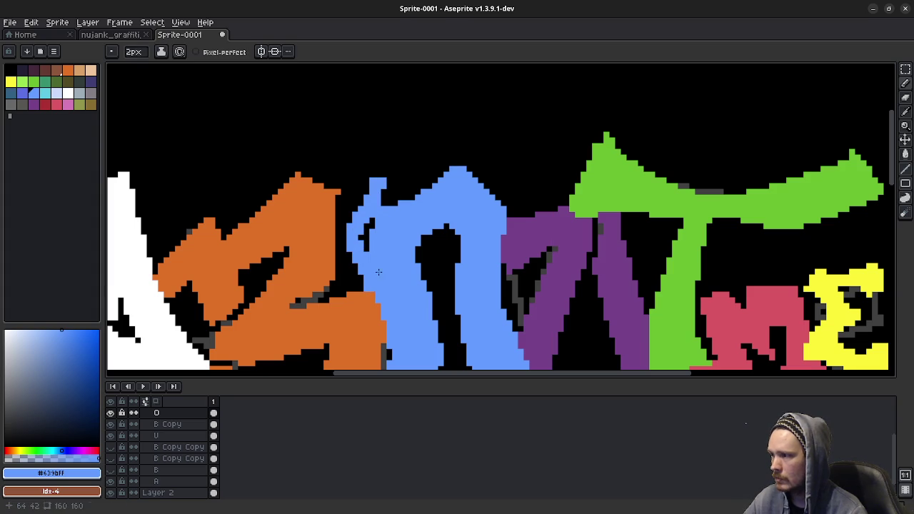
pyautogui.hotkey('ctrl', 'z')
pyautogui.moveTo(353, 239); pyautogui.dragTo(357, 278)
pyautogui.moveTo(386, 197)
pyautogui.mouseDown()
pyautogui.moveTo(429, 187)
pyautogui.moveTo(422, 175)
pyautogui.moveTo(384, 207)
pyautogui.moveTo(440, 180)
pyautogui.mouseUp()
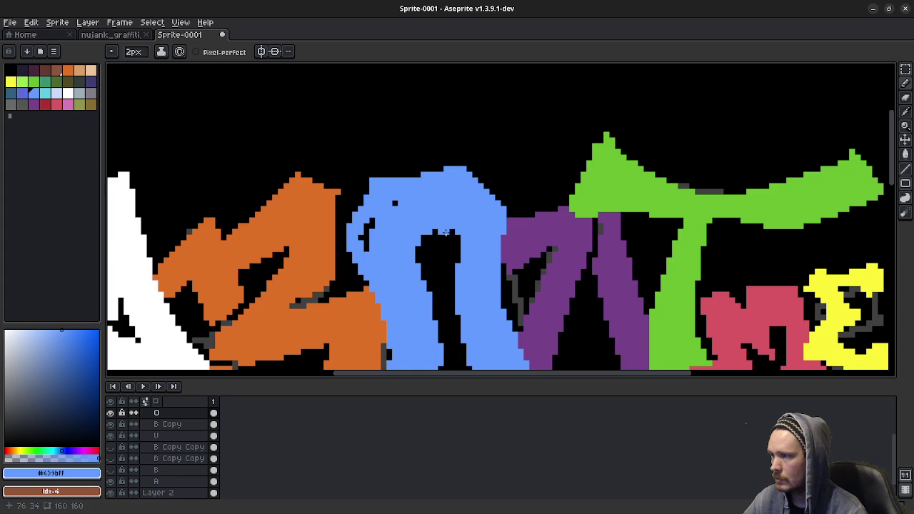
pyautogui.scroll(-3, 442, 232)
pyautogui.scroll(2, 441, 251)
pyautogui.moveTo(374, 211); pyautogui.dragTo(378, 223)
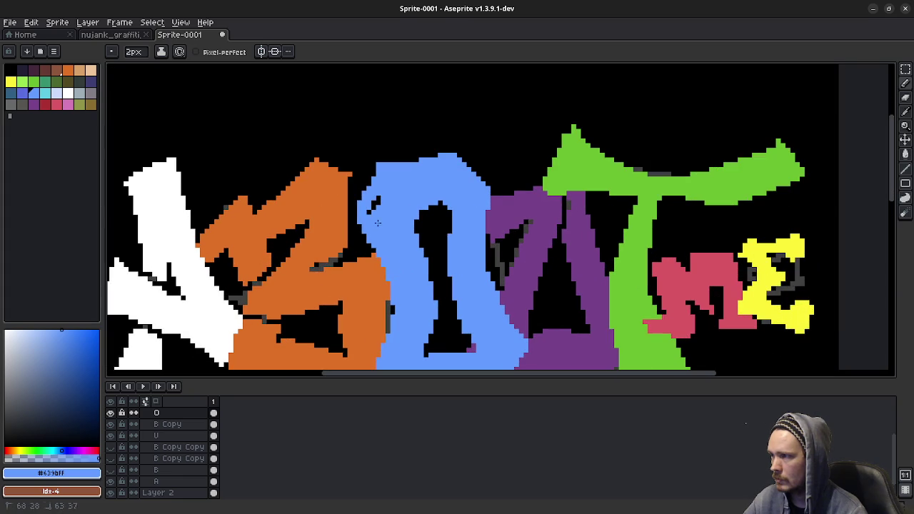
pyautogui.scroll(2, 369, 222)
# Erase stray pixels at the blue O's top-left
pyautogui.press('e')
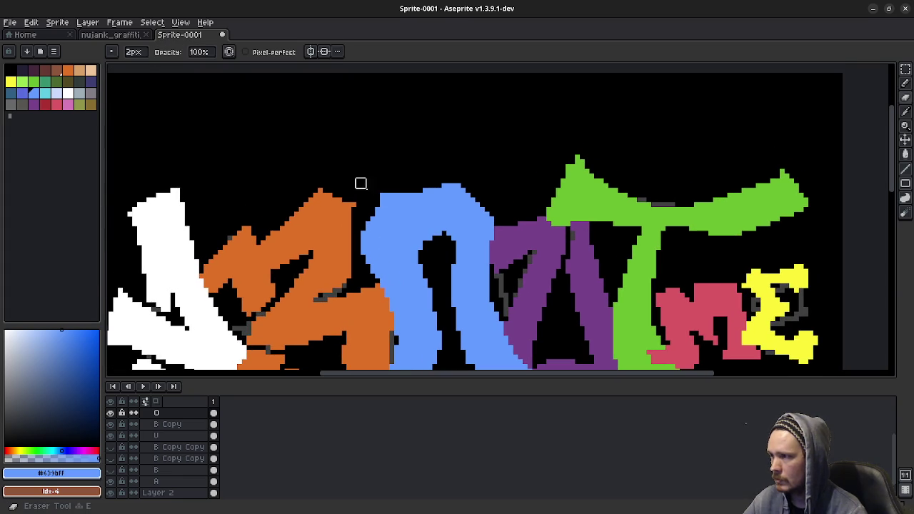
pyautogui.moveTo(451, 173)
pyautogui.mouseDown()
pyautogui.moveTo(377, 198)
pyautogui.moveTo(422, 183)
pyautogui.moveTo(414, 191)
pyautogui.moveTo(361, 197)
pyautogui.moveTo(455, 183)
pyautogui.moveTo(422, 233)
pyautogui.moveTo(414, 218)
pyautogui.moveTo(407, 224)
pyautogui.moveTo(431, 269)
pyautogui.moveTo(406, 229)
pyautogui.moveTo(441, 208)
pyautogui.moveTo(413, 219)
pyautogui.mouseUp()
pyautogui.scroll(-1, 429, 235)
pyautogui.scroll(1, 422, 199)
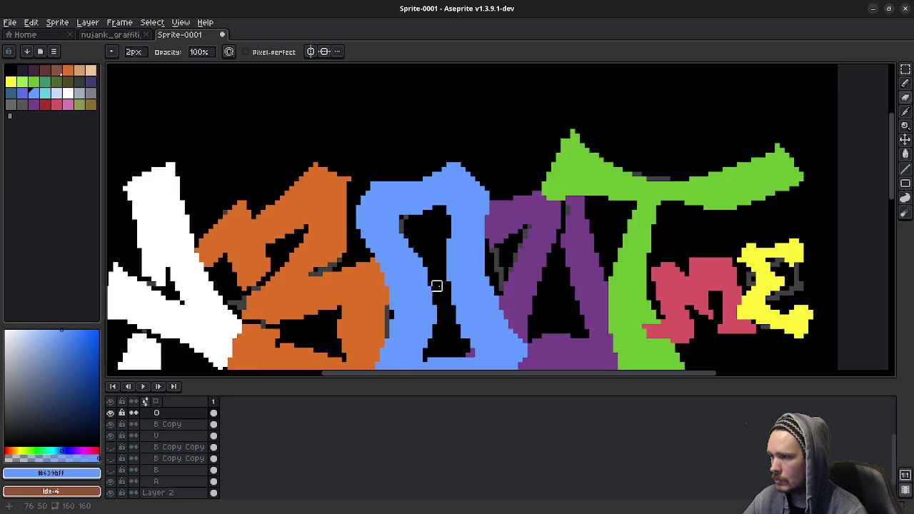
pyautogui.scroll(-2, 434, 285)
pyautogui.scroll(-1, 471, 322)
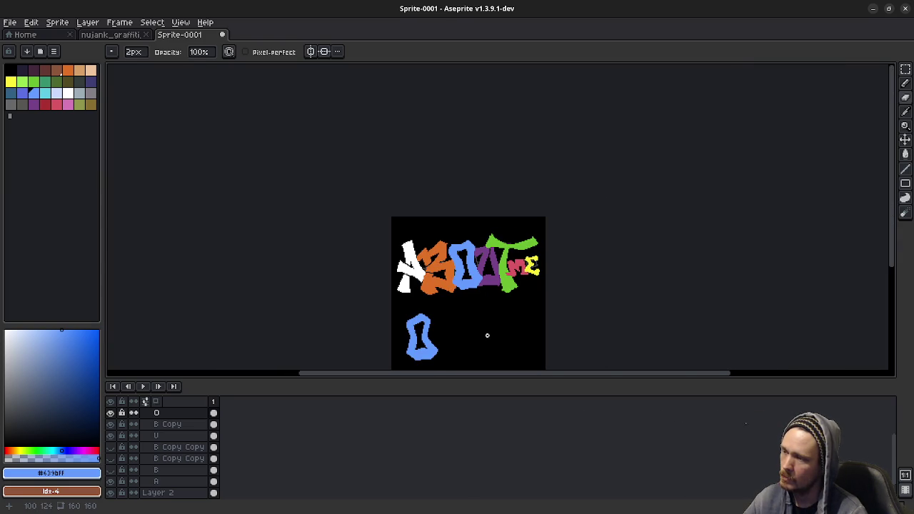
pyautogui.scroll(3, 483, 279)
pyautogui.scroll(1, 444, 208)
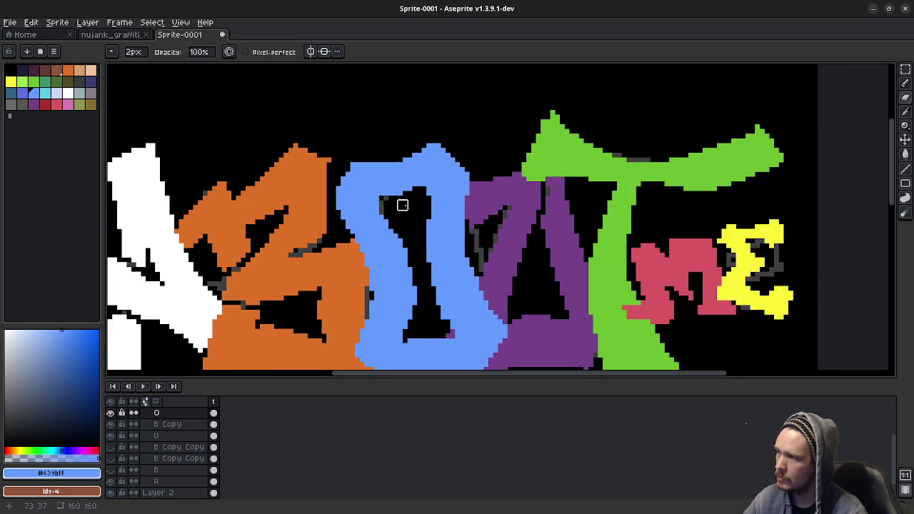
pyautogui.scroll(1, 404, 255)
pyautogui.scroll(1, 404, 255)
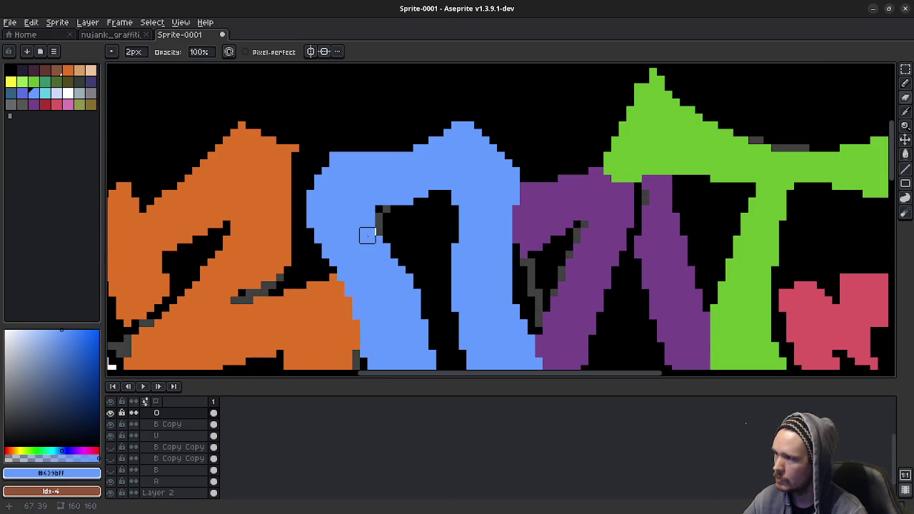
# Draw black pixels inside the O to widen its opening into a broader, pointed shape
pyautogui.press('b')
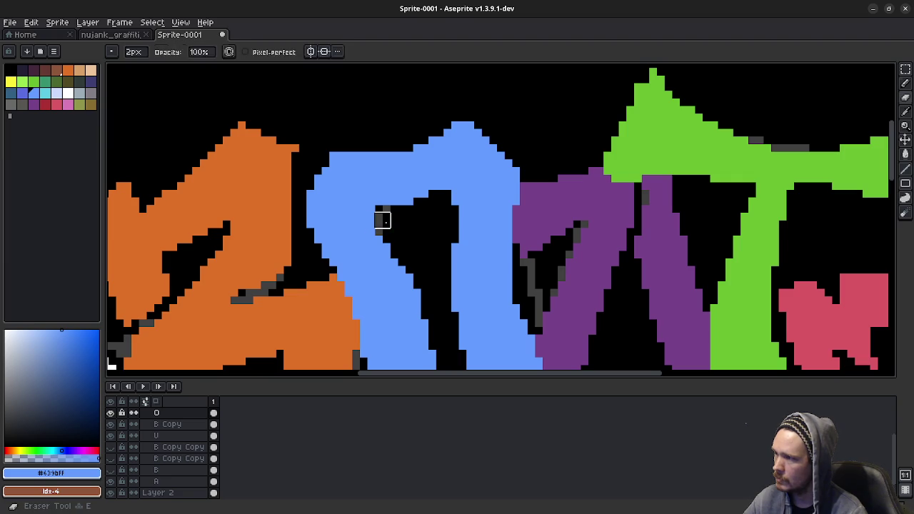
pyautogui.moveTo(386, 225)
pyautogui.mouseDown()
pyautogui.moveTo(364, 208)
pyautogui.moveTo(377, 221)
pyautogui.mouseUp()
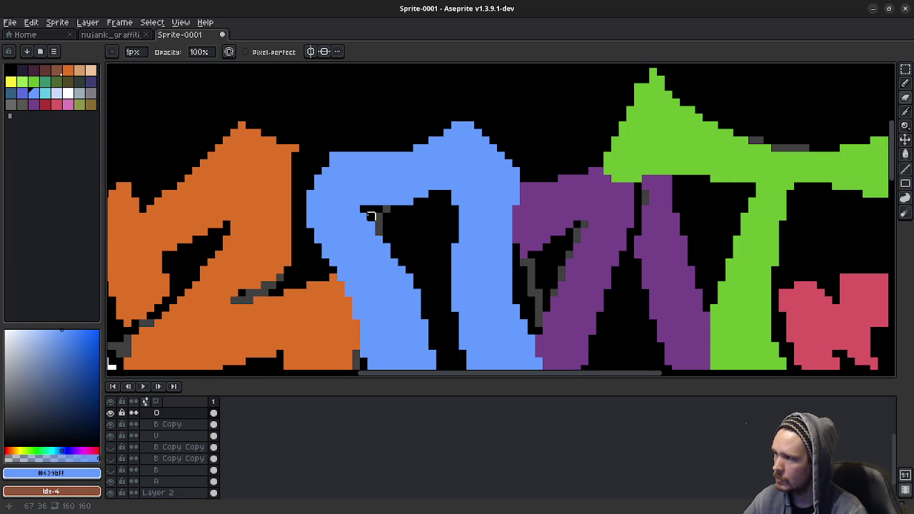
pyautogui.click(369, 209)
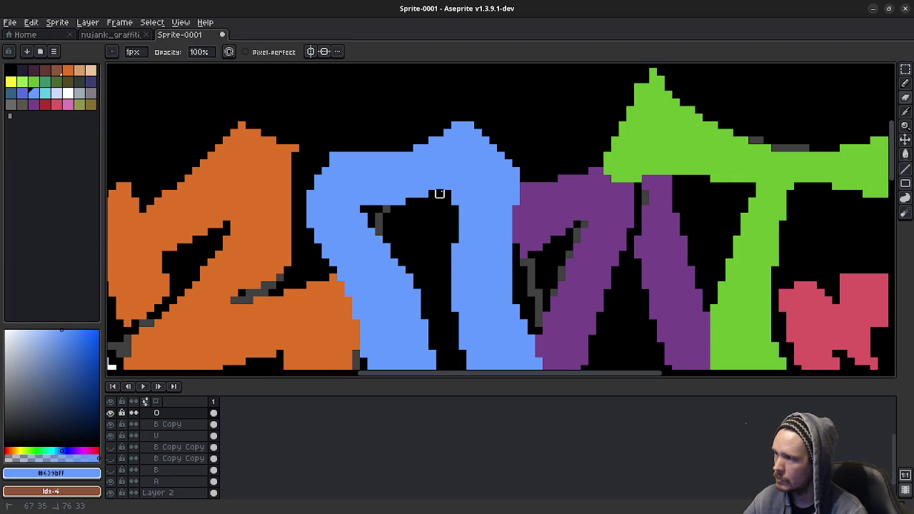
pyautogui.click(386, 208)
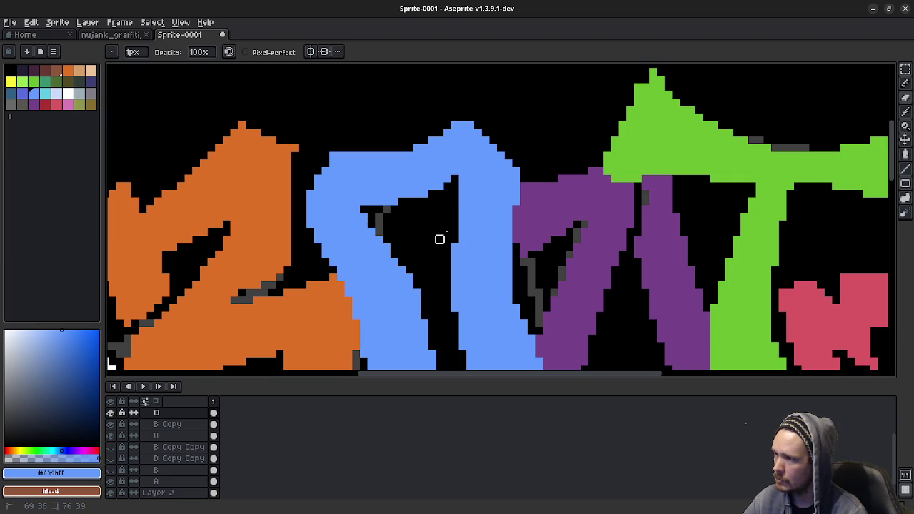
pyautogui.scroll(-1, 438, 267)
pyautogui.scroll(-2, 464, 281)
# Zoom out to review the whole ABOUT ME lettering, then zoom back in with the Pencil
pyautogui.scroll(-1, 474, 295)
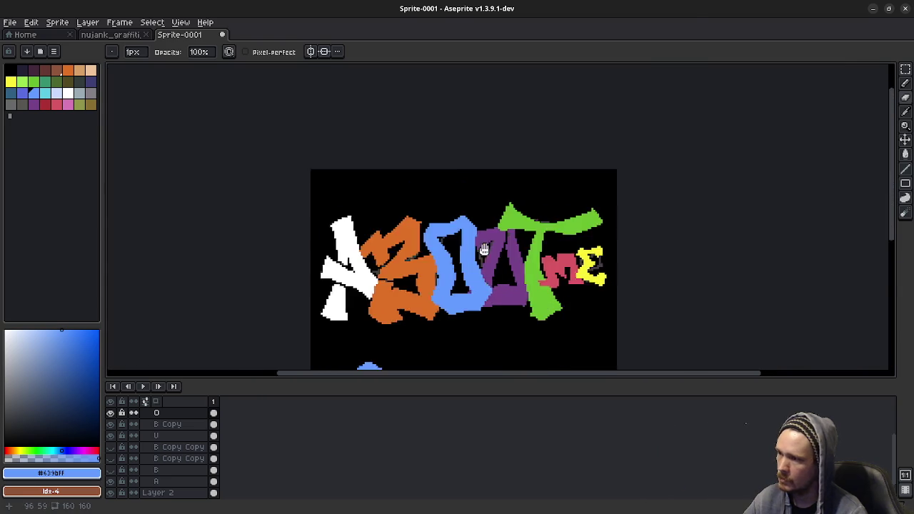
pyautogui.scroll(-2, 486, 251)
pyautogui.scroll(3, 486, 252)
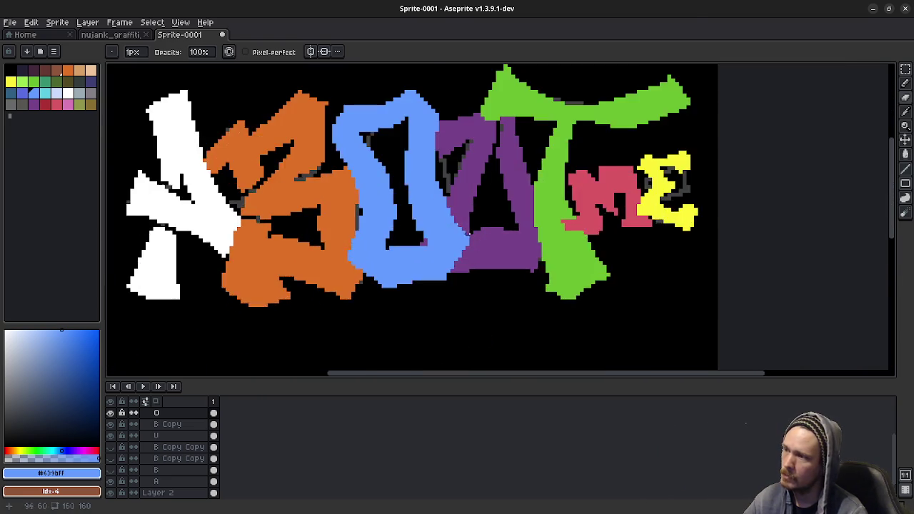
pyautogui.scroll(1, 374, 163)
pyautogui.scroll(1, 387, 262)
pyautogui.scroll(1, 387, 263)
pyautogui.press('e')
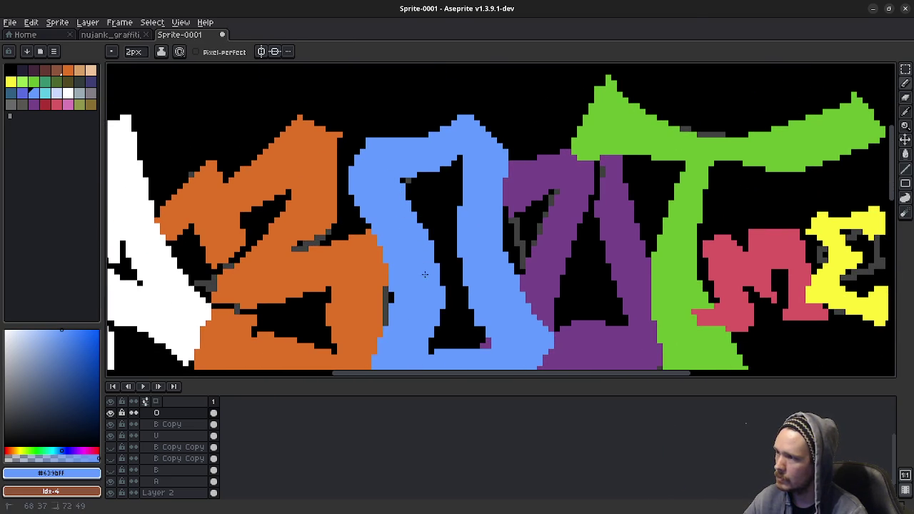
pyautogui.scroll(1, 430, 259)
pyautogui.scroll(-1, 428, 265)
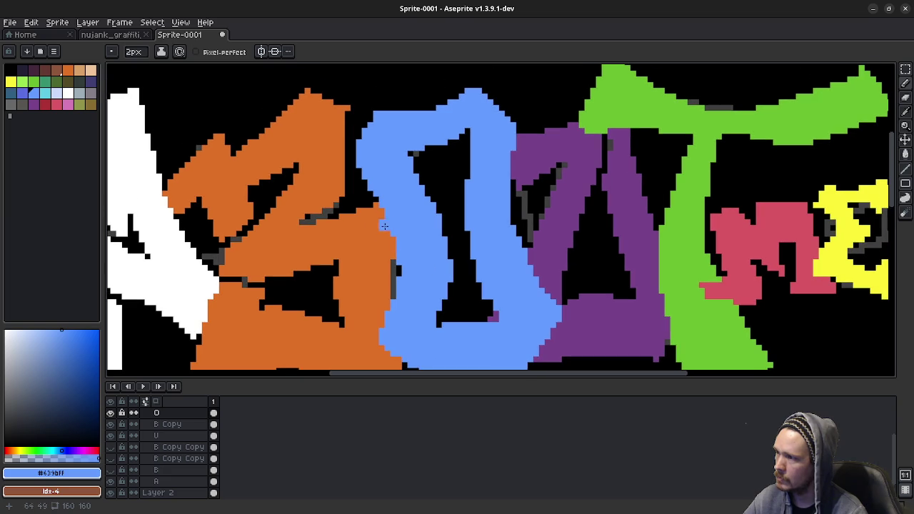
pyautogui.press('b')
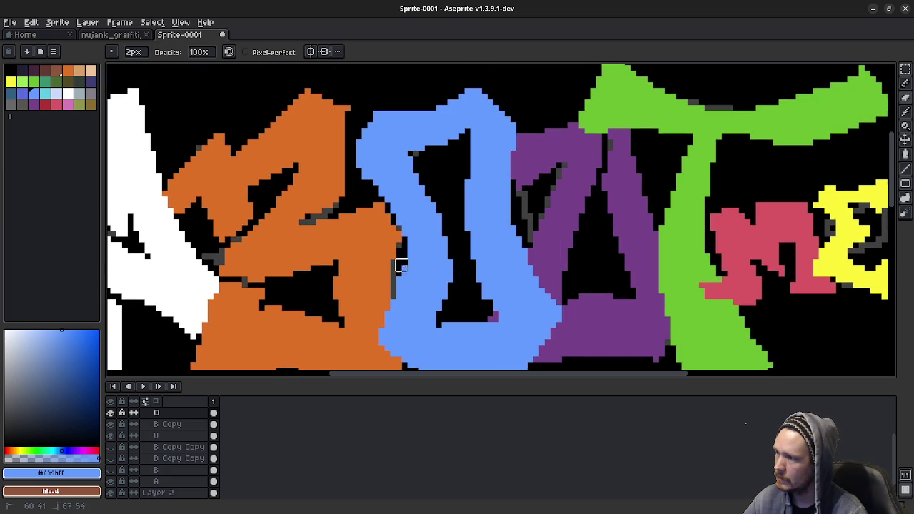
# Re-centre and zoom the view closely on the lettering for the next touch-up
pyautogui.scroll(-2, 468, 294)
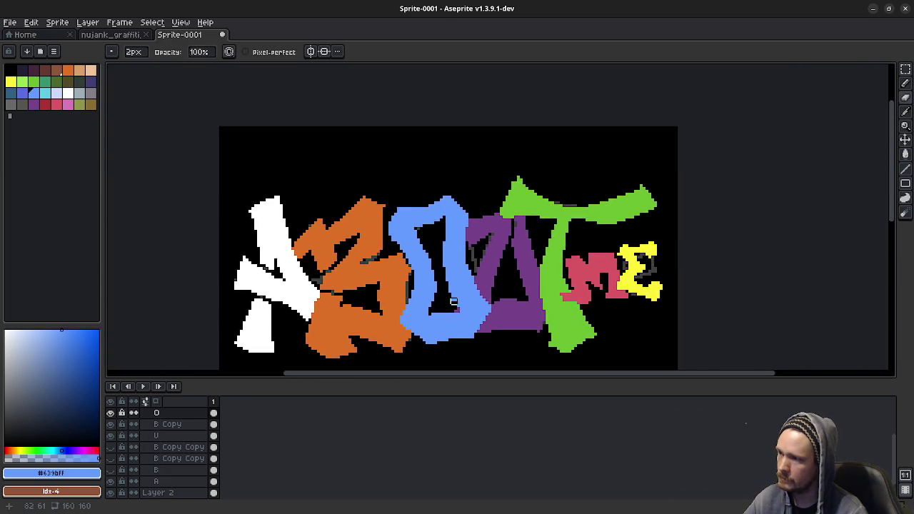
pyautogui.scroll(-3, 457, 302)
pyautogui.scroll(-2, 458, 305)
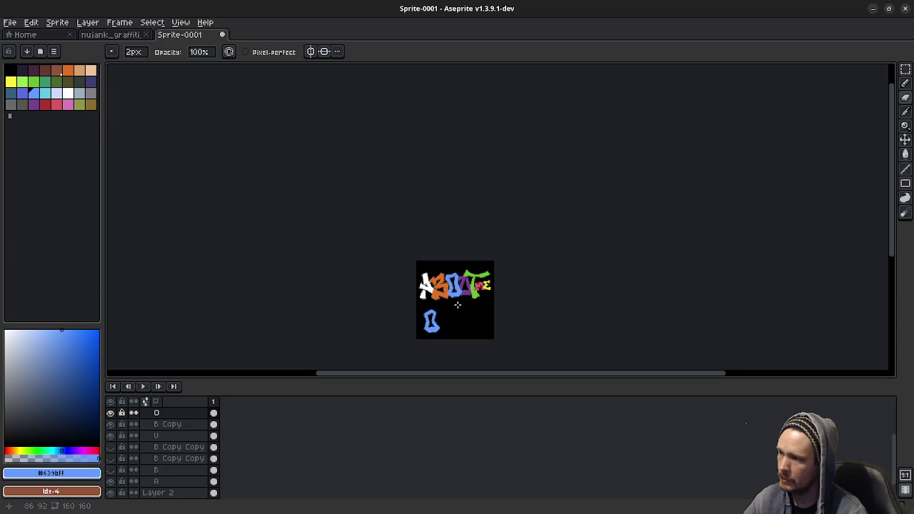
pyautogui.scroll(1, 457, 305)
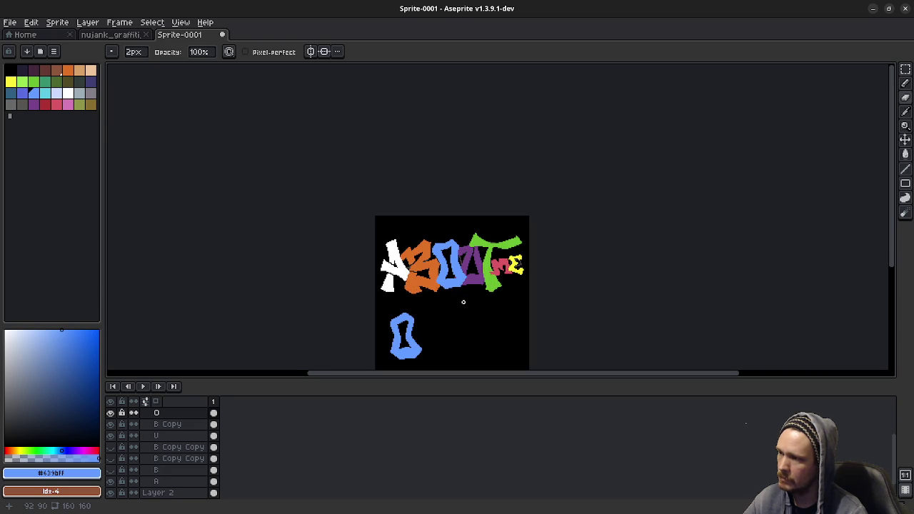
pyautogui.scroll(3, 463, 302)
pyautogui.moveTo(419, 130); pyautogui.dragTo(431, 210)
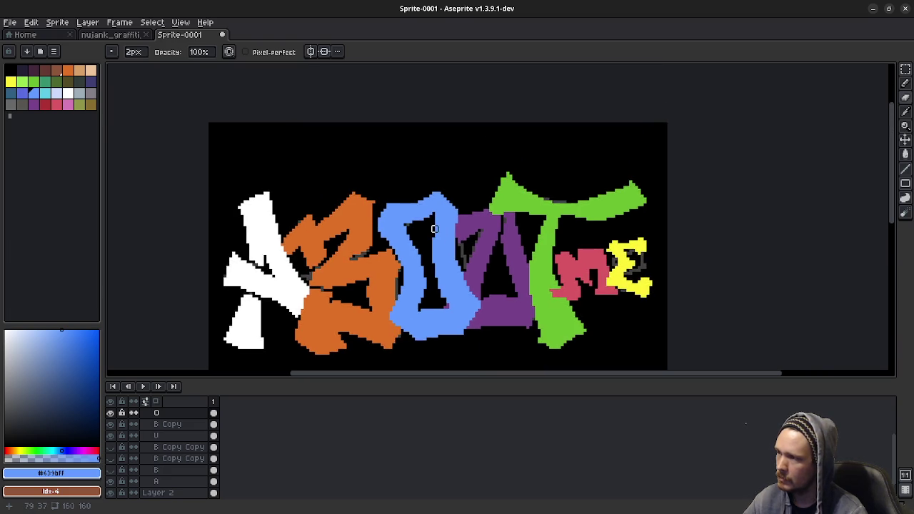
pyautogui.scroll(1, 431, 209)
pyautogui.press('e')
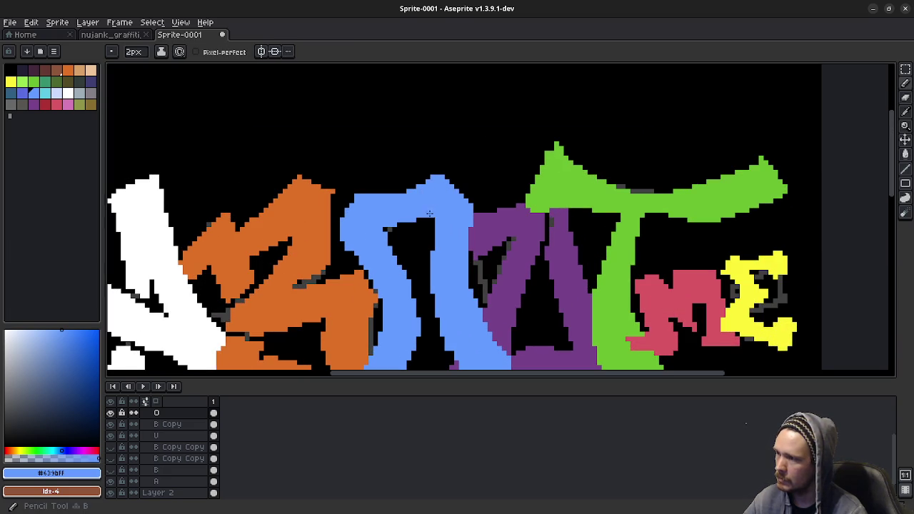
pyautogui.scroll(-1, 431, 232)
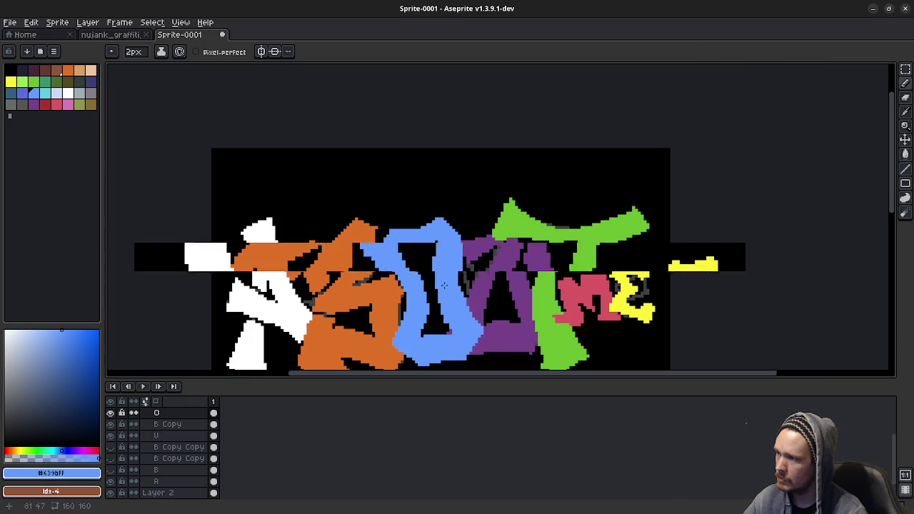
pyautogui.press('ctrl')
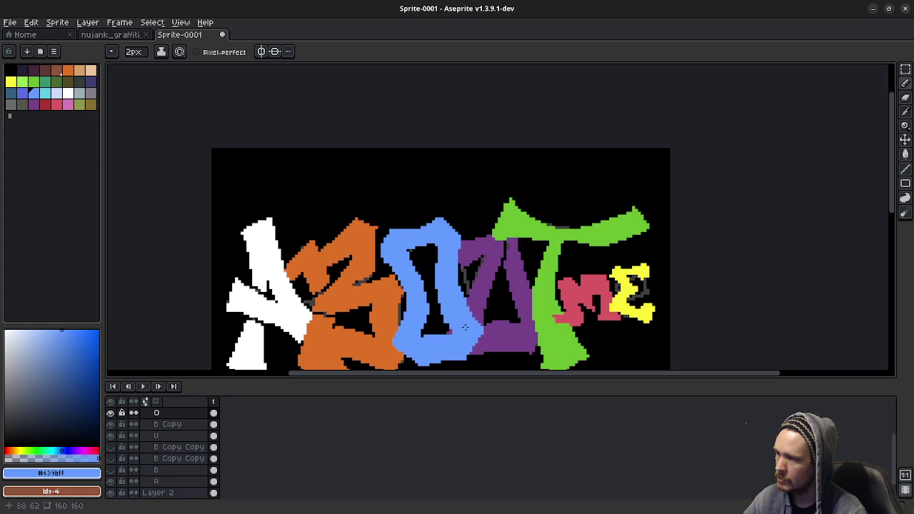
pyautogui.scroll(1, 414, 260)
pyautogui.scroll(1, 363, 241)
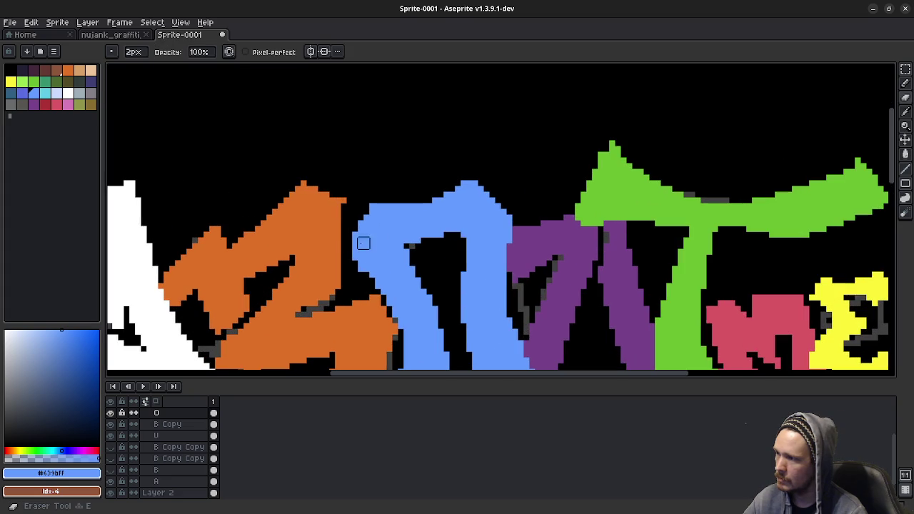
pyautogui.press('ctrl')
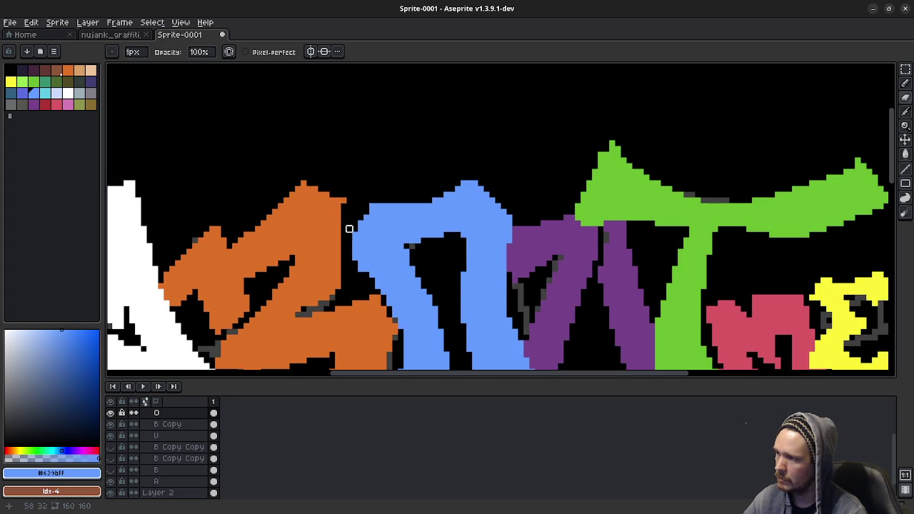
pyautogui.moveTo(354, 250); pyautogui.dragTo(429, 251)
pyautogui.scroll(-1, 432, 257)
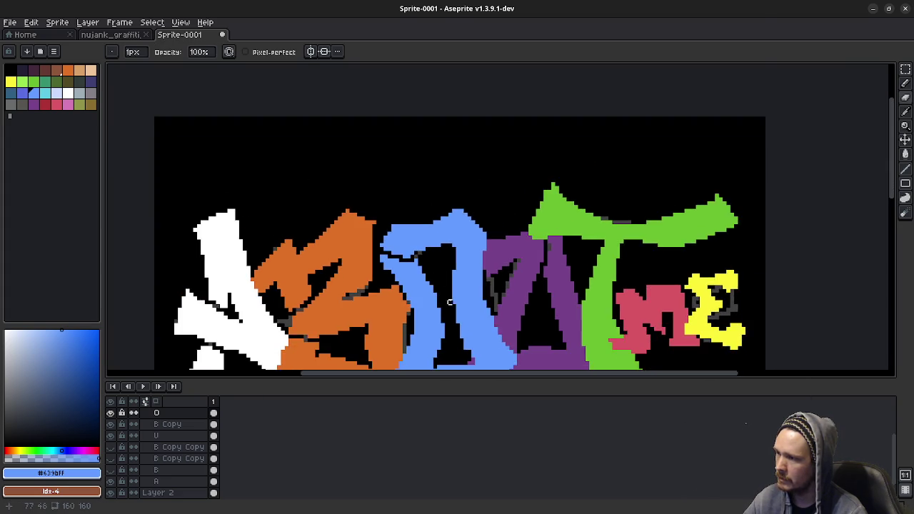
pyautogui.scroll(-1, 450, 300)
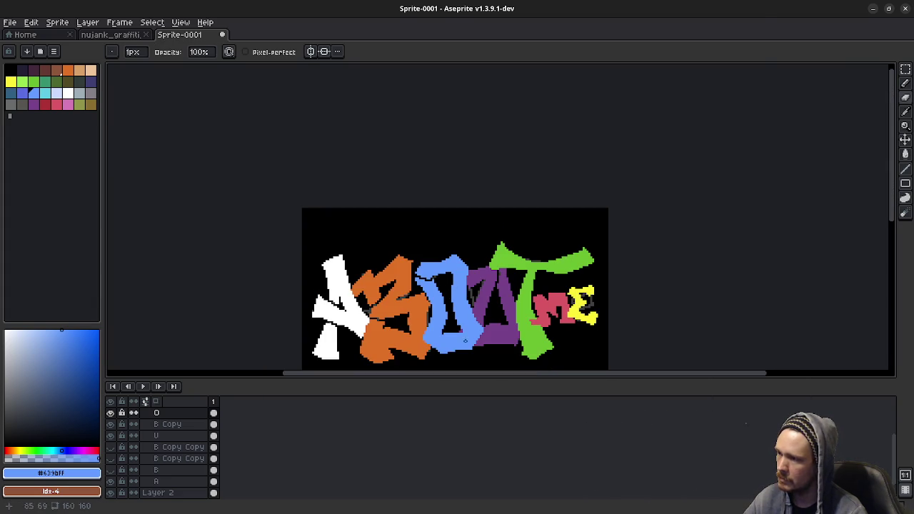
pyautogui.scroll(-1, 482, 278)
pyautogui.scroll(-2, 481, 278)
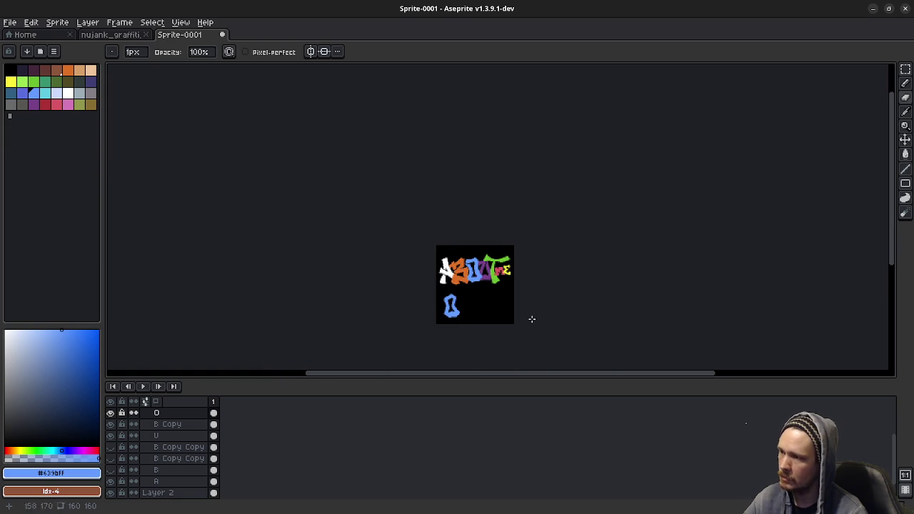
pyautogui.scroll(3, 512, 268)
pyautogui.scroll(-1, 346, 274)
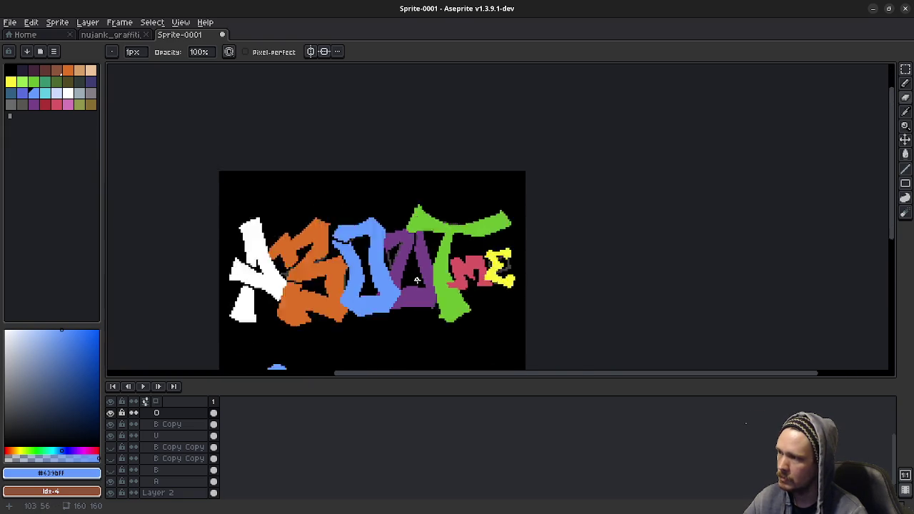
pyautogui.scroll(-1, 416, 280)
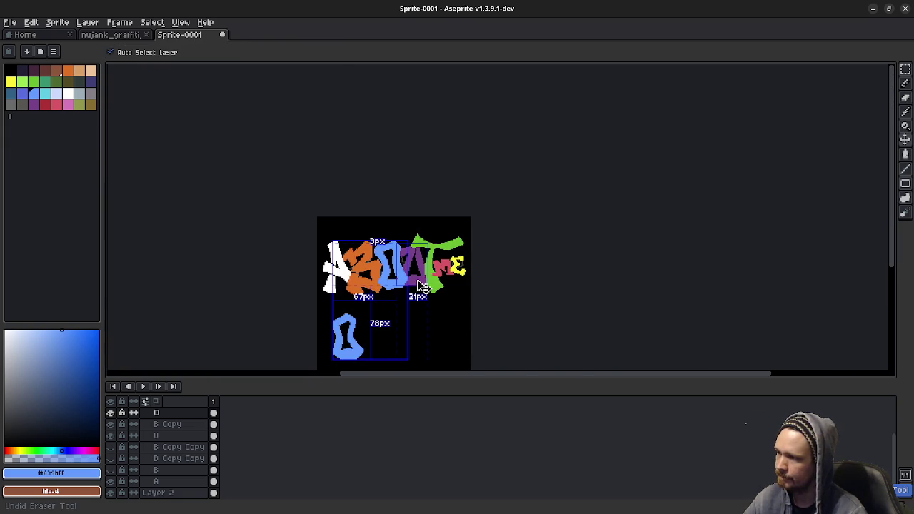
pyautogui.scroll(2, 416, 279)
pyautogui.scroll(1, 383, 249)
pyautogui.scroll(1, 383, 249)
pyautogui.scroll(-1, 388, 251)
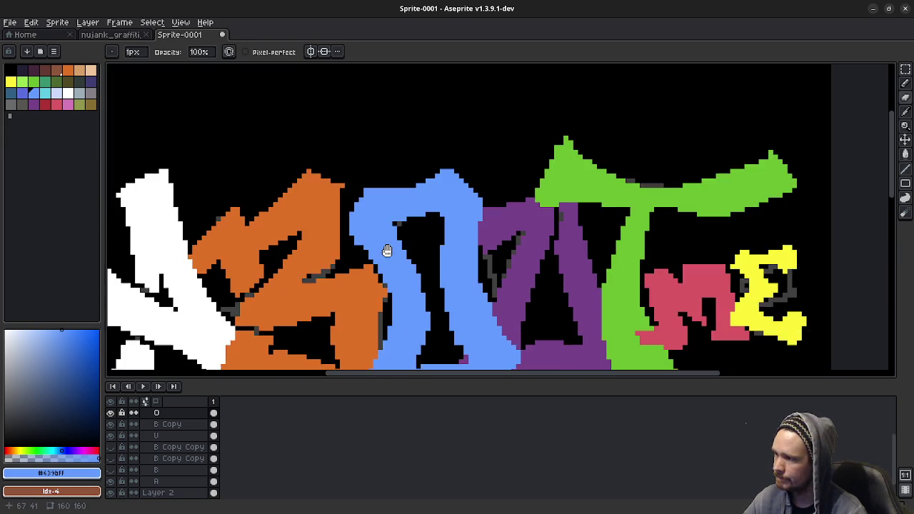
pyautogui.scroll(-1, 385, 223)
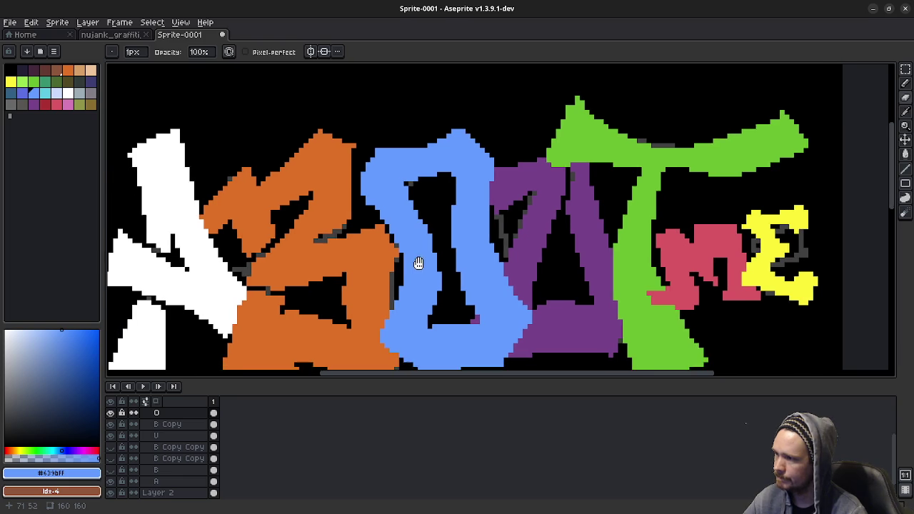
pyautogui.scroll(-1, 414, 264)
pyautogui.scroll(1, 410, 259)
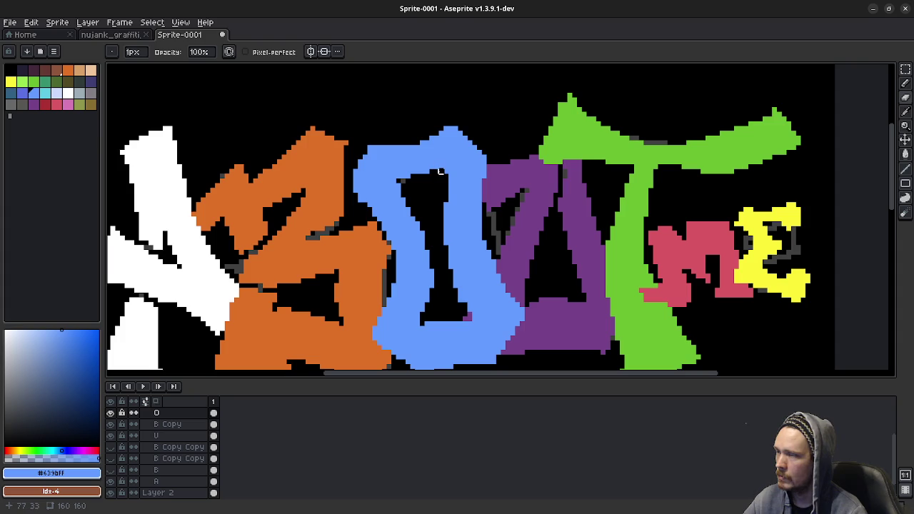
pyautogui.moveTo(440, 172); pyautogui.dragTo(429, 144)
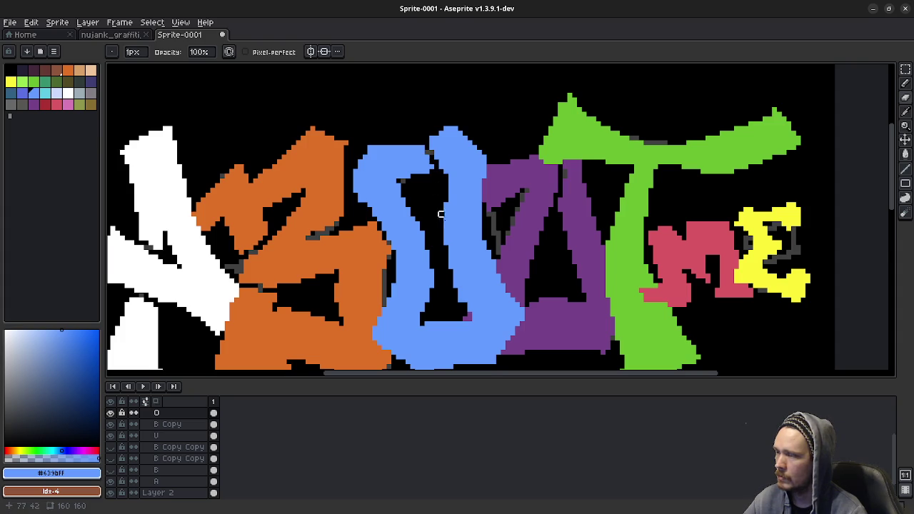
pyautogui.scroll(-3, 440, 214)
pyautogui.scroll(3, 450, 225)
pyautogui.hotkey('ctrl', 'z')
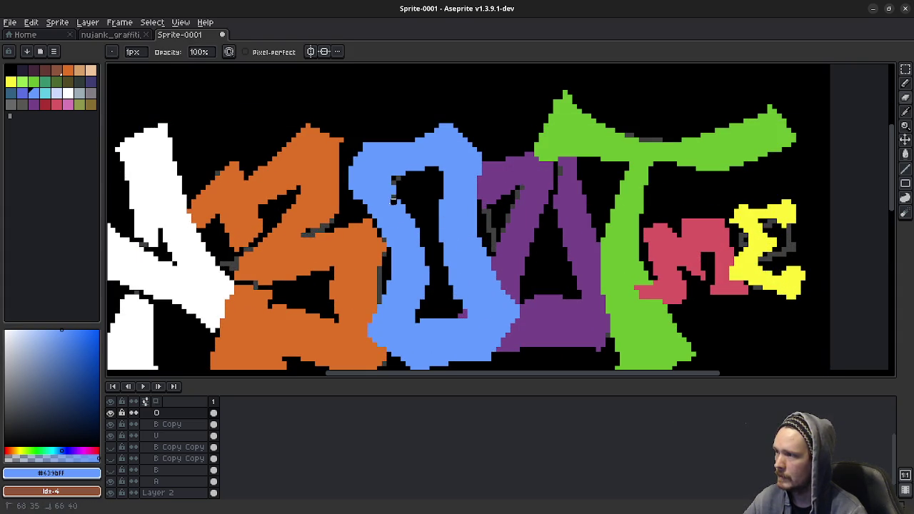
pyautogui.scroll(-1, 413, 245)
pyautogui.scroll(-1, 464, 264)
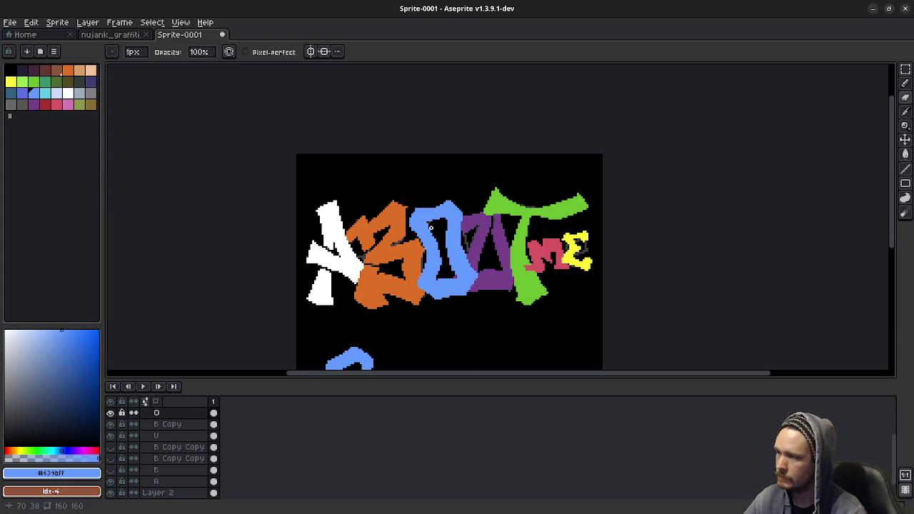
pyautogui.scroll(2, 431, 227)
pyautogui.scroll(-1, 439, 242)
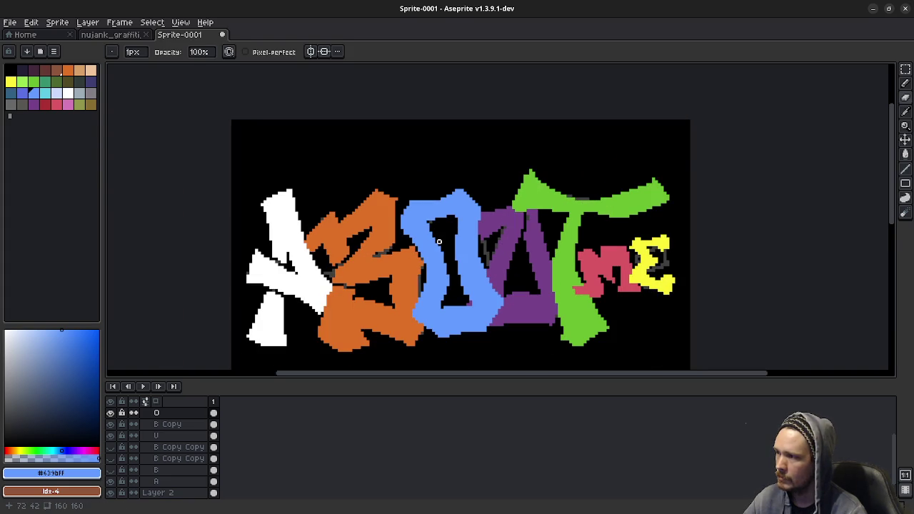
pyautogui.scroll(-1, 439, 241)
pyautogui.scroll(1, 439, 241)
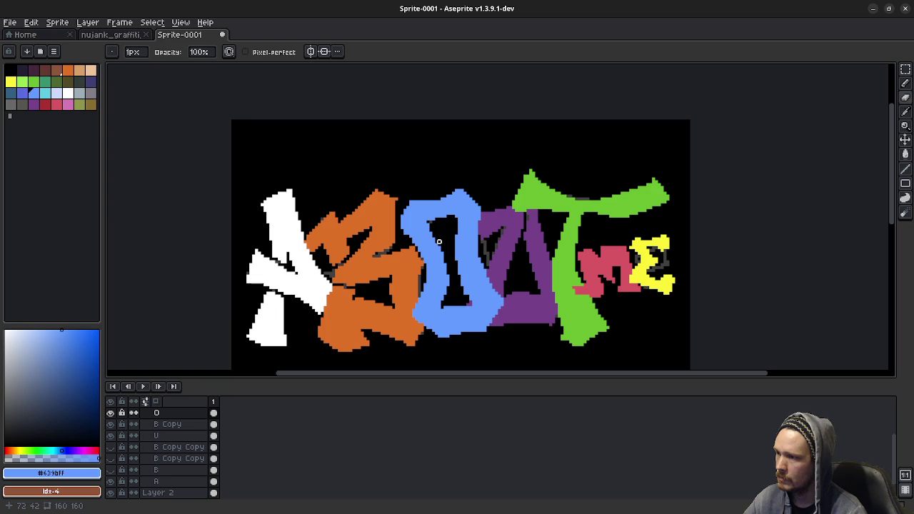
pyautogui.scroll(-1, 474, 241)
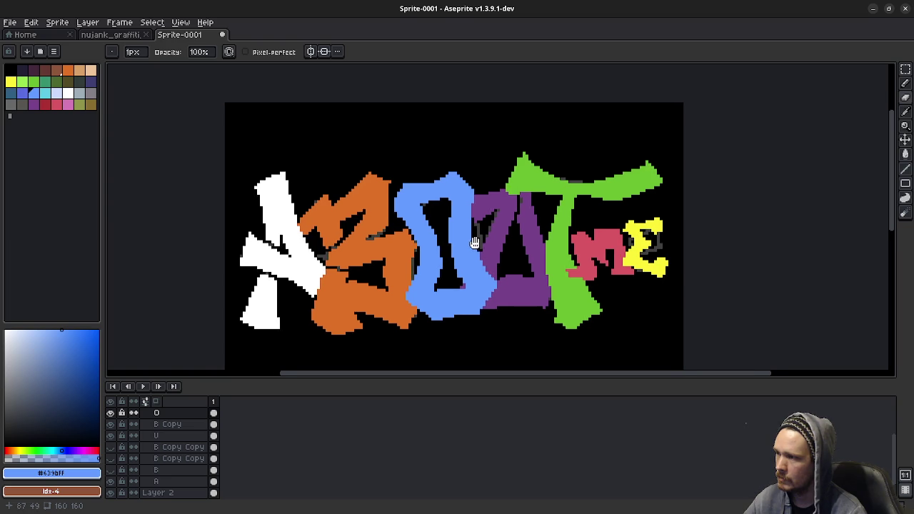
pyautogui.scroll(1, 473, 242)
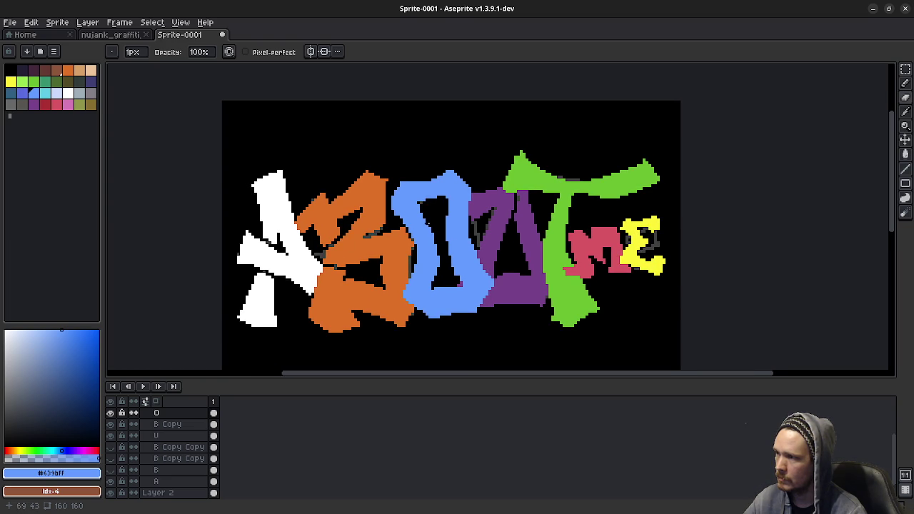
pyautogui.scroll(-3, 437, 211)
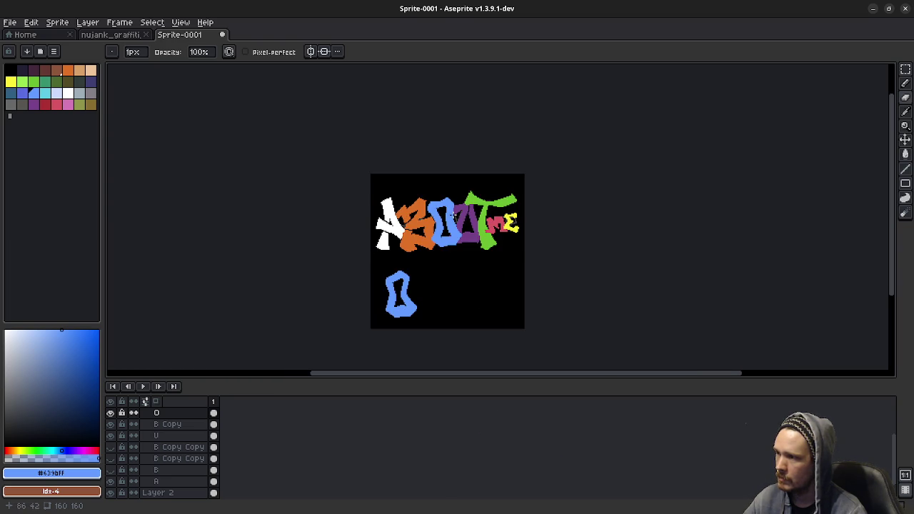
pyautogui.scroll(2, 454, 214)
pyautogui.scroll(1, 443, 204)
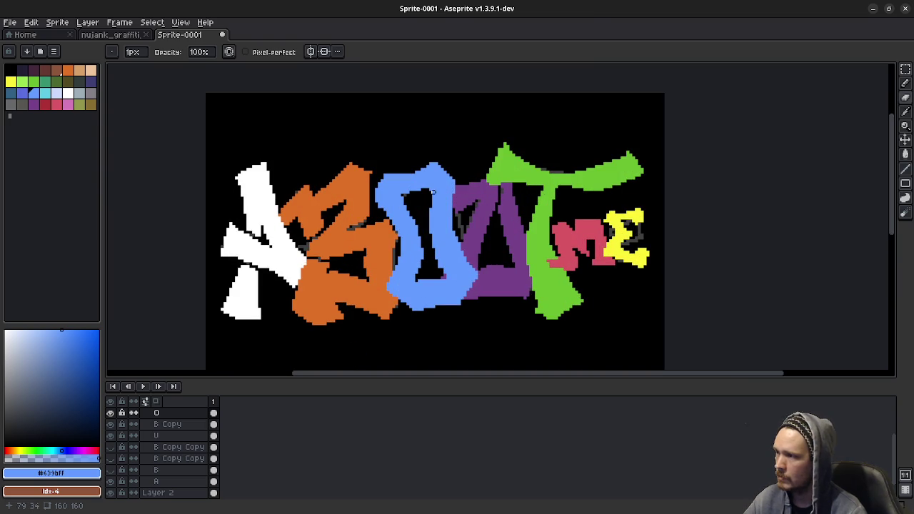
# Select the blue O and purple U and shrink them slightly, O from 51×61 to about 47×56
pyautogui.press('v')
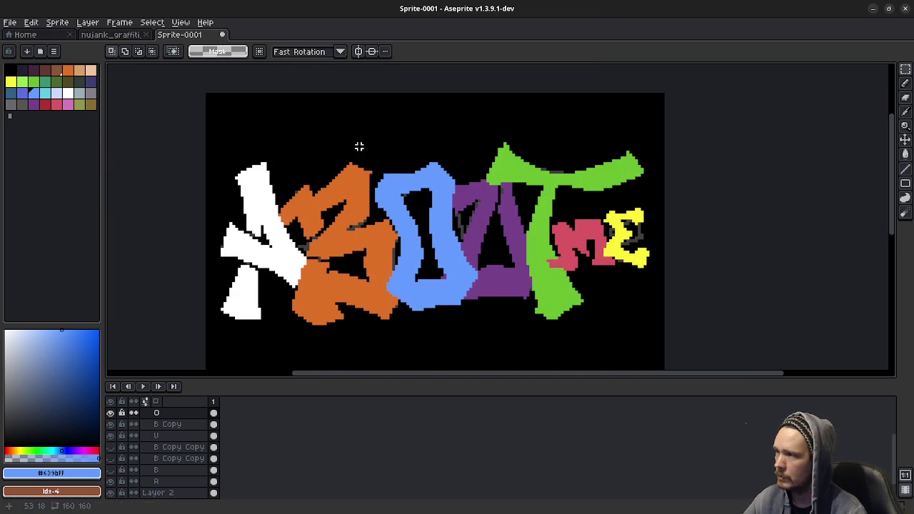
pyautogui.moveTo(357, 145); pyautogui.dragTo(503, 317)
pyautogui.click(501, 316)
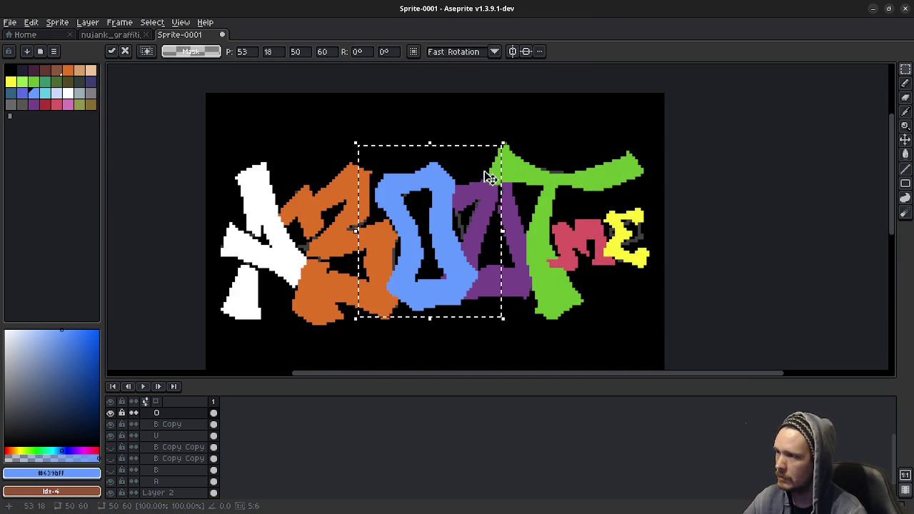
pyautogui.click(504, 143)
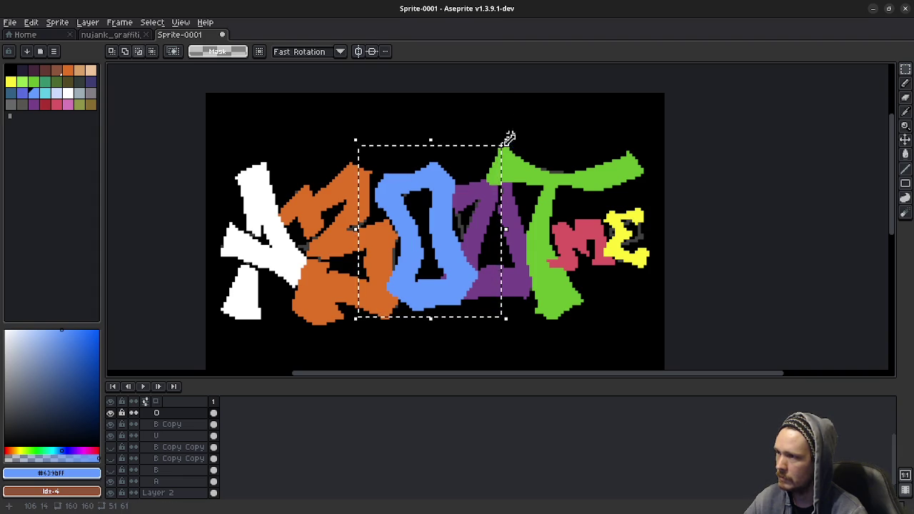
pyautogui.moveTo(509, 137); pyautogui.dragTo(507, 151)
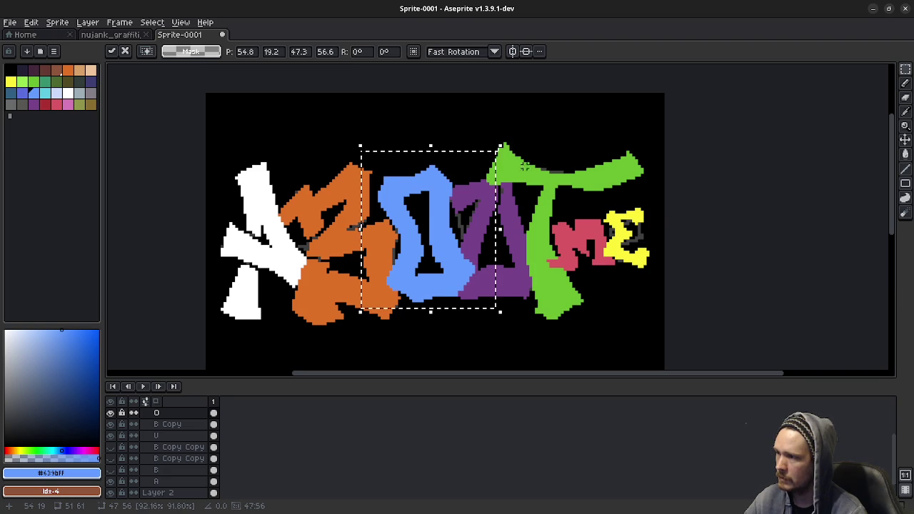
pyautogui.press('Return')
# Zoom in and centre the view on the letters with the Pencil selected
pyautogui.scroll(-4, 545, 268)
pyautogui.scroll(2, 545, 269)
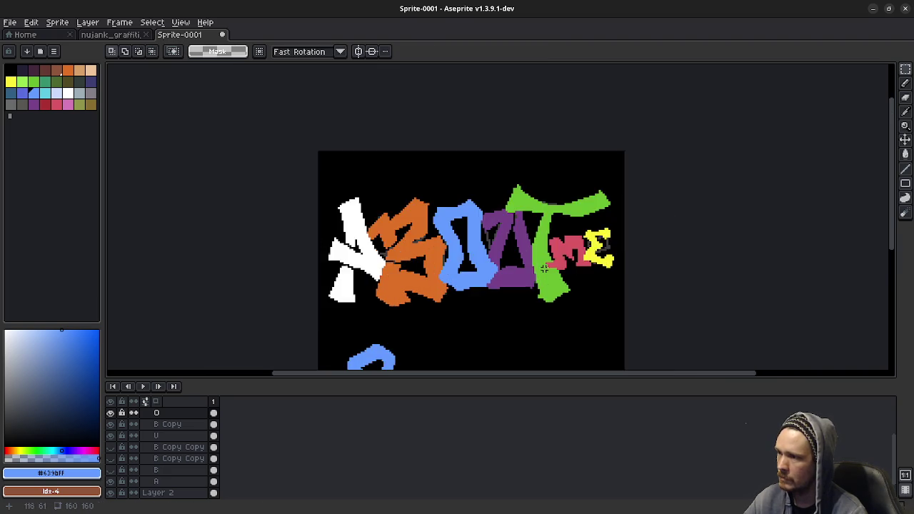
pyautogui.scroll(3, 500, 242)
pyautogui.scroll(1, 459, 224)
pyautogui.moveTo(381, 179); pyautogui.dragTo(420, 222)
pyautogui.press('b')
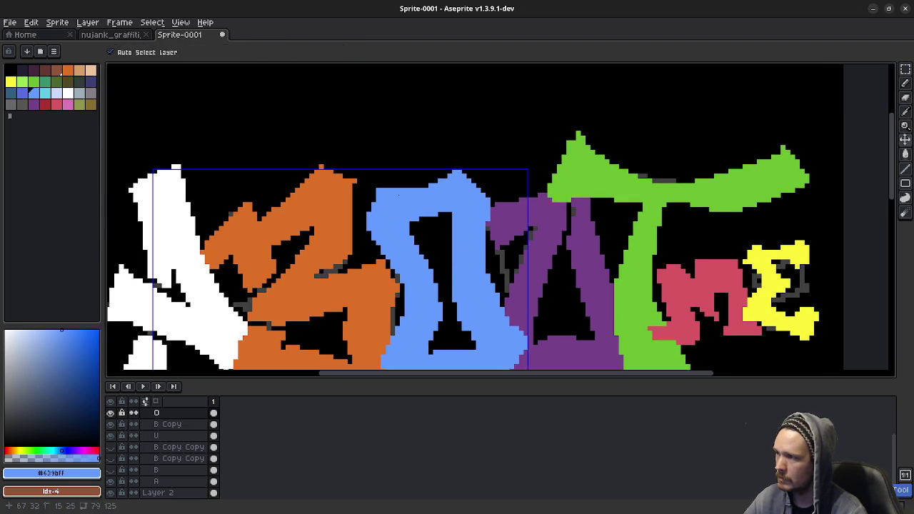
# Add a 2px blue bump at the blue O's top-left corner and touch up its top edge
pyautogui.click(385, 182)
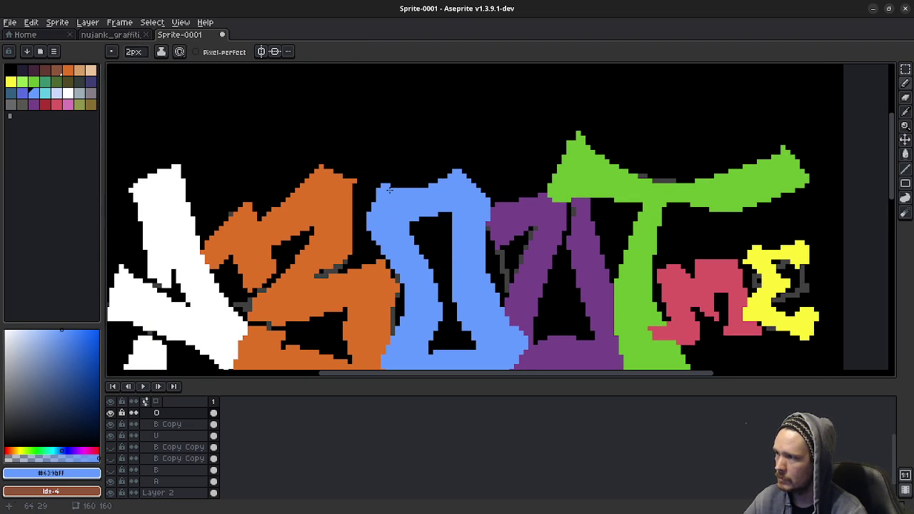
pyautogui.click(389, 189)
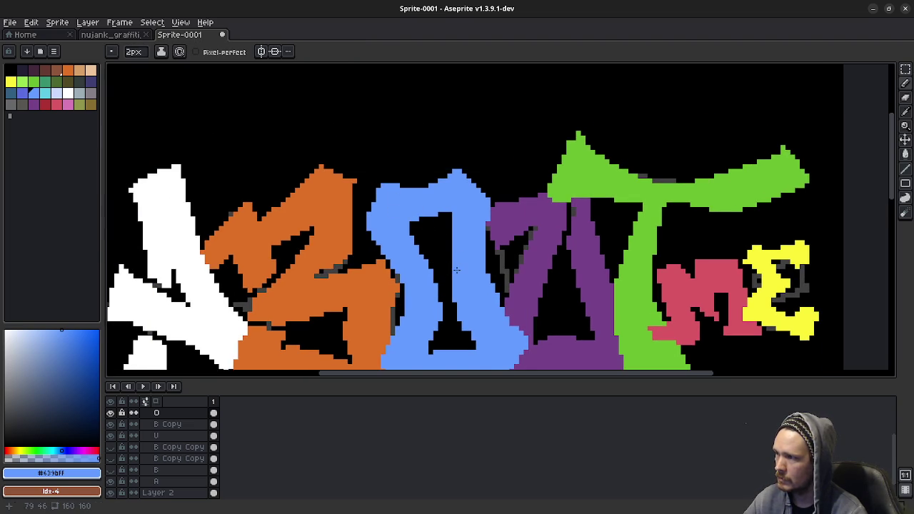
pyautogui.scroll(-3, 395, 189)
pyautogui.moveTo(469, 231); pyautogui.dragTo(459, 204)
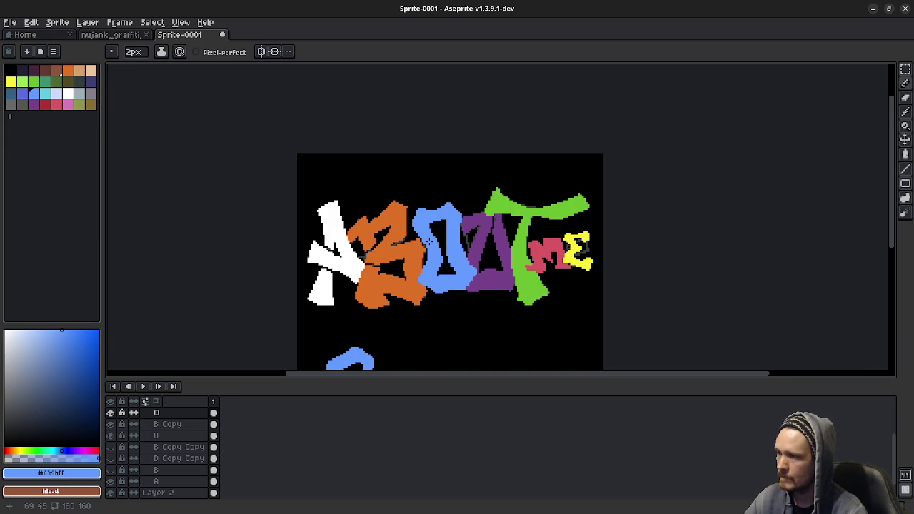
pyautogui.scroll(2, 434, 304)
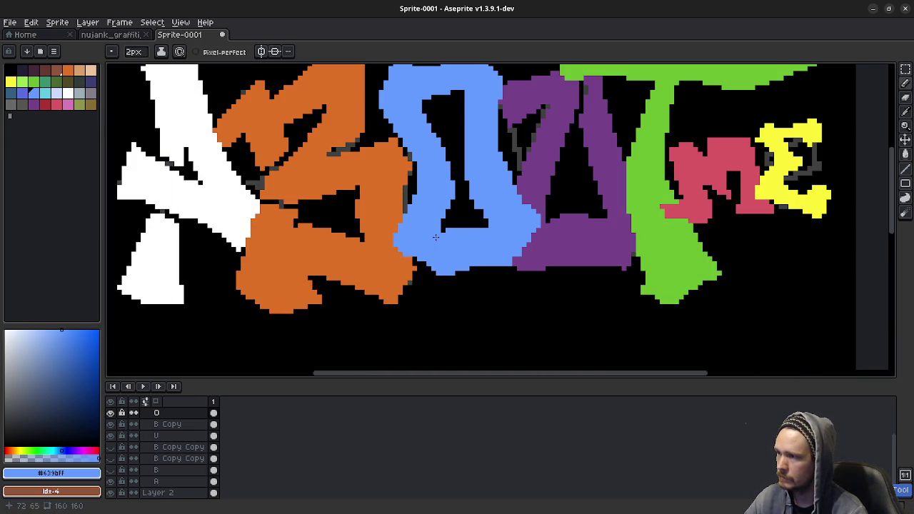
# Erase the blue O's top-left corner pixel with the 1px Eraser
pyautogui.press('v')
pyautogui.press('e')
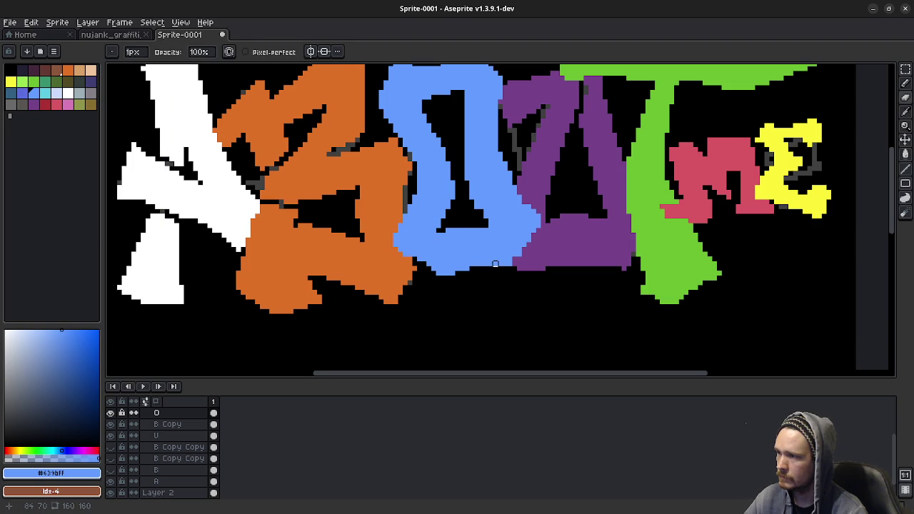
pyautogui.scroll(-2, 501, 283)
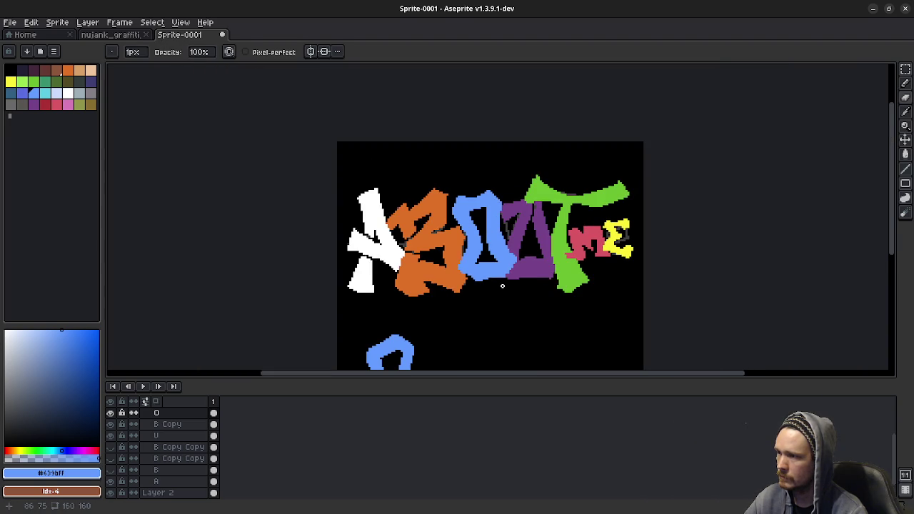
pyautogui.scroll(1, 498, 282)
pyautogui.scroll(1, 467, 253)
pyautogui.scroll(1, 443, 242)
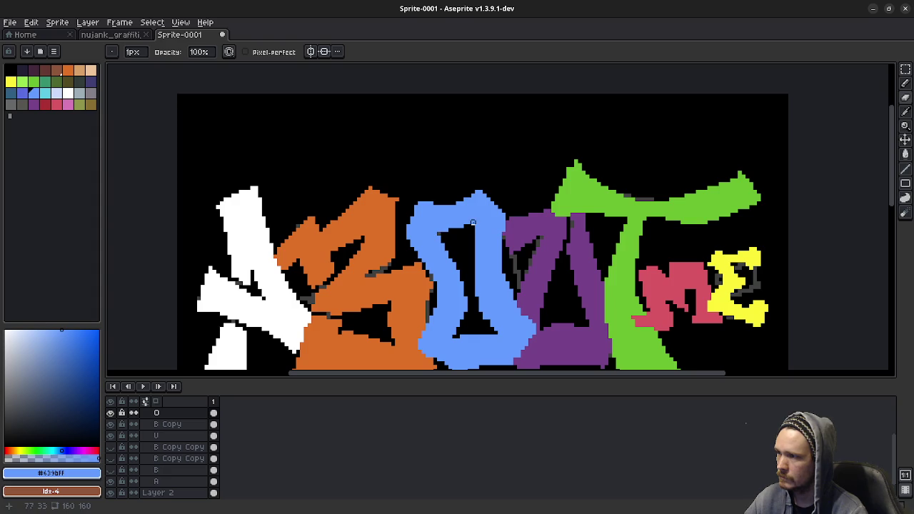
pyautogui.scroll(-1, 472, 317)
pyautogui.scroll(-1, 477, 321)
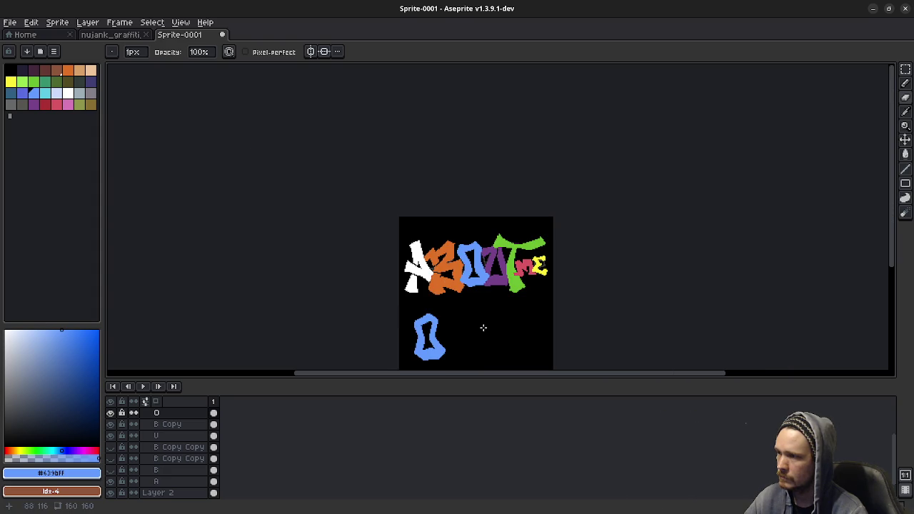
pyautogui.scroll(2, 483, 327)
pyautogui.scroll(-1, 457, 271)
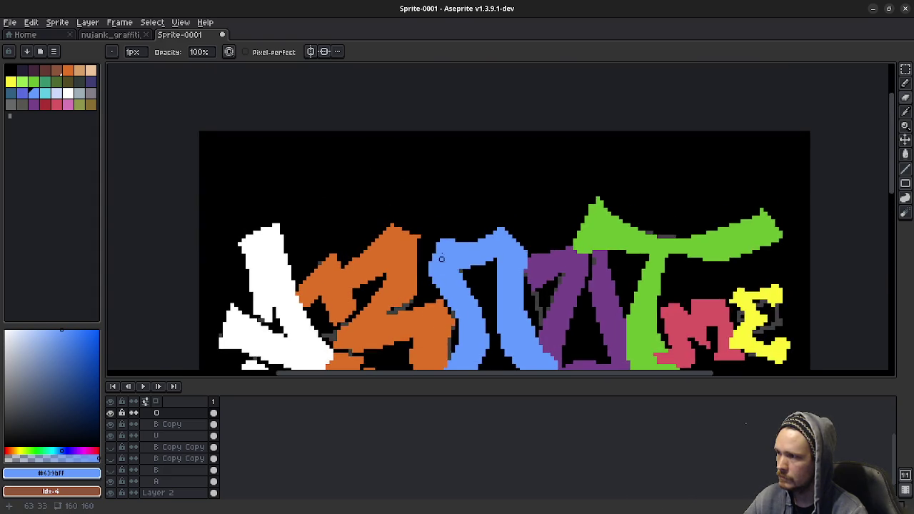
pyautogui.scroll(1, 430, 230)
pyautogui.scroll(1, 453, 271)
pyautogui.scroll(1, 450, 273)
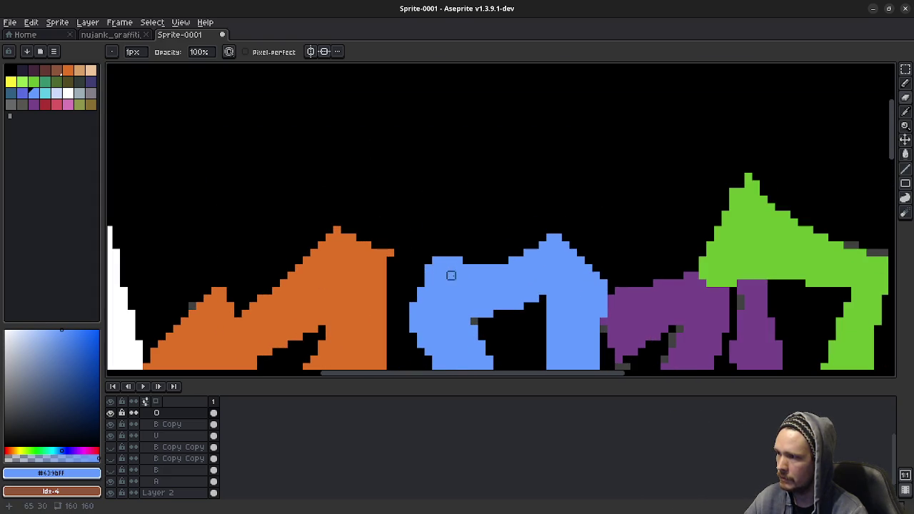
pyautogui.click(428, 267)
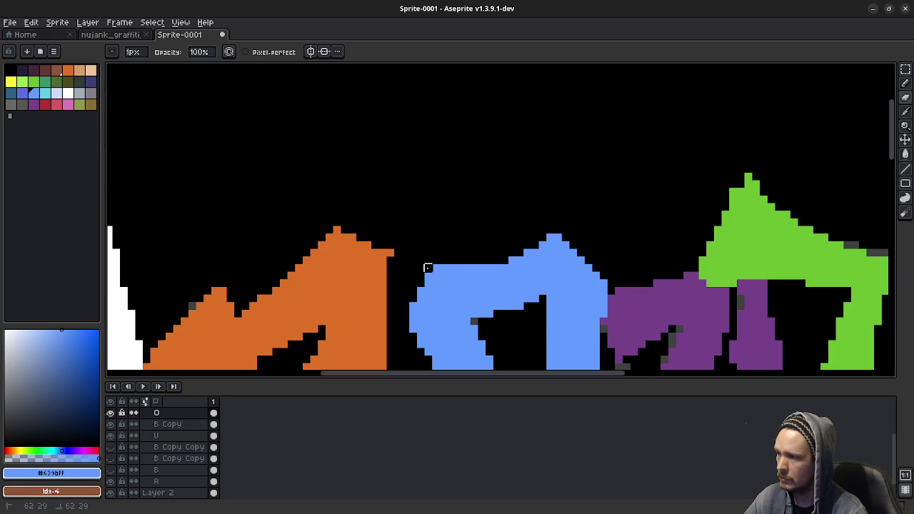
# Add a 2-pixel blue bump along the top edge of the blue O
pyautogui.press('b')
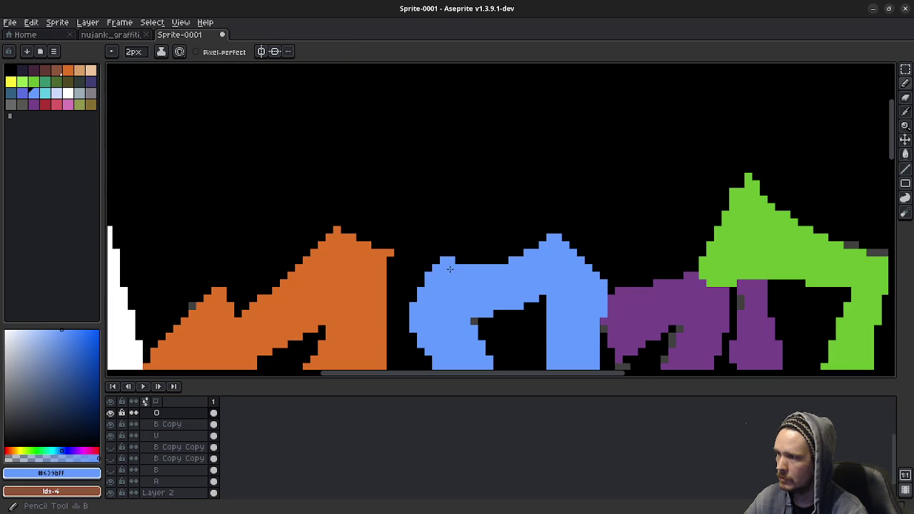
pyautogui.click(457, 264)
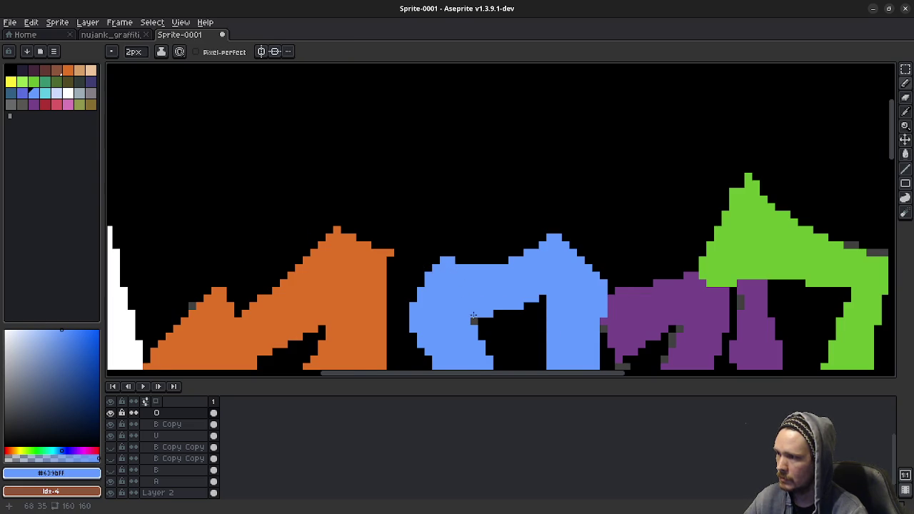
pyautogui.scroll(-1, 473, 316)
pyautogui.scroll(-1, 513, 327)
pyautogui.moveTo(517, 334); pyautogui.dragTo(475, 282)
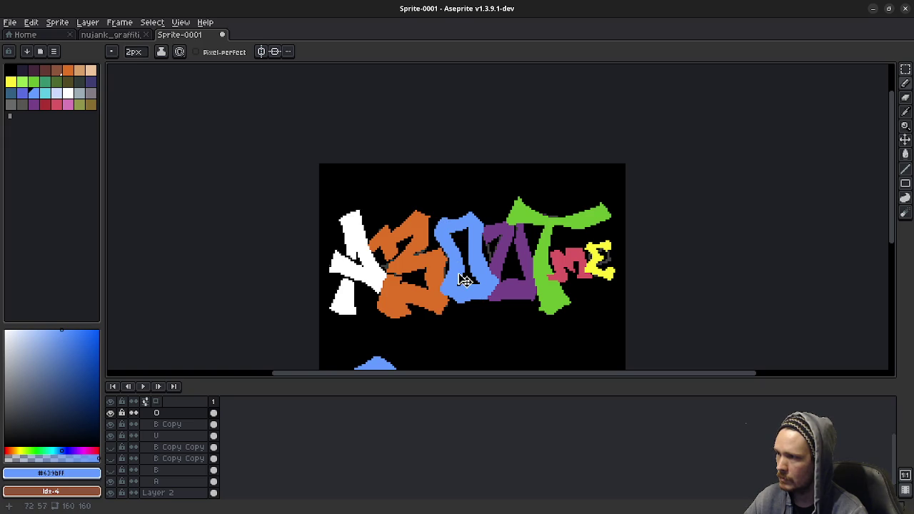
pyautogui.press('ctrl')
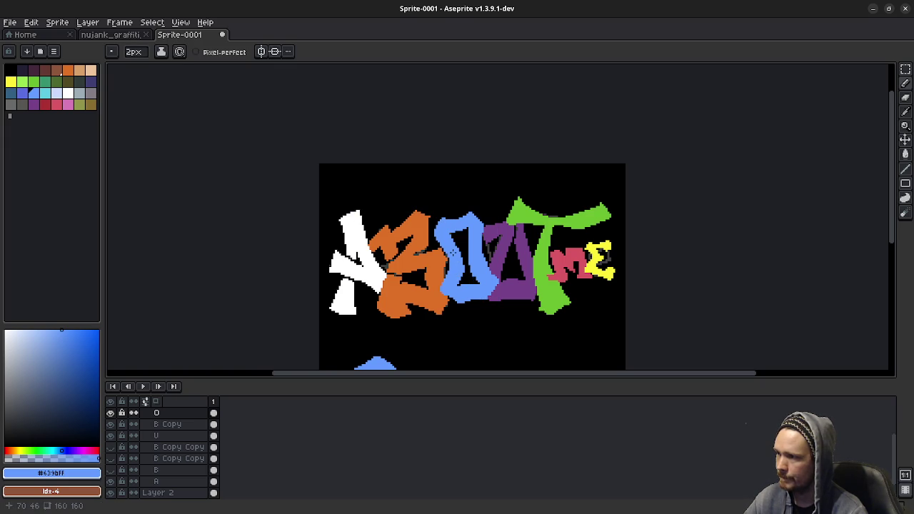
pyautogui.scroll(-1, 466, 267)
pyautogui.scroll(1, 491, 290)
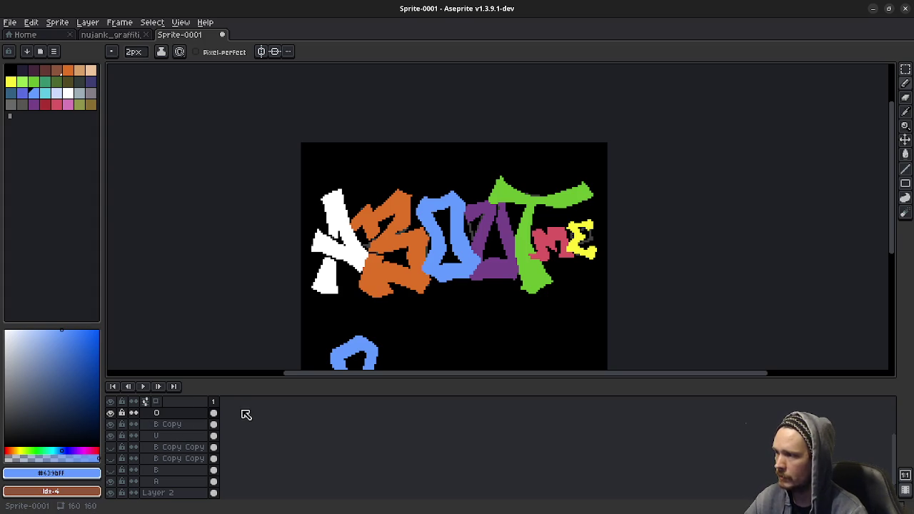
# Move layer U above layer O in the Timeline
pyautogui.click(167, 439)
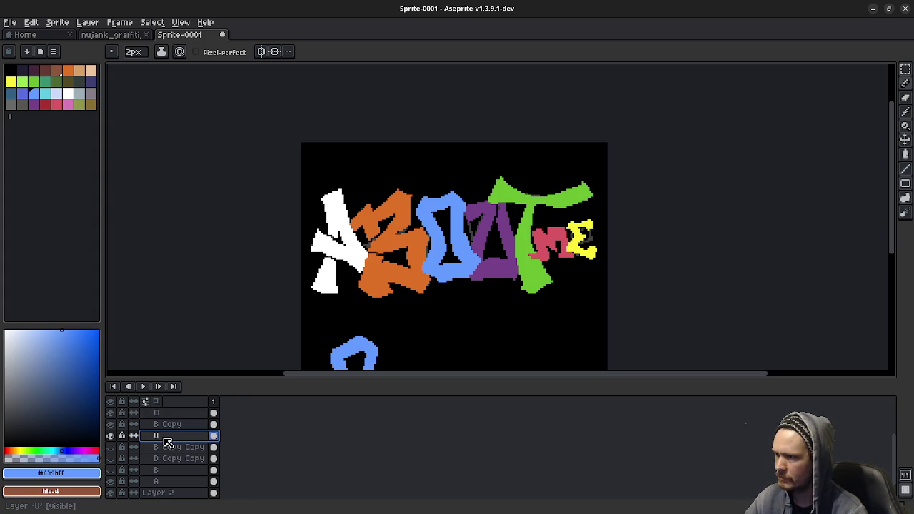
pyautogui.moveTo(167, 440); pyautogui.dragTo(173, 415)
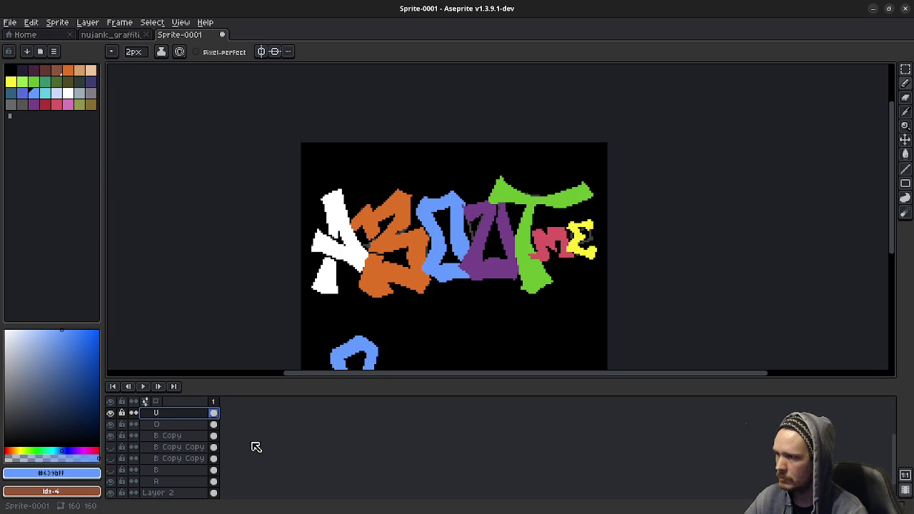
pyautogui.scroll(-1, 460, 317)
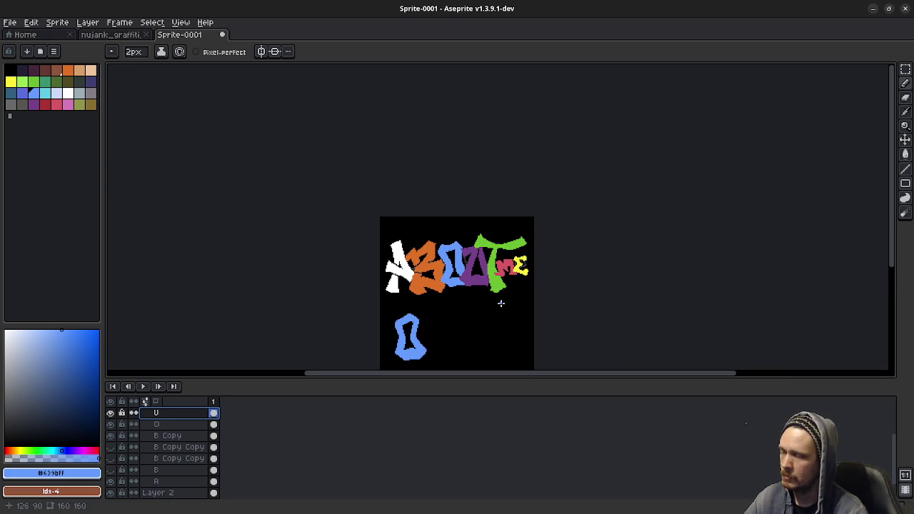
pyautogui.scroll(1, 501, 302)
pyautogui.scroll(1, 171, 434)
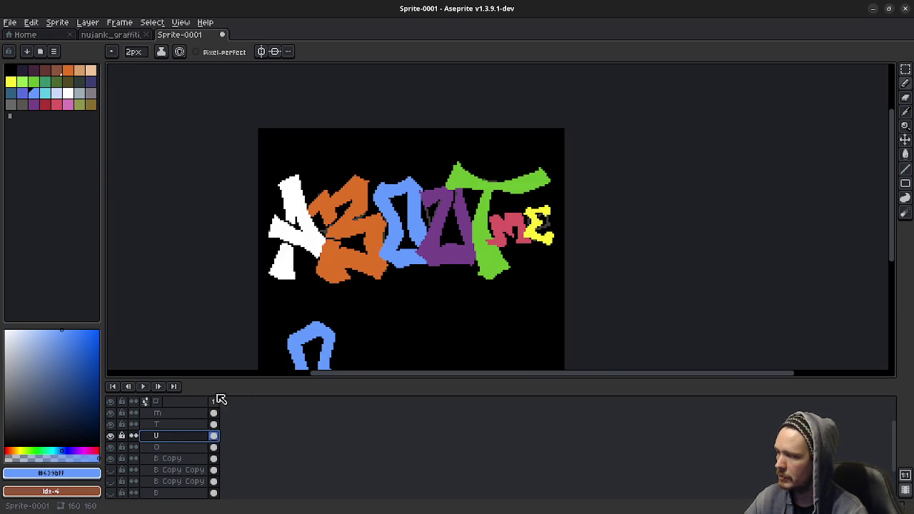
# Enlarge the layer list and move layer T below layer U
pyautogui.moveTo(238, 379); pyautogui.dragTo(242, 349)
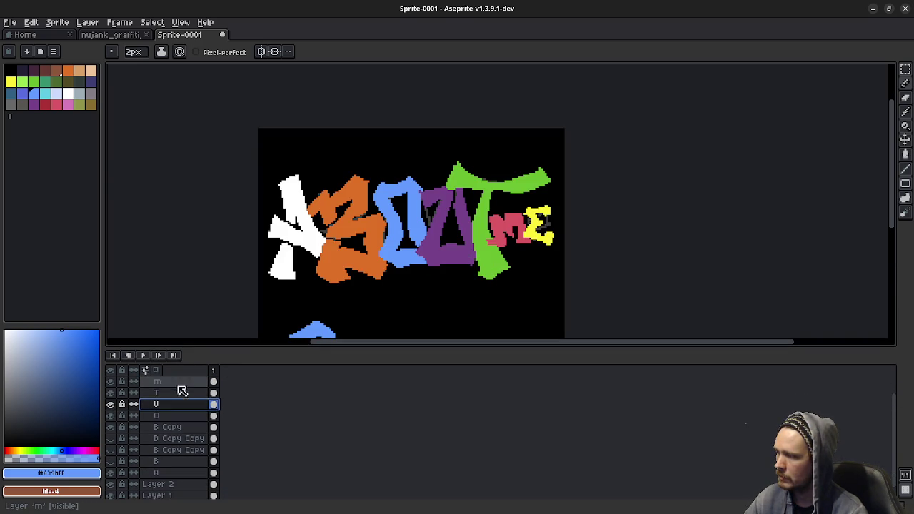
pyautogui.click(164, 393)
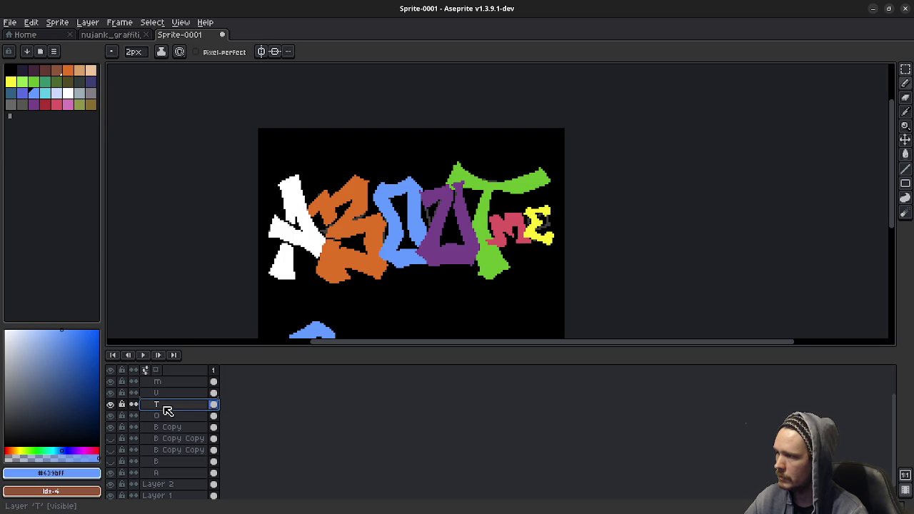
pyautogui.moveTo(168, 404); pyautogui.dragTo(172, 410)
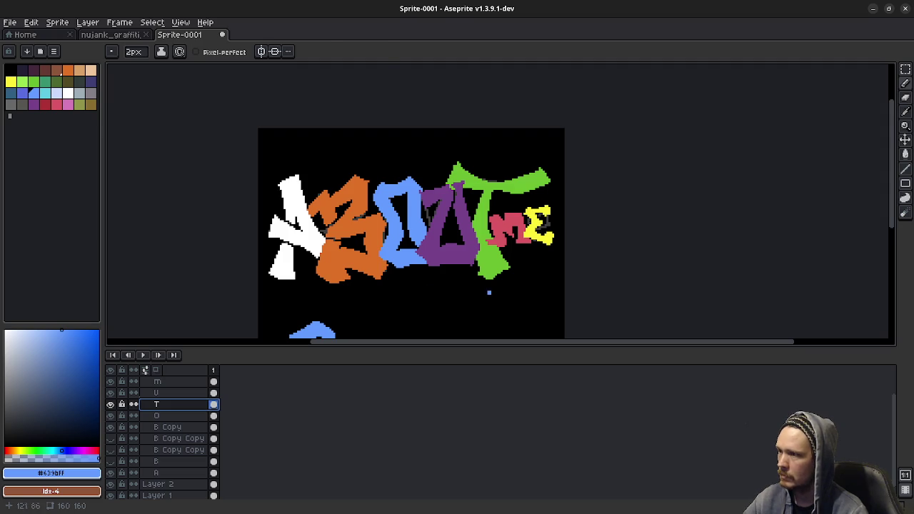
# Marquee-select the right-hand letters and nudge them down with the arrow key
pyautogui.press('m')
pyautogui.moveTo(429, 146); pyautogui.dragTo(561, 296)
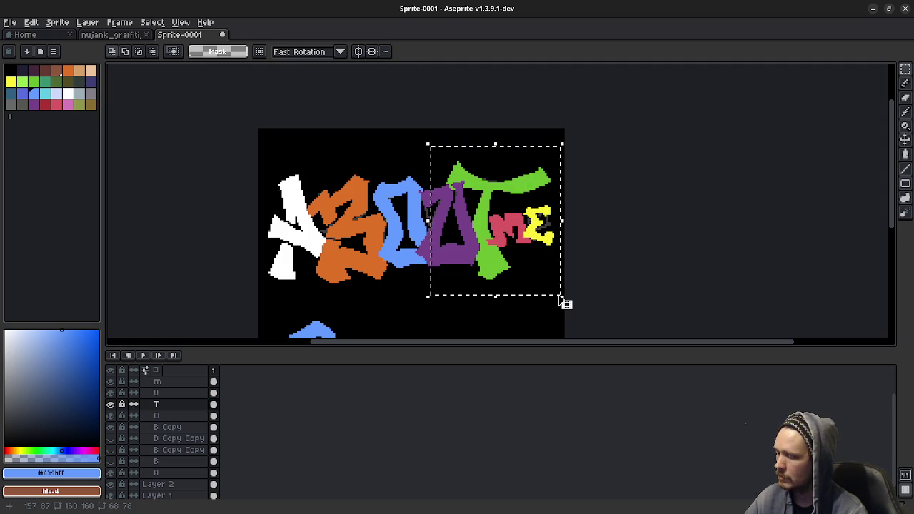
pyautogui.press('Down')
pyautogui.press('Down')
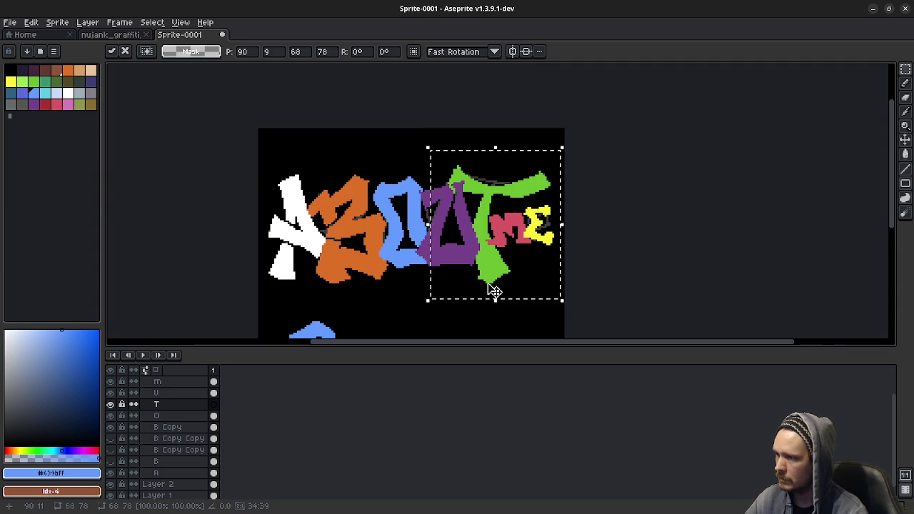
pyautogui.click(380, 298)
pyautogui.scroll(3, 379, 300)
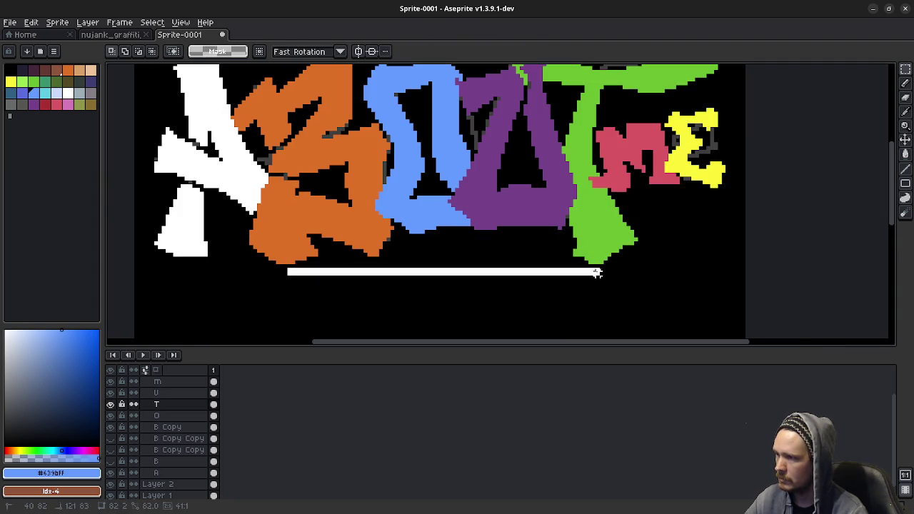
pyautogui.moveTo(289, 270); pyautogui.dragTo(605, 277)
pyautogui.scroll(-1, 631, 270)
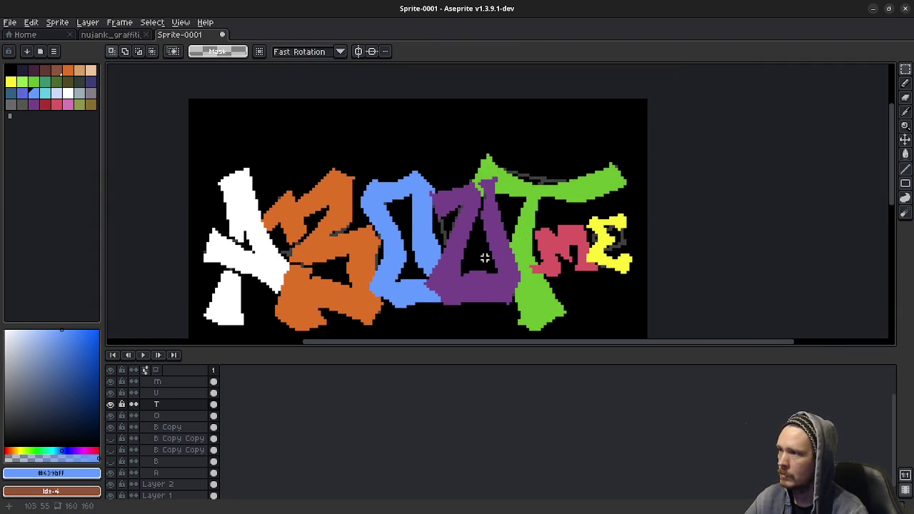
pyautogui.moveTo(525, 238); pyautogui.dragTo(488, 236)
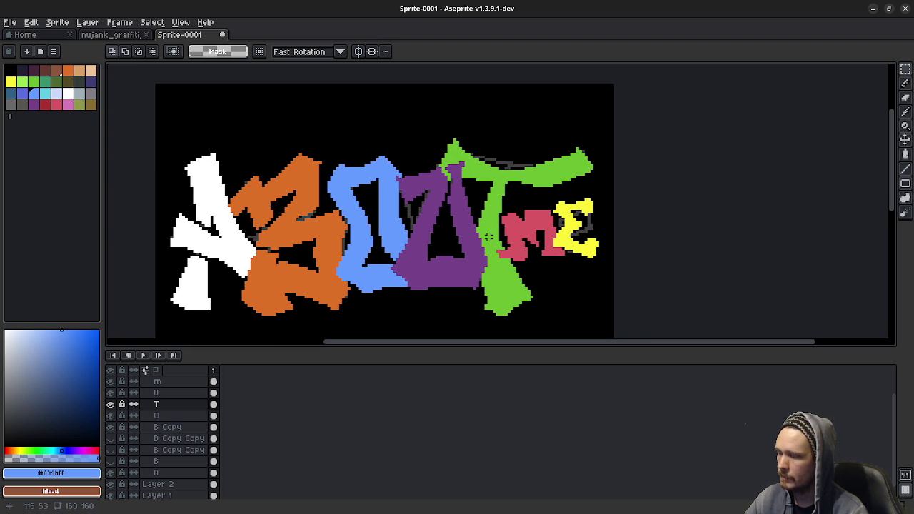
# Select the green T and drop it slightly lower, exposing grey sketch lines above
pyautogui.moveTo(419, 123); pyautogui.dragTo(606, 228)
pyautogui.click(605, 229)
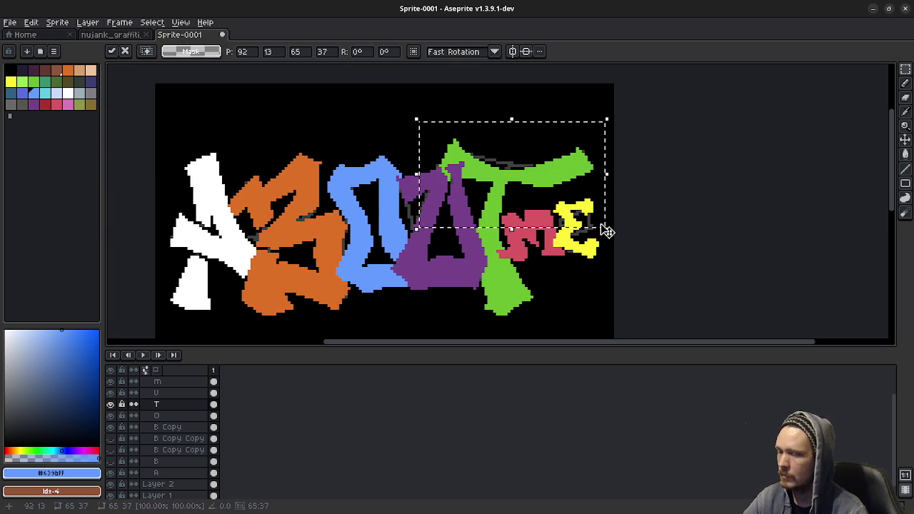
pyautogui.click(560, 283)
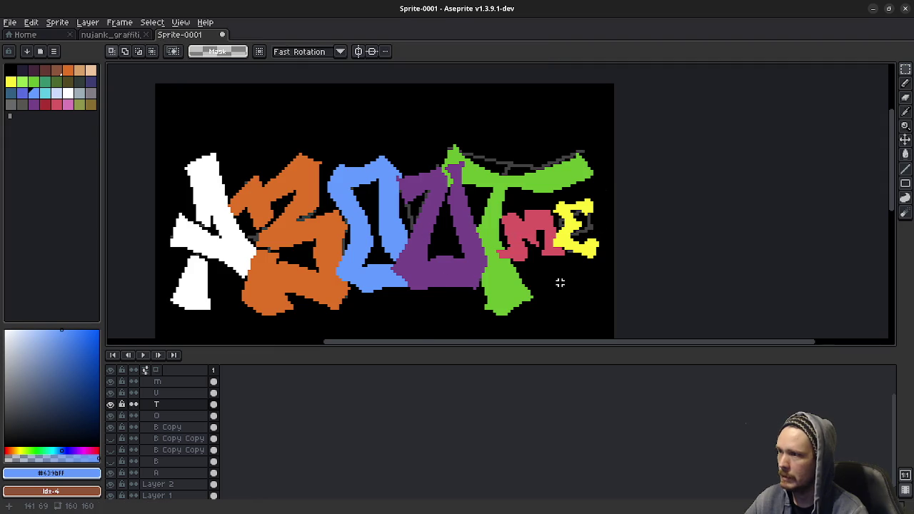
pyautogui.scroll(-3, 559, 283)
pyautogui.moveTo(575, 290); pyautogui.dragTo(512, 290)
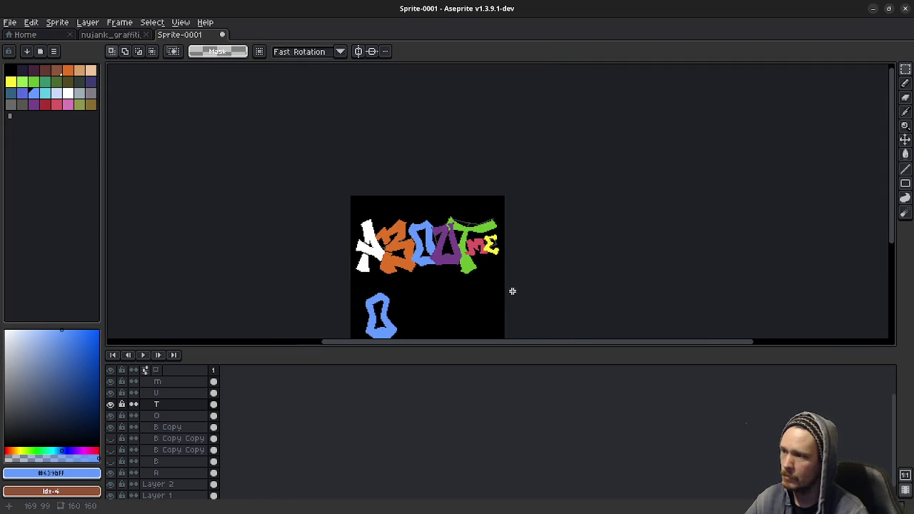
pyautogui.scroll(3, 512, 290)
pyautogui.scroll(2, 473, 274)
# Pick the T's green, paint along the stem's bottom-left, then undo that stroke
pyautogui.press('e')
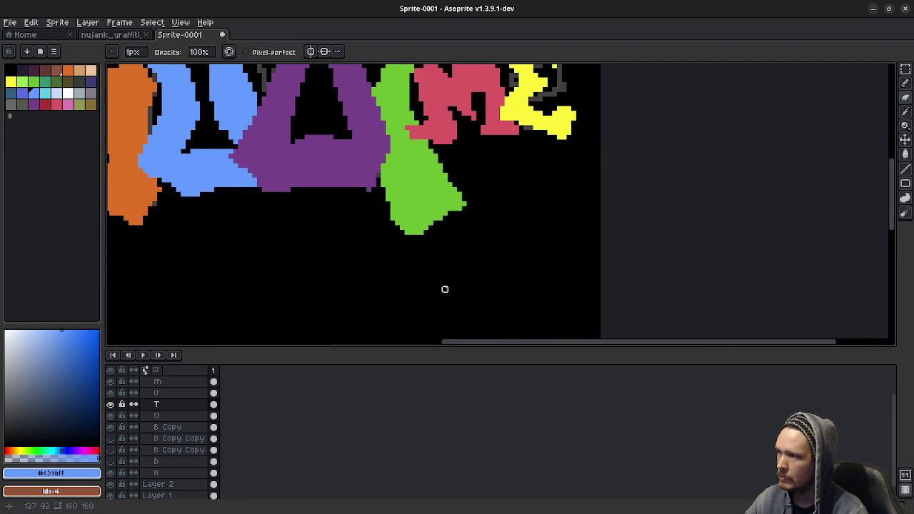
pyautogui.scroll(-2, 445, 288)
pyautogui.scroll(-1, 449, 257)
pyautogui.moveTo(449, 255); pyautogui.dragTo(470, 295)
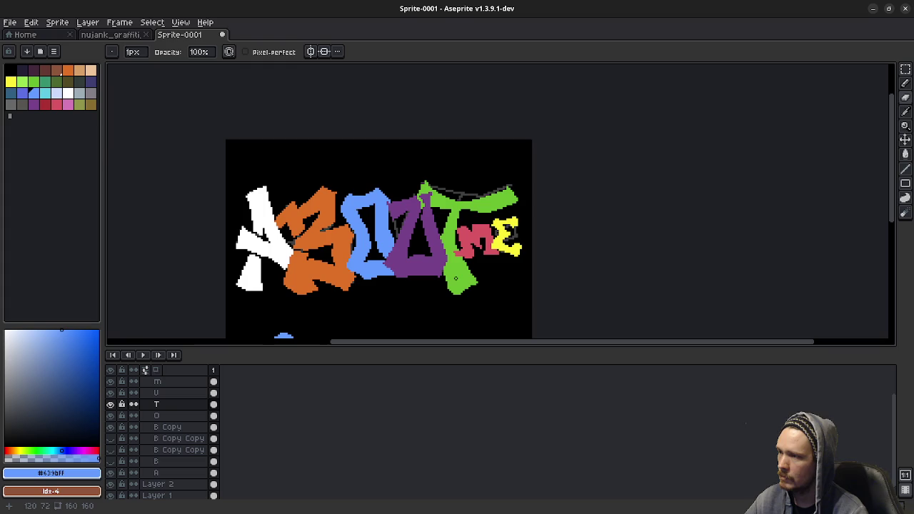
pyautogui.scroll(1, 452, 288)
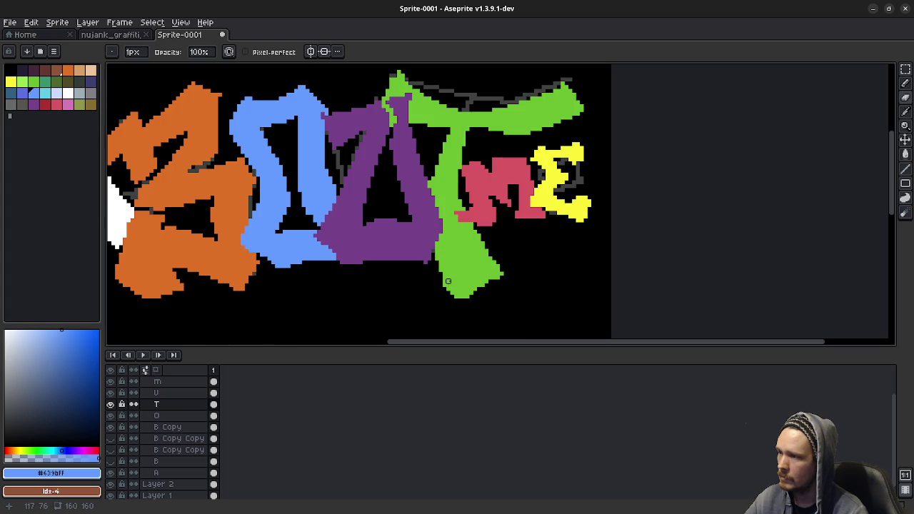
pyautogui.press('b')
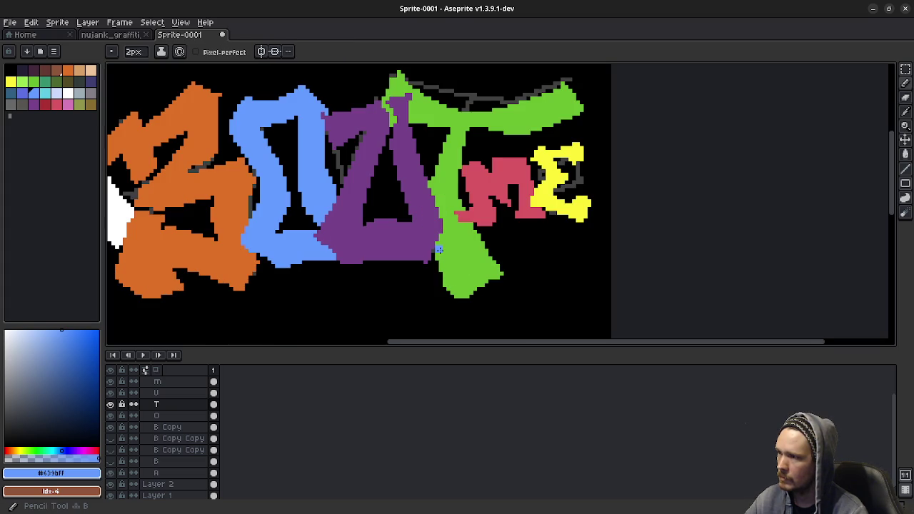
pyautogui.keyDown('alt'); pyautogui.click(440, 254); pyautogui.keyUp('alt')
pyautogui.moveTo(439, 249)
pyautogui.mouseDown()
pyautogui.moveTo(445, 288)
pyautogui.moveTo(502, 269)
pyautogui.mouseUp()
pyautogui.hotkey('ctrl', 'z')
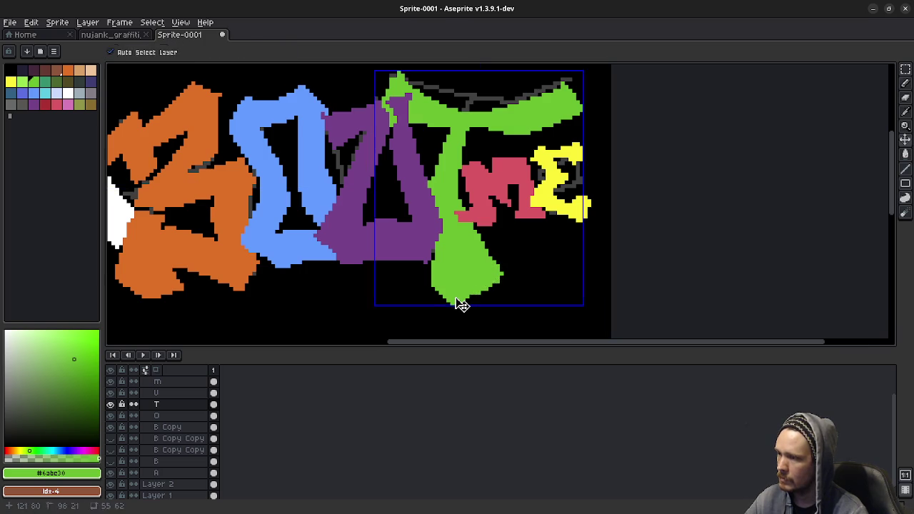
# Paint green over the grey outline at the top-right of the T's arm
pyautogui.scroll(2, 485, 252)
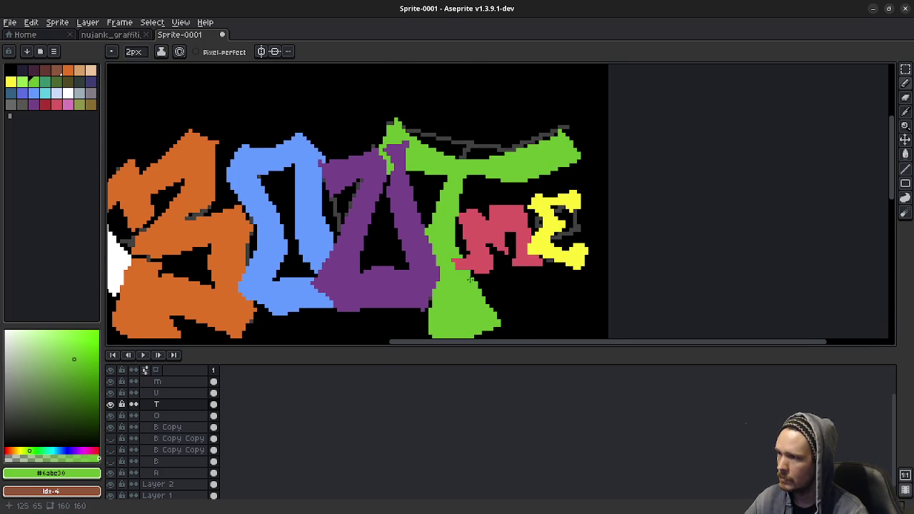
pyautogui.press('e')
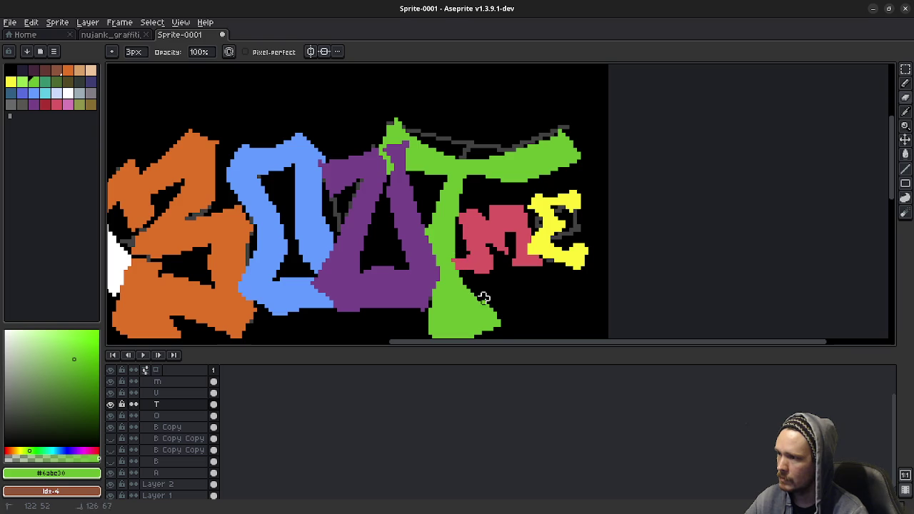
pyautogui.scroll(-2, 559, 297)
pyautogui.moveTo(557, 298); pyautogui.dragTo(508, 252)
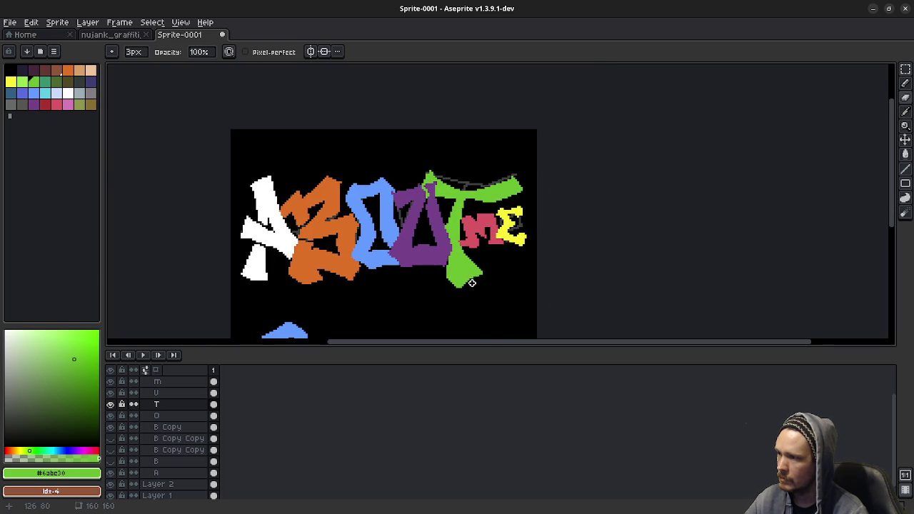
pyautogui.scroll(2, 471, 281)
pyautogui.press('b')
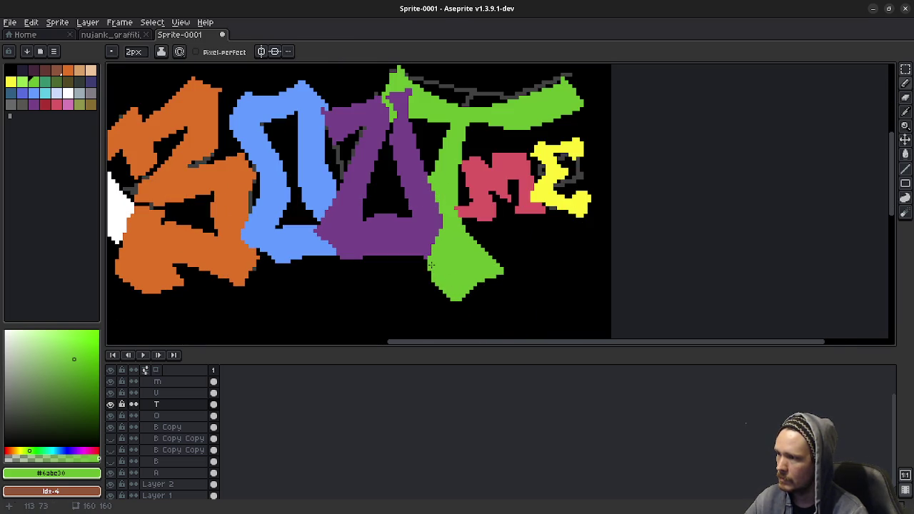
pyautogui.moveTo(460, 245); pyautogui.dragTo(470, 293)
pyautogui.moveTo(470, 220); pyautogui.dragTo(452, 229)
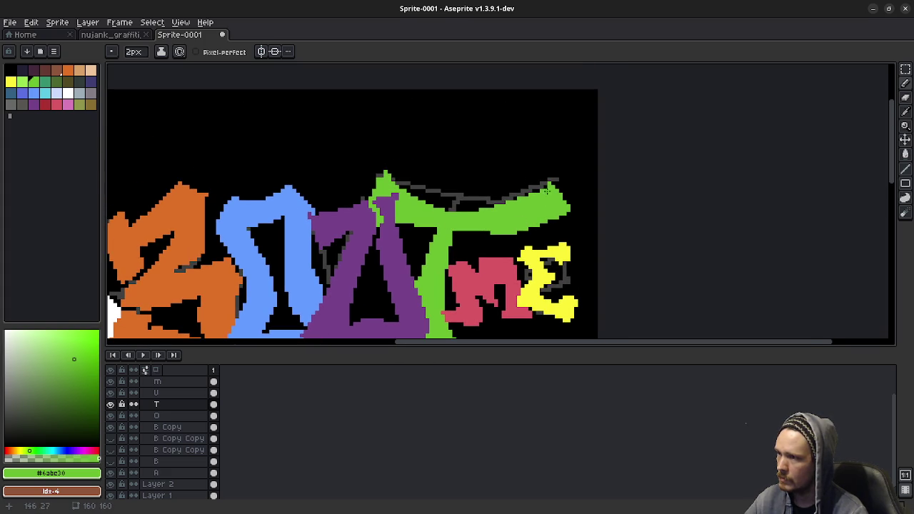
pyautogui.moveTo(549, 185)
pyautogui.mouseDown()
pyautogui.moveTo(537, 194)
pyautogui.moveTo(535, 183)
pyautogui.moveTo(517, 215)
pyautogui.moveTo(502, 212)
pyautogui.mouseUp()
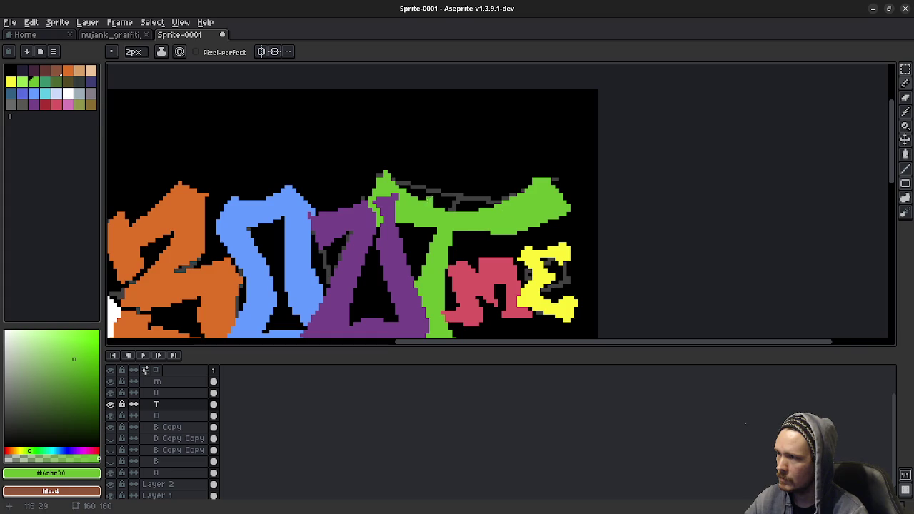
pyautogui.moveTo(396, 194)
pyautogui.mouseDown()
pyautogui.moveTo(386, 176)
pyautogui.moveTo(414, 210)
pyautogui.mouseUp()
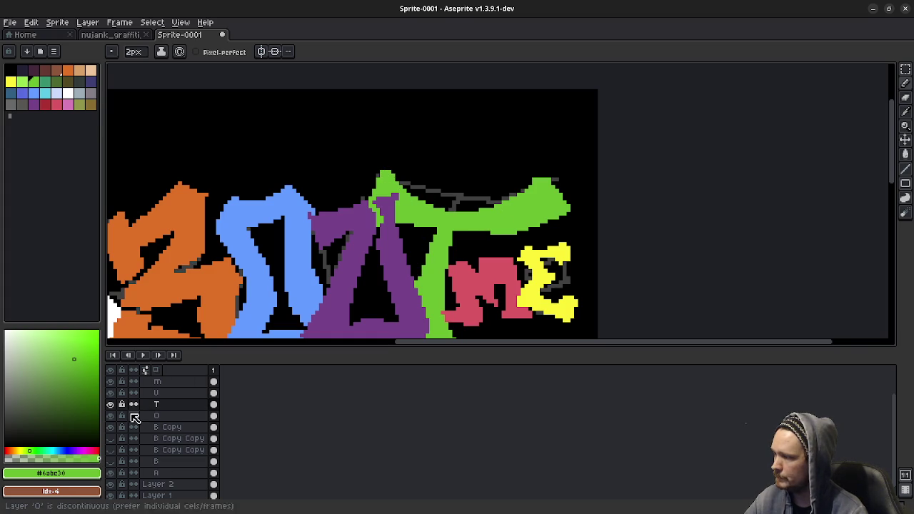
# Hide layer U and try a green stroke on the T stem's upper-left, then undo it
pyautogui.click(110, 393)
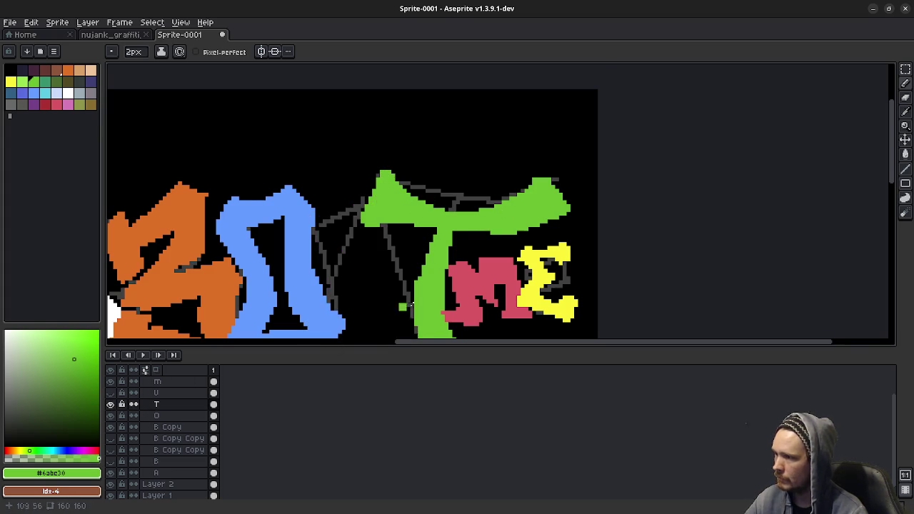
pyautogui.moveTo(413, 302)
pyautogui.mouseDown()
pyautogui.moveTo(406, 229)
pyautogui.moveTo(407, 266)
pyautogui.mouseUp()
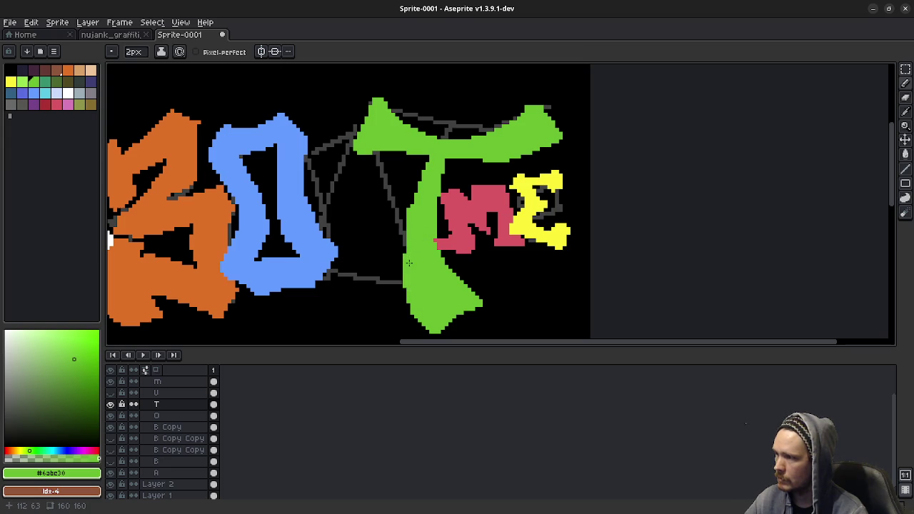
pyautogui.moveTo(432, 202); pyautogui.dragTo(430, 218)
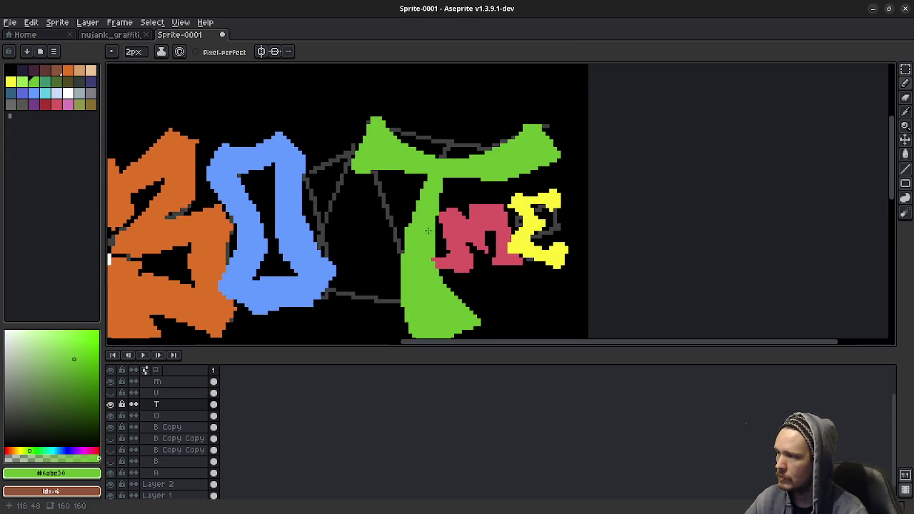
pyautogui.moveTo(418, 280); pyautogui.dragTo(422, 245)
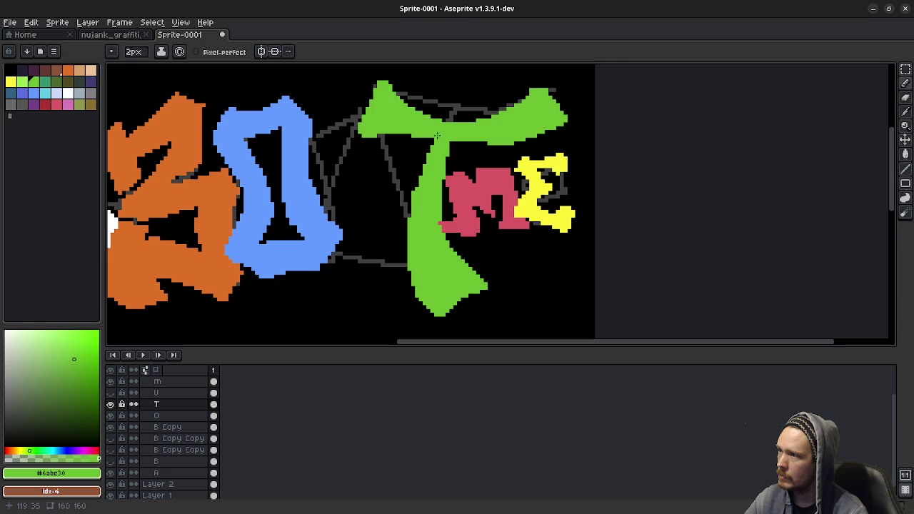
pyautogui.moveTo(433, 133); pyautogui.dragTo(424, 162)
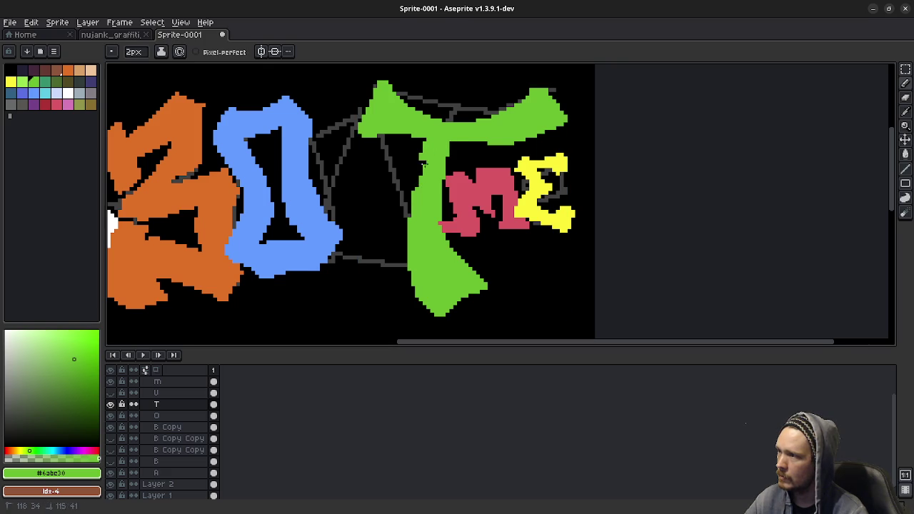
pyautogui.hotkey('ctrl', 'z')
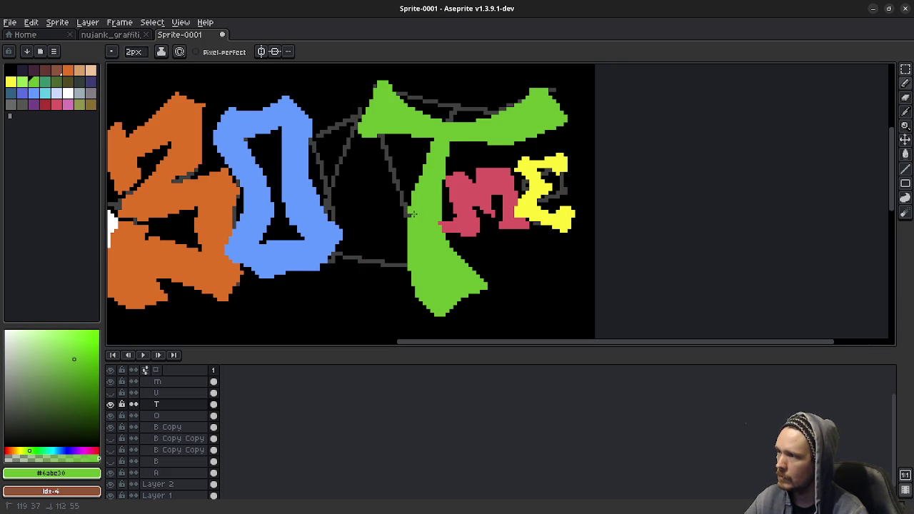
# Widen the lower left edge of the green T stem with green pixels
pyautogui.moveTo(413, 213); pyautogui.dragTo(423, 297)
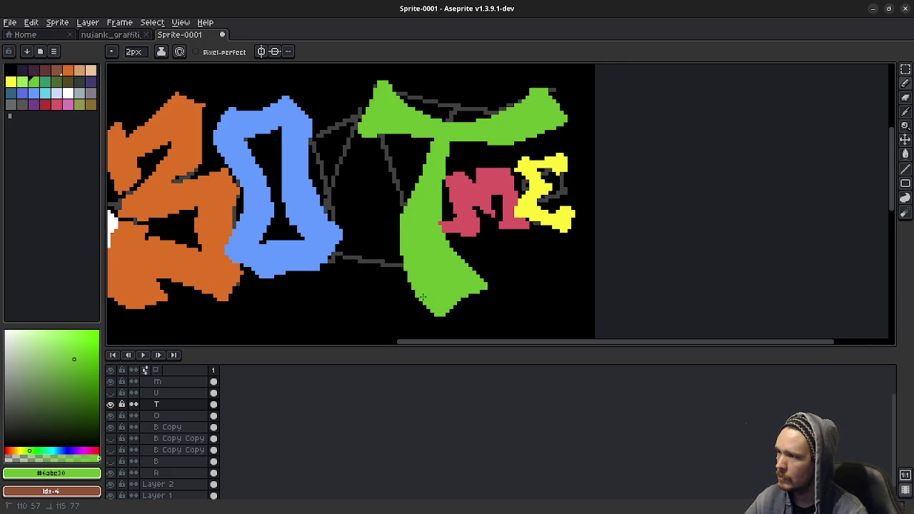
pyautogui.scroll(-1, 465, 230)
pyautogui.scroll(-1, 460, 260)
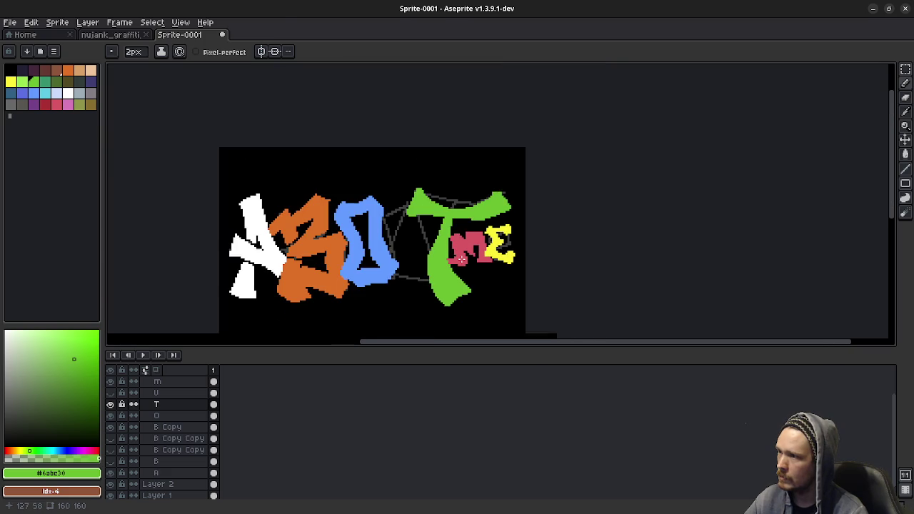
pyautogui.scroll(1, 493, 210)
pyautogui.scroll(1, 491, 205)
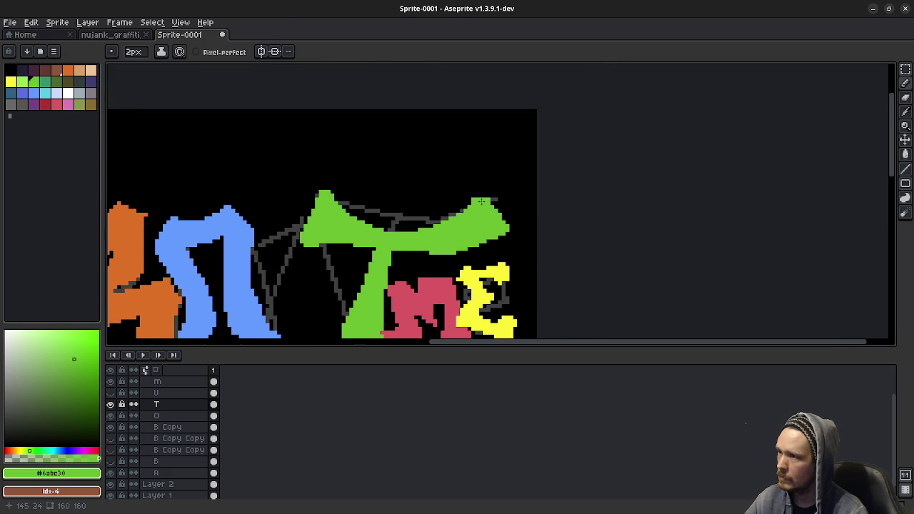
pyautogui.scroll(-1, 429, 264)
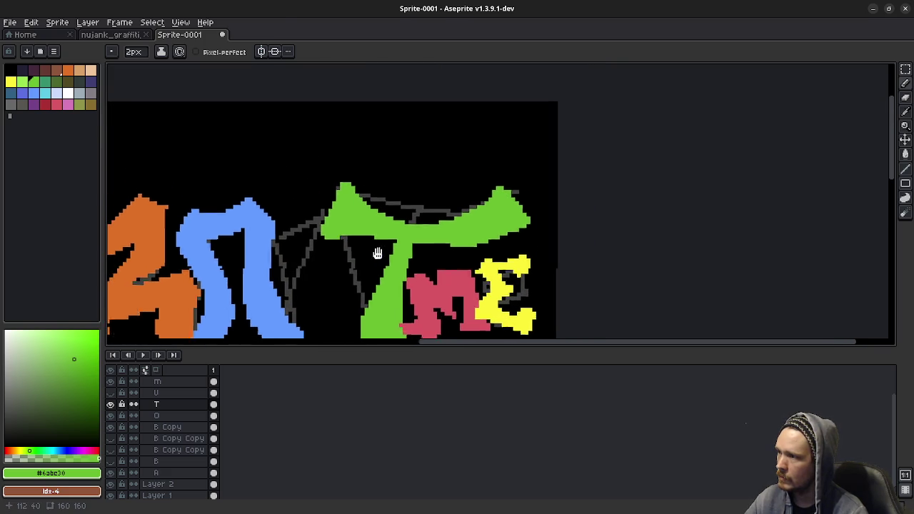
pyautogui.scroll(1, 406, 210)
pyautogui.scroll(-1, 436, 224)
pyautogui.scroll(-1, 437, 223)
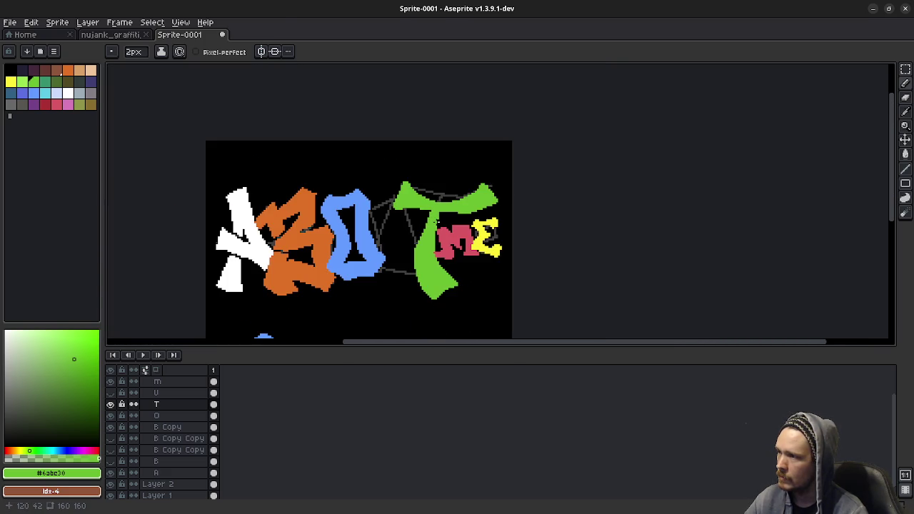
# Show layer U again and select layer 'e' in Group 1
pyautogui.click(110, 393)
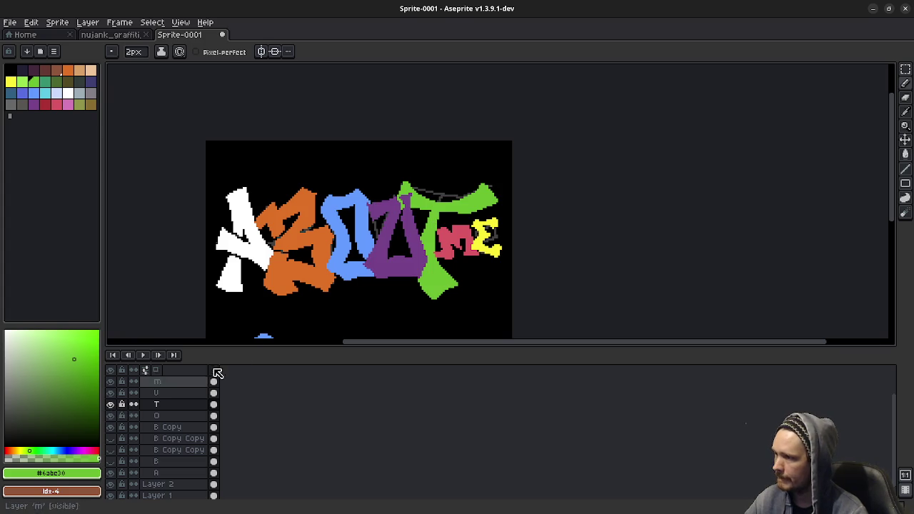
pyautogui.moveTo(463, 273); pyautogui.dragTo(528, 264)
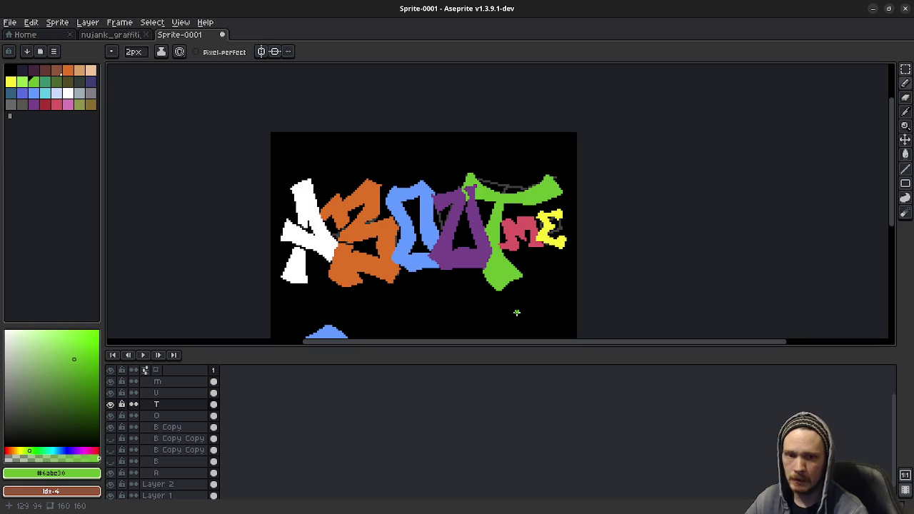
pyautogui.scroll(2, 171, 396)
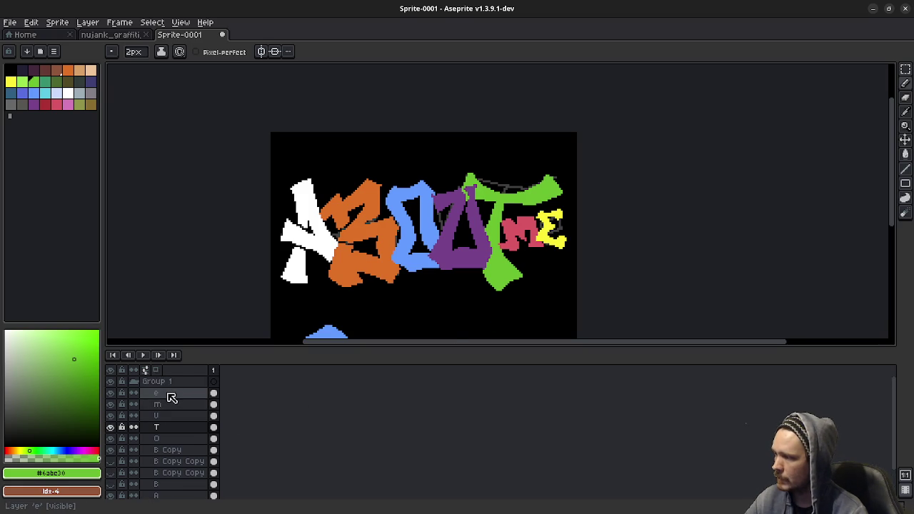
pyautogui.click(171, 394)
pyautogui.moveTo(560, 256); pyautogui.dragTo(488, 264)
# Marquee-select the yellow E, nudge it up and back down, and commit the move
pyautogui.scroll(1, 488, 263)
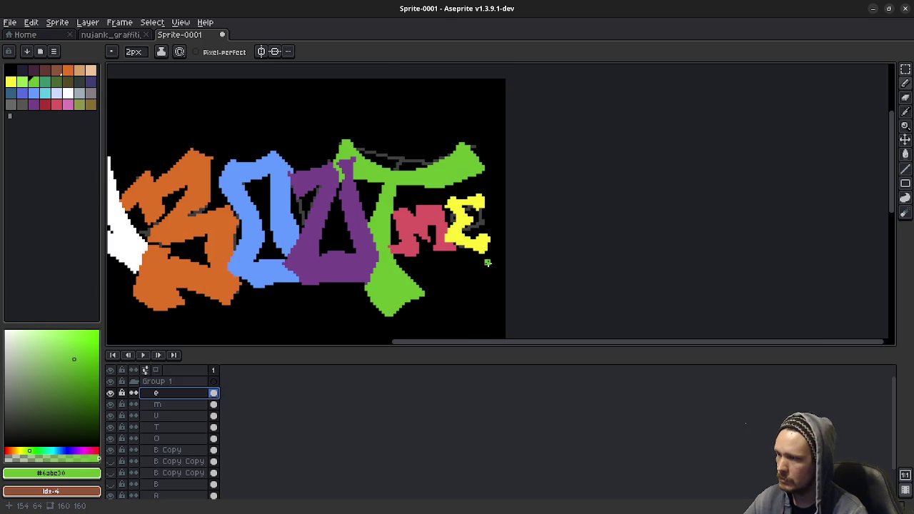
pyautogui.press('m')
pyautogui.moveTo(431, 191); pyautogui.dragTo(494, 263)
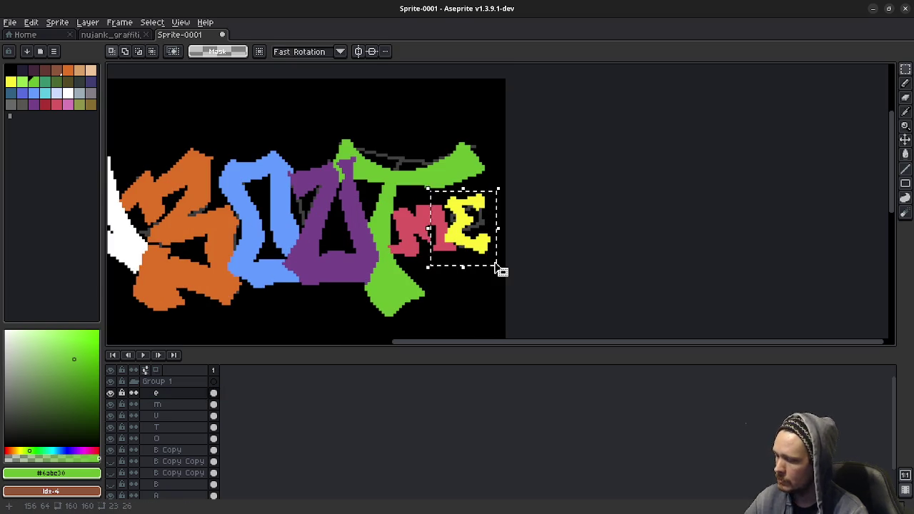
pyautogui.click(499, 268)
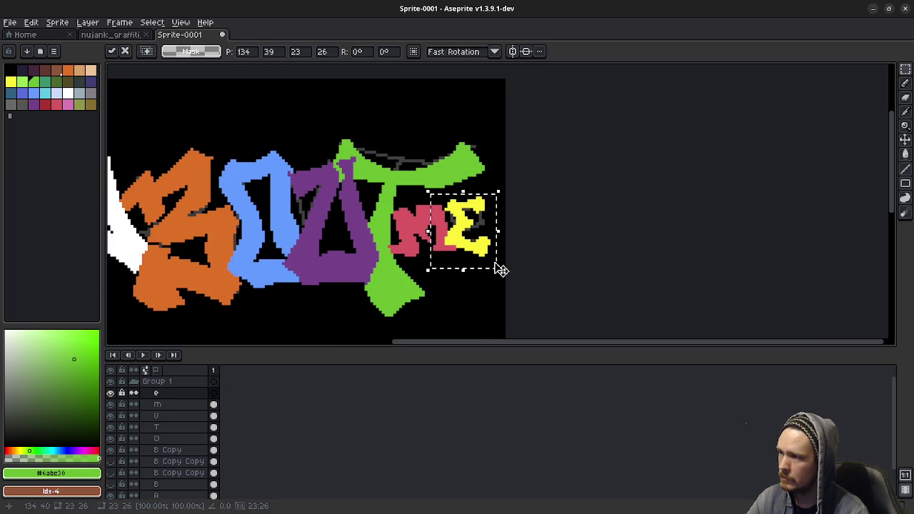
pyautogui.press('Up')
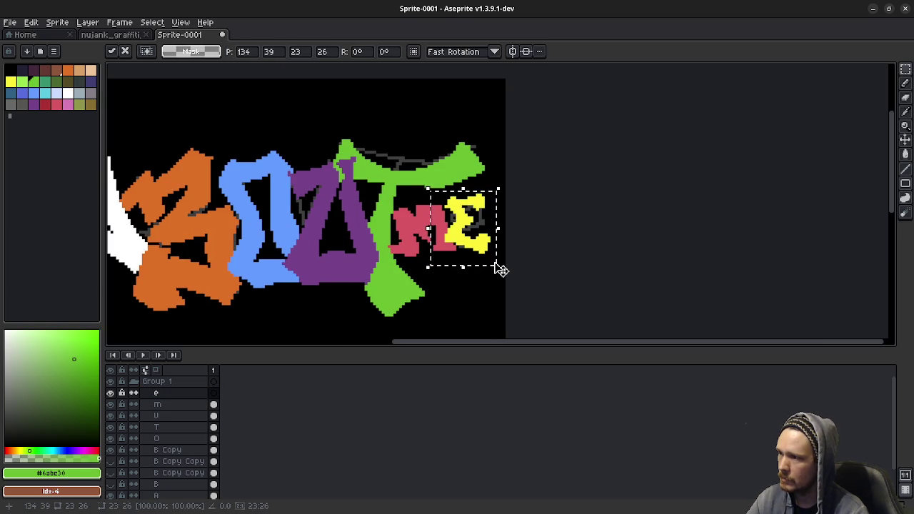
pyautogui.press('Down')
pyautogui.hotkey('ctrl', 'd')
pyautogui.moveTo(344, 292)
pyautogui.mouseDown()
pyautogui.moveTo(506, 278)
pyautogui.moveTo(469, 290)
pyautogui.mouseUp()
pyautogui.scroll(-3, 500, 280)
pyautogui.scroll(1, 499, 279)
pyautogui.scroll(-1, 470, 291)
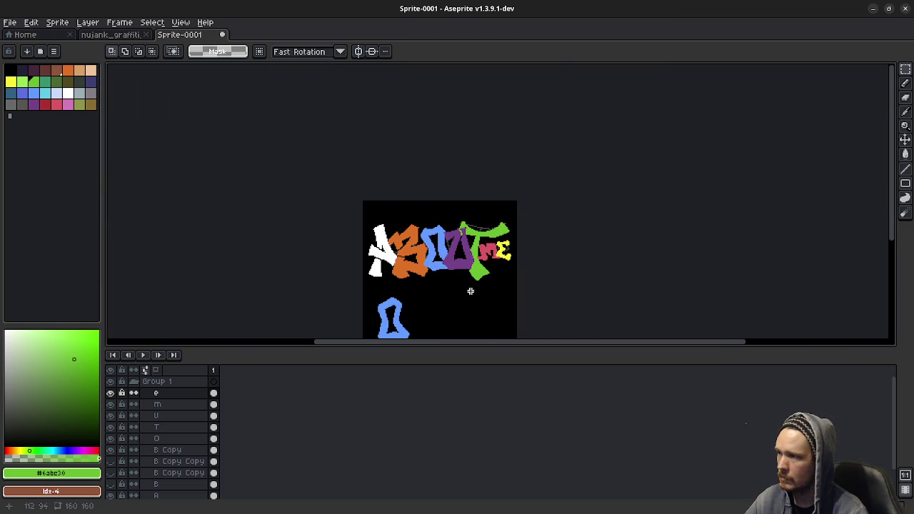
pyautogui.scroll(-2, 188, 437)
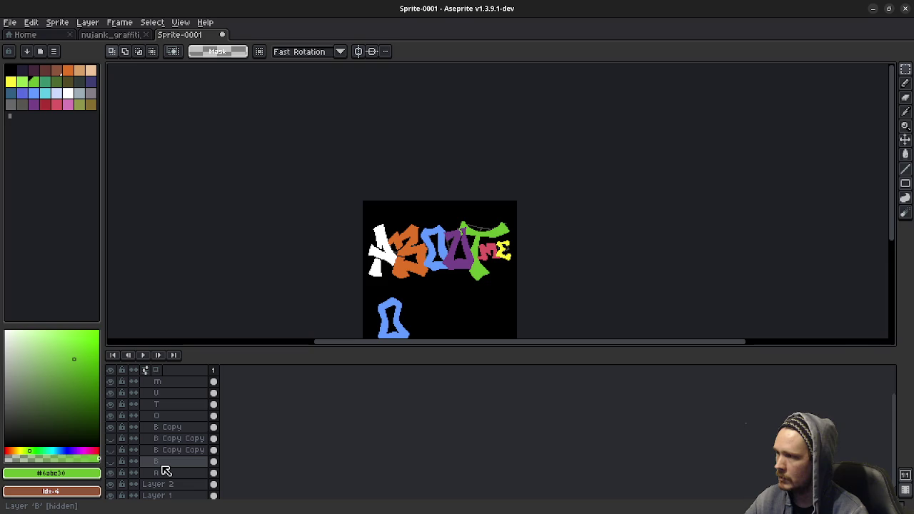
pyautogui.moveTo(156, 477); pyautogui.dragTo(174, 463)
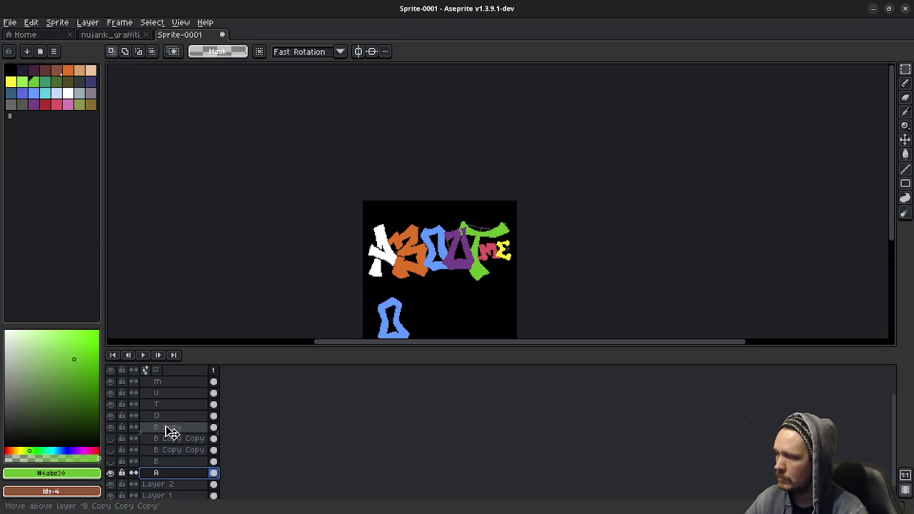
pyautogui.moveTo(174, 463); pyautogui.dragTo(183, 432)
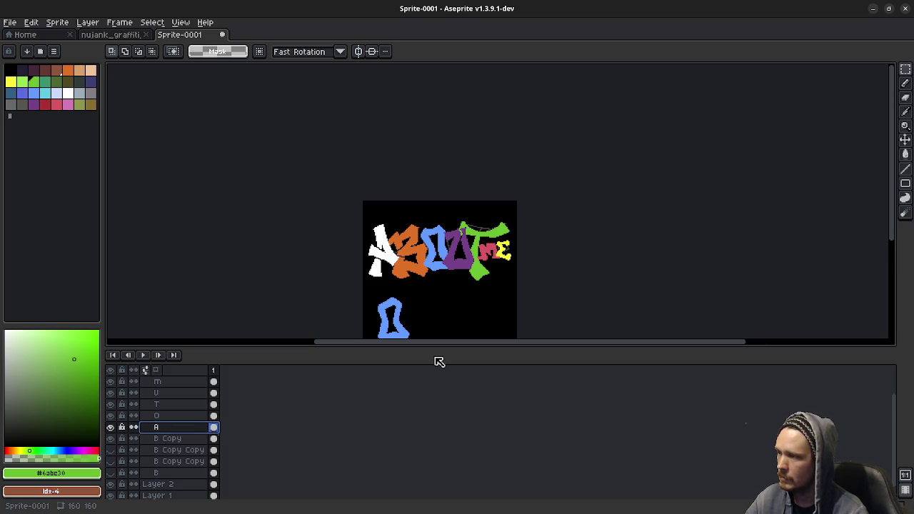
pyautogui.hotkey('ctrl', 'z')
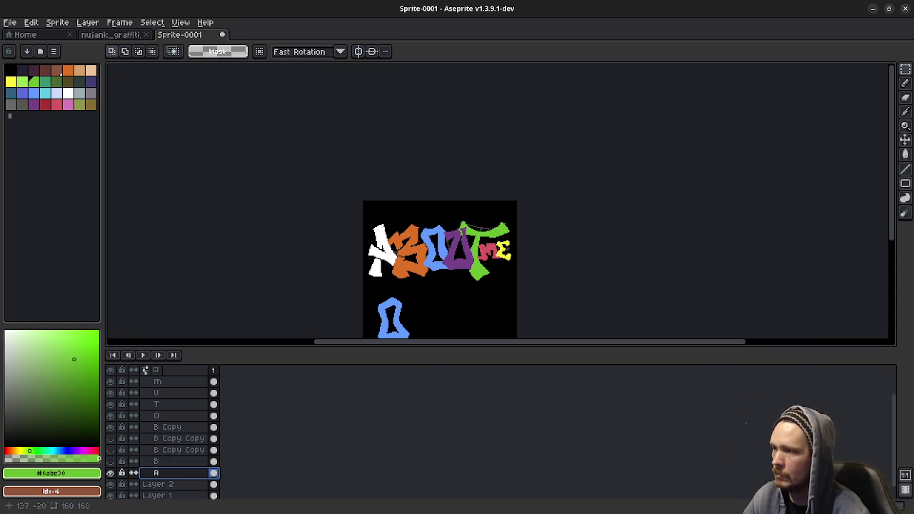
# Make layer U active with the purple U and green T in view
pyautogui.scroll(3, 449, 221)
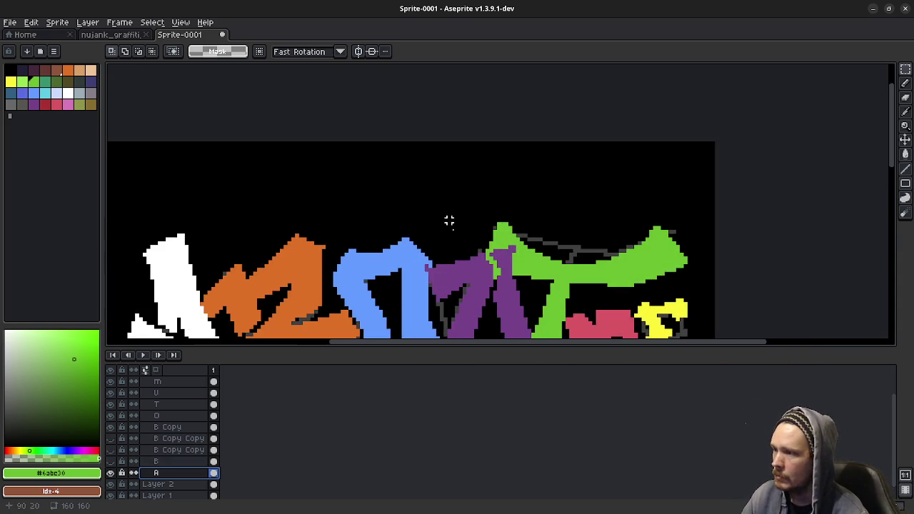
pyautogui.scroll(-2, 449, 221)
pyautogui.scroll(2, 457, 203)
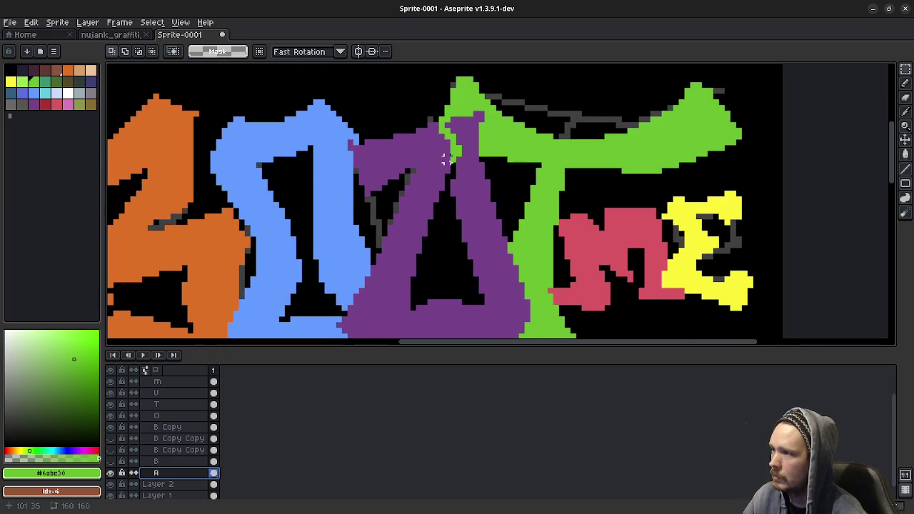
pyautogui.moveTo(446, 158); pyautogui.dragTo(452, 198)
pyautogui.moveTo(357, 189); pyautogui.dragTo(370, 193)
pyautogui.press('e')
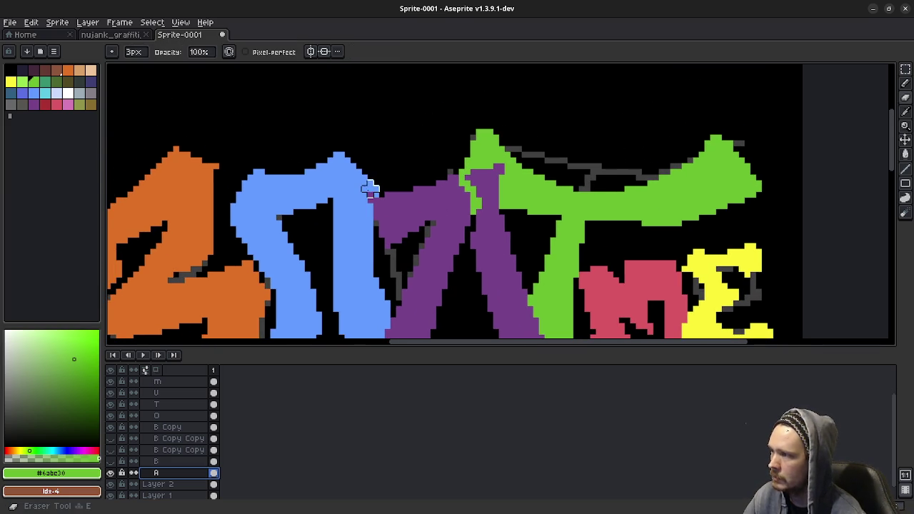
pyautogui.click(174, 392)
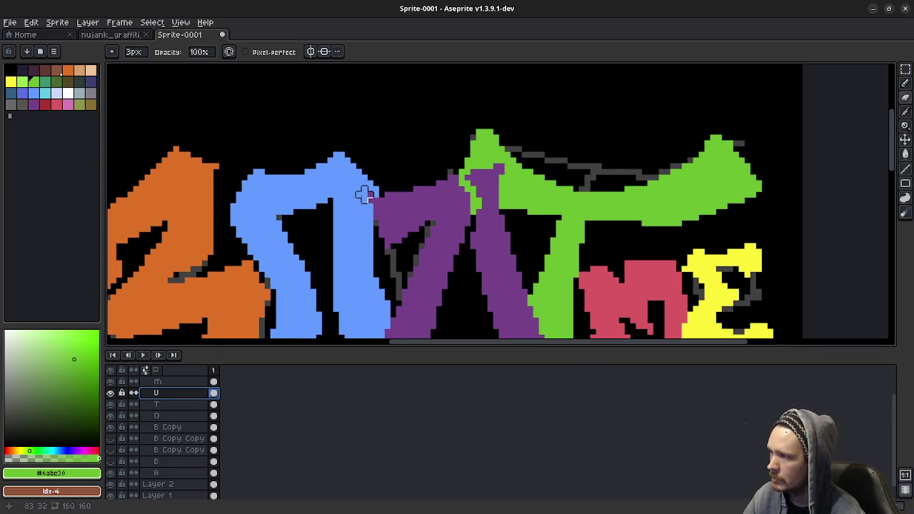
pyautogui.click(438, 289)
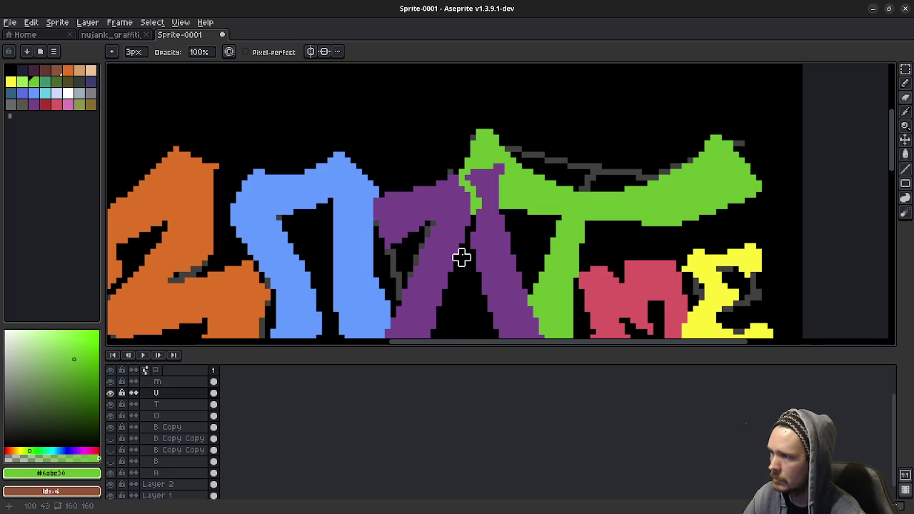
# Sample the U's purple and paint purple pixels up the top of the U
pyautogui.press('e')
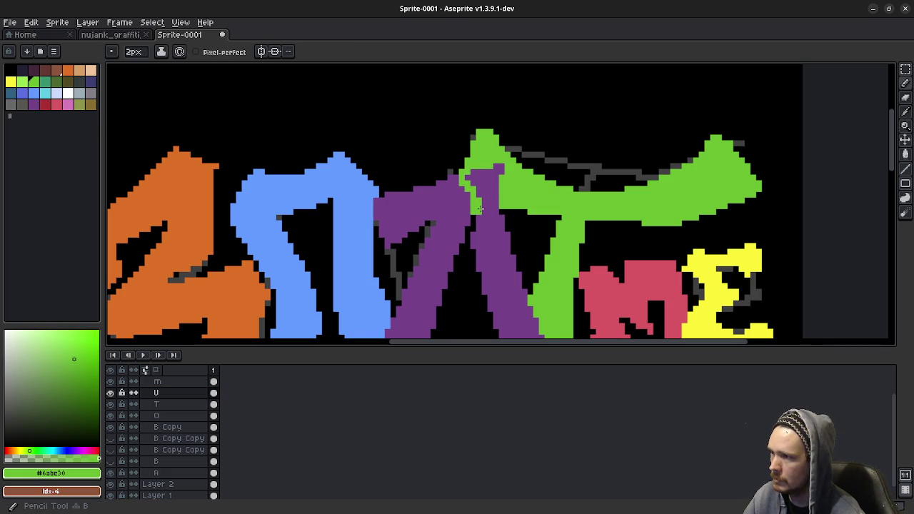
pyautogui.press('b')
pyautogui.keyDown('alt'); pyautogui.click(481, 209); pyautogui.keyUp('alt')
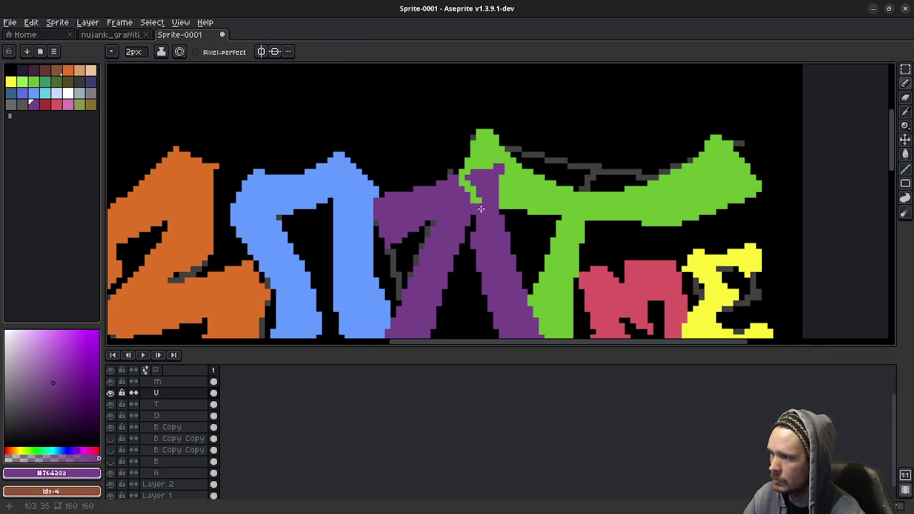
pyautogui.scroll(1, 471, 205)
pyautogui.scroll(1, 471, 206)
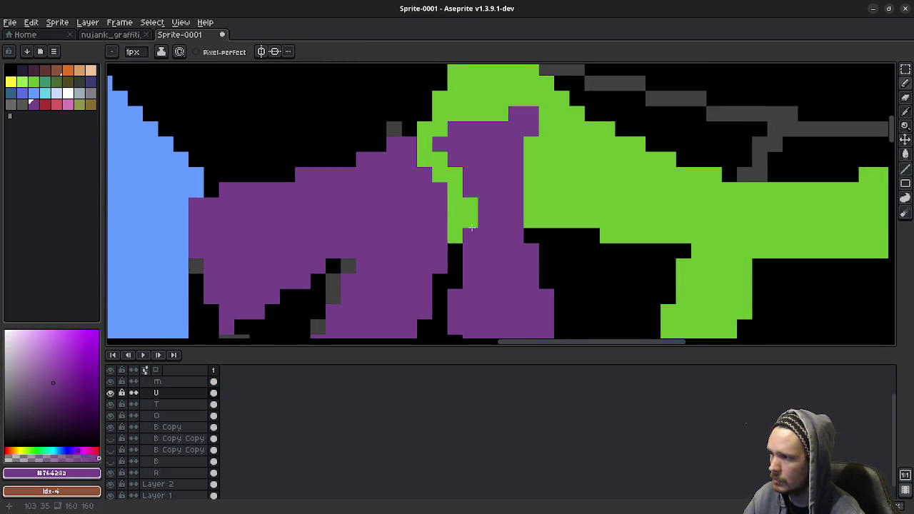
pyautogui.moveTo(471, 231); pyautogui.dragTo(471, 200)
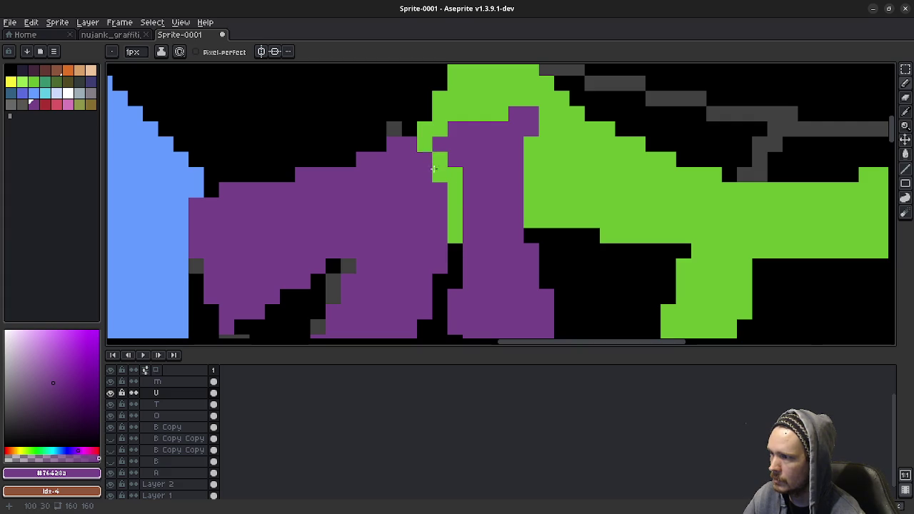
# Add two purple pixels extending the U's top leftward over the green T
pyautogui.moveTo(463, 279); pyautogui.dragTo(474, 255)
pyautogui.scroll(-3, 474, 256)
pyautogui.scroll(-1, 473, 204)
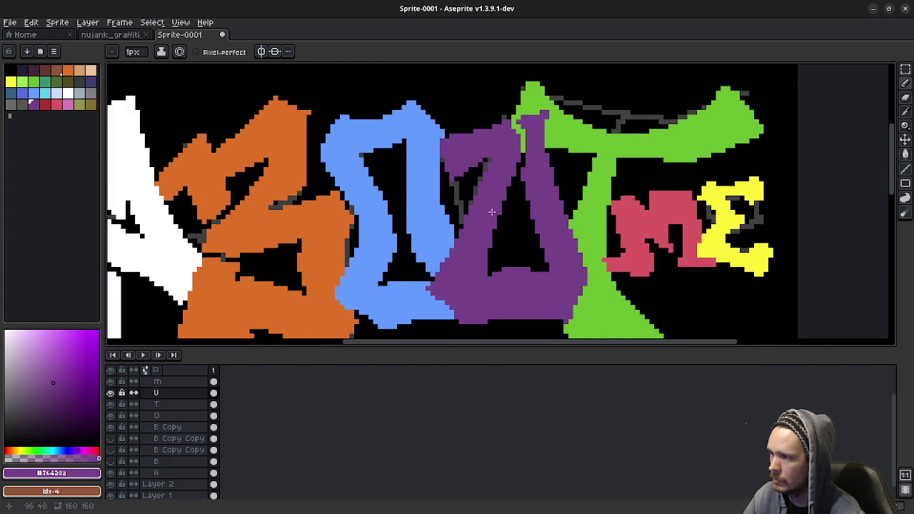
pyautogui.scroll(-1, 509, 228)
pyautogui.scroll(-1, 508, 228)
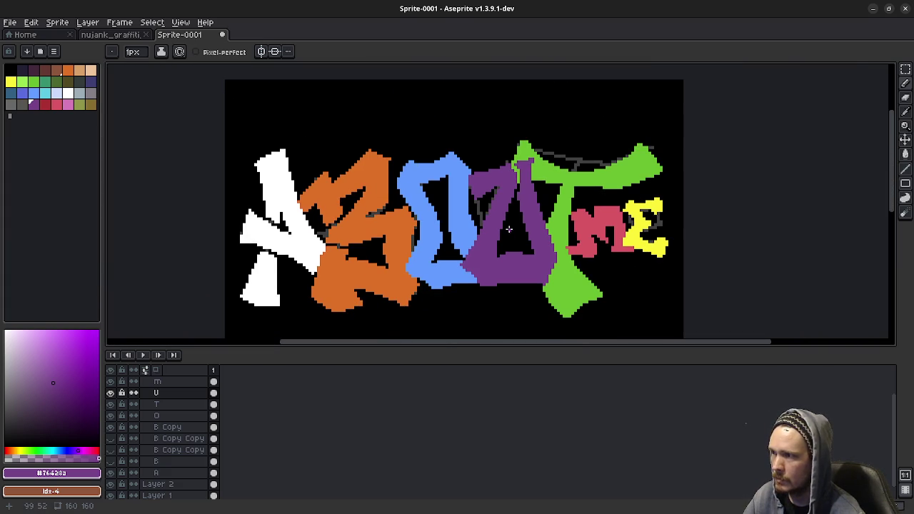
pyautogui.scroll(2, 499, 207)
pyautogui.scroll(4, 505, 218)
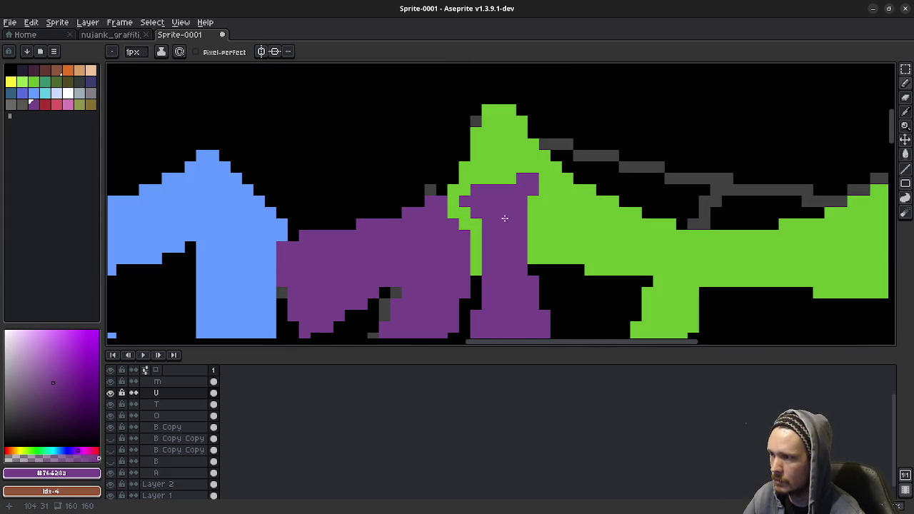
pyautogui.click(510, 178)
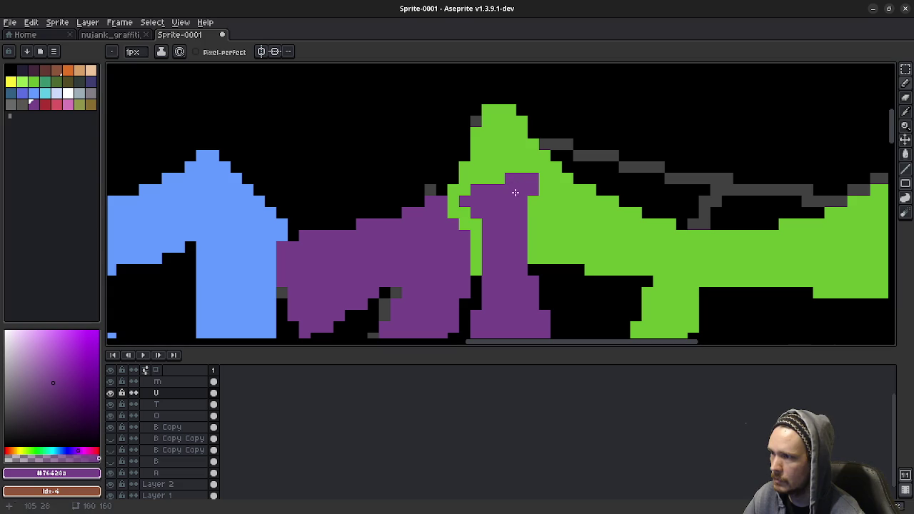
pyautogui.click(498, 180)
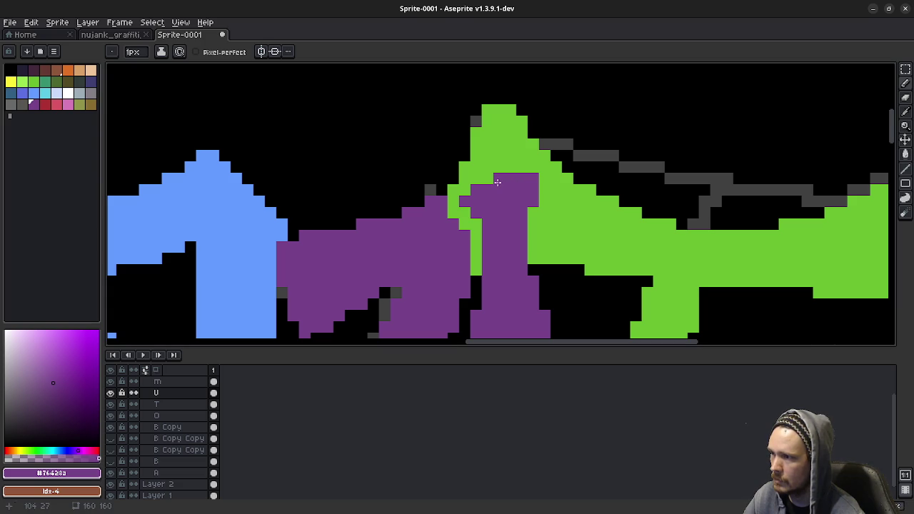
pyautogui.scroll(-3, 526, 285)
pyautogui.scroll(-1, 514, 236)
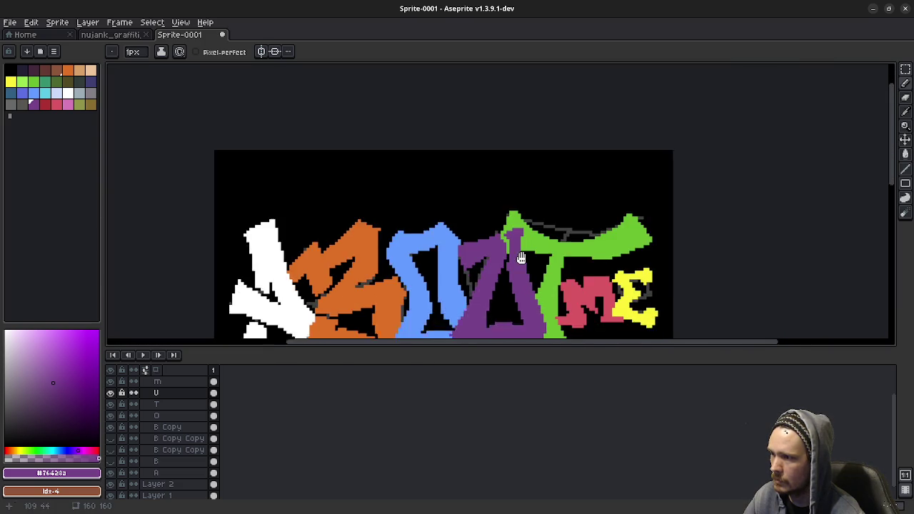
pyautogui.scroll(2, 504, 191)
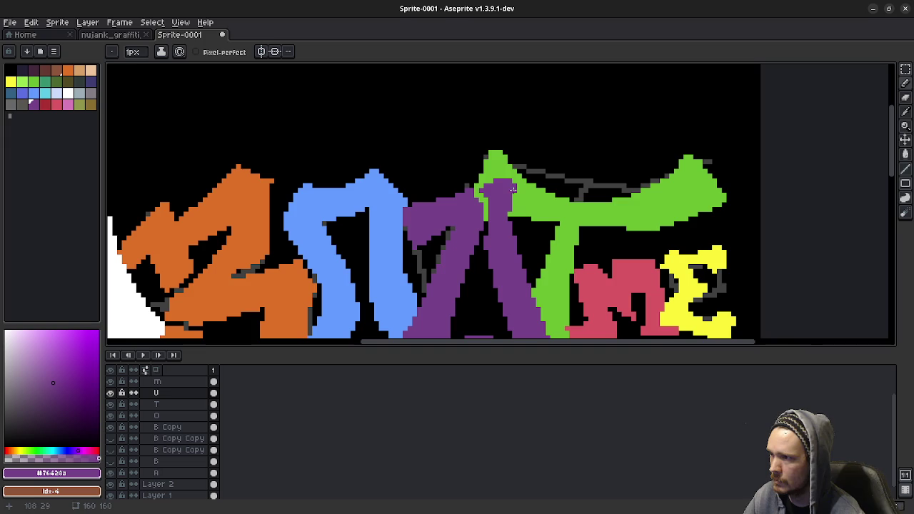
pyautogui.scroll(-1, 522, 232)
pyautogui.scroll(-1, 525, 249)
pyautogui.scroll(2, 525, 255)
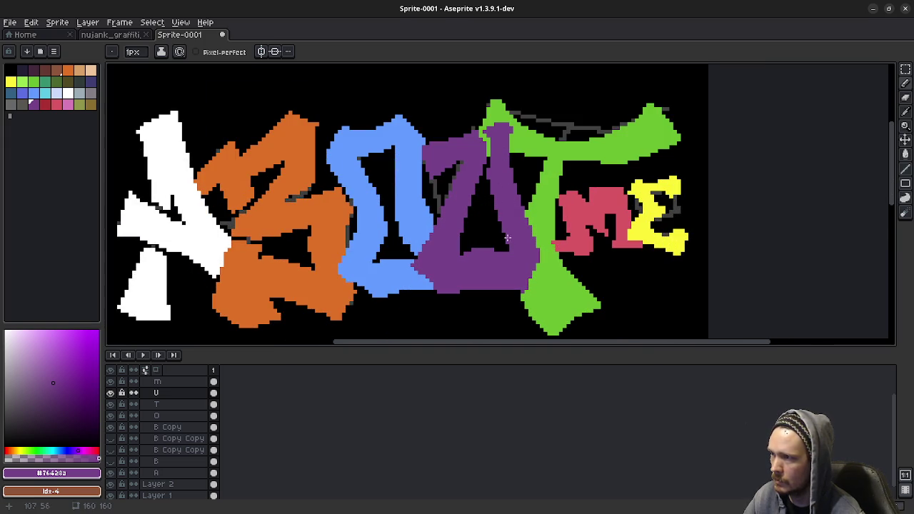
# Undo the last purple stroke on the U and compare the lettering with the reference image
pyautogui.hotkey('ctrl', 'z')
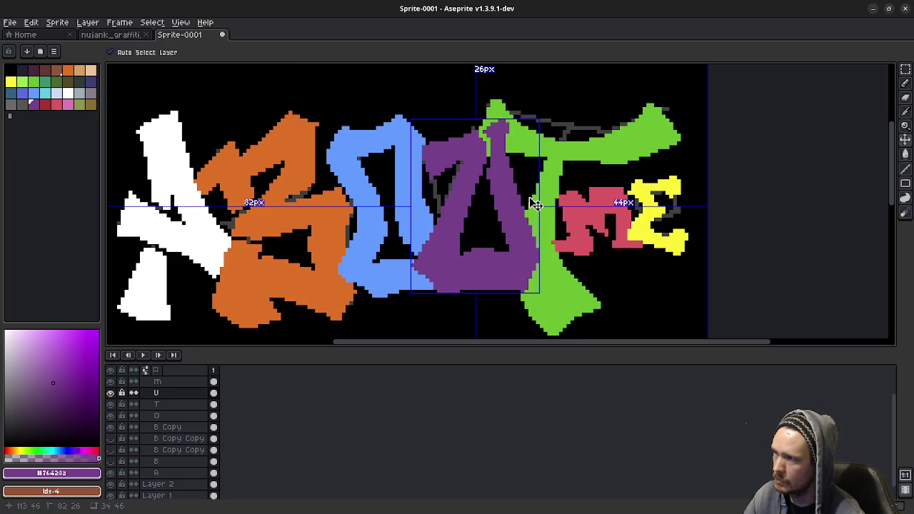
pyautogui.scroll(-5, 529, 198)
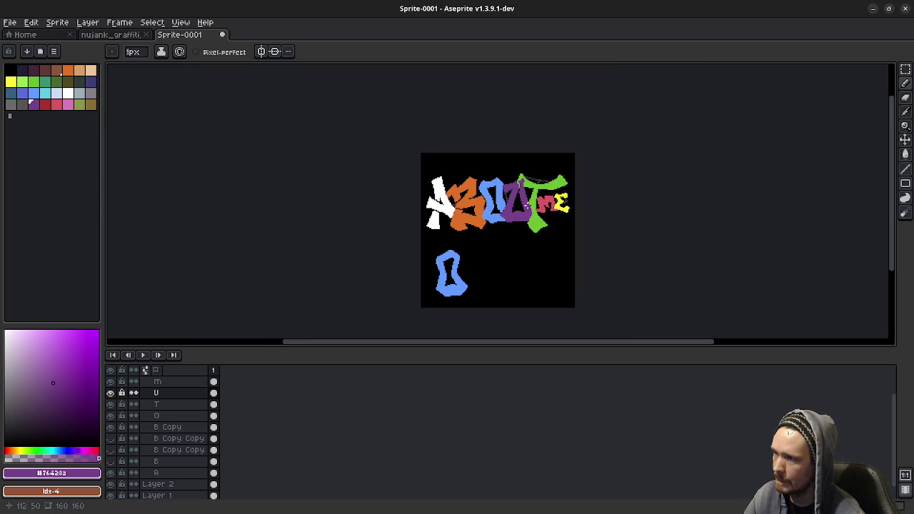
pyautogui.scroll(4, 521, 165)
pyautogui.moveTo(521, 165); pyautogui.dragTo(498, 203)
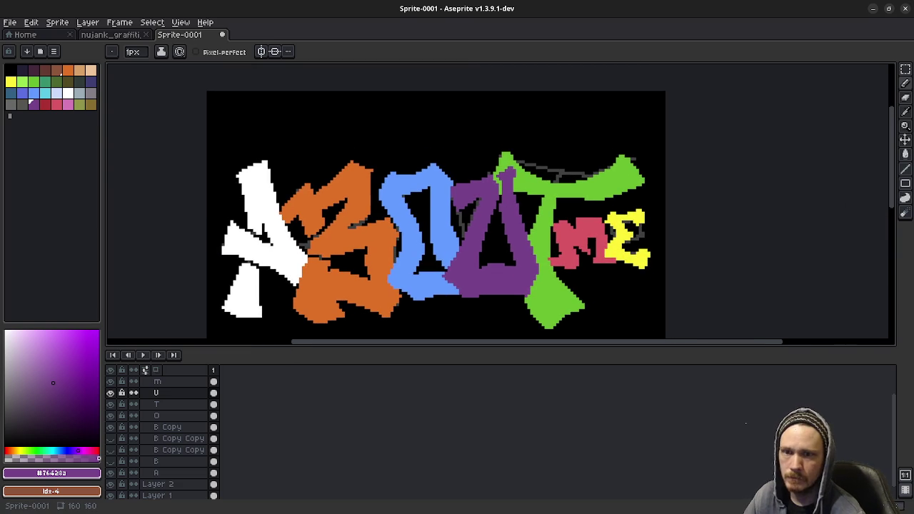
pyautogui.hotkey('alt', 'Tab')
pyautogui.hotkey('alt', 'Tab')
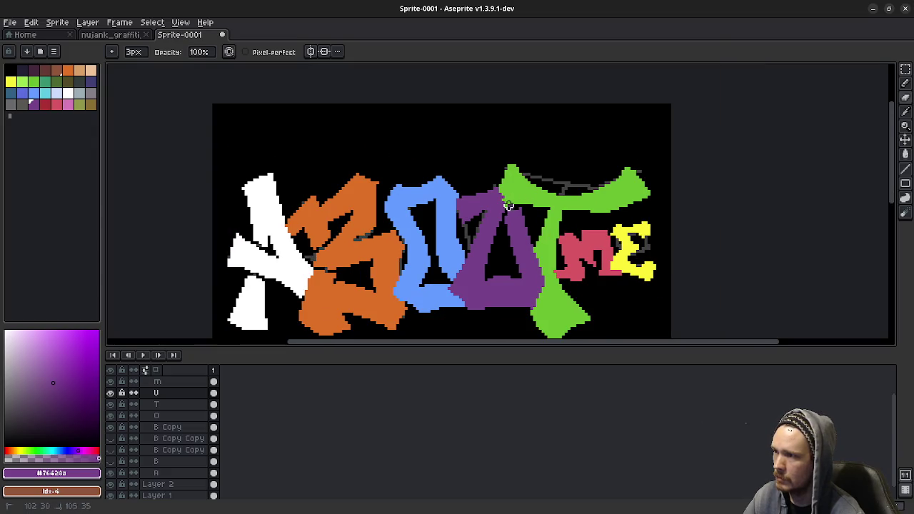
pyautogui.scroll(2, 514, 200)
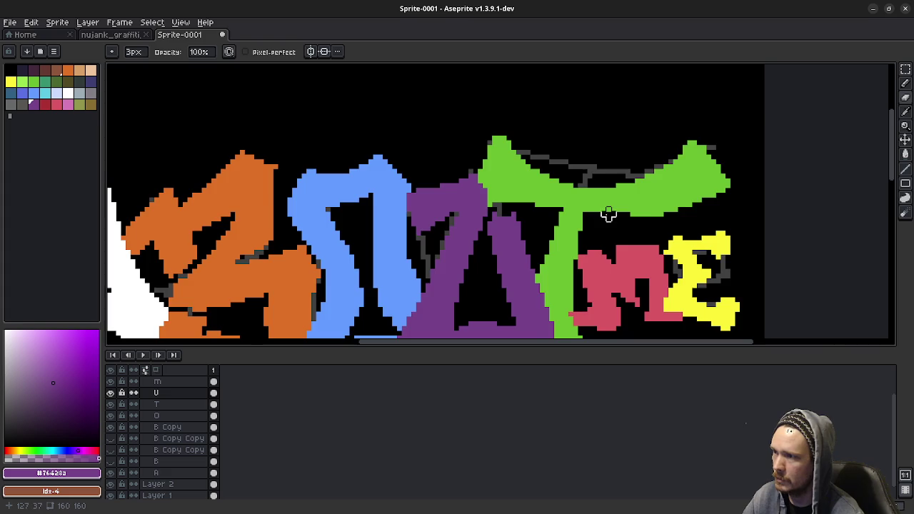
# With a 4px Pencil, paint purple over the black gap at the top of the U's right stroke
pyautogui.scroll(-2, 582, 221)
pyautogui.scroll(1, 581, 222)
pyautogui.scroll(1, 557, 229)
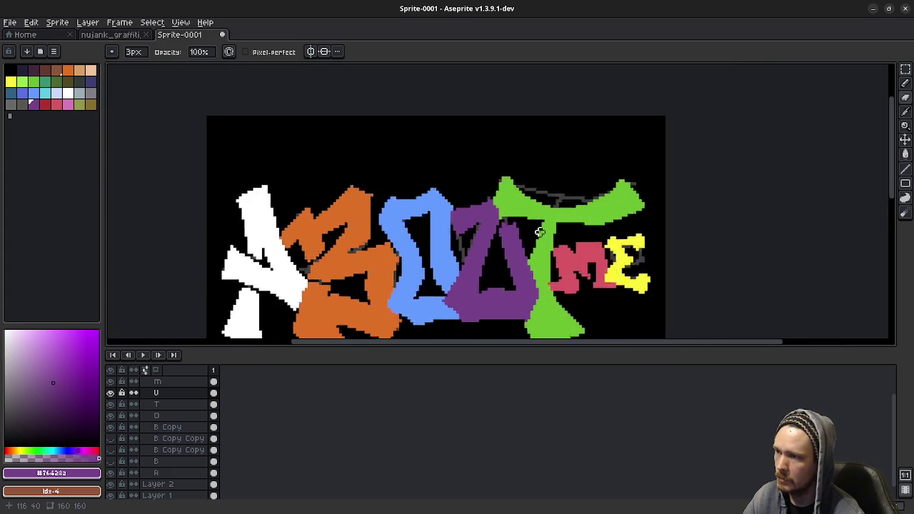
pyautogui.scroll(1, 516, 237)
pyautogui.press('b')
pyautogui.scroll(1, 514, 232)
pyautogui.scroll(1, 509, 219)
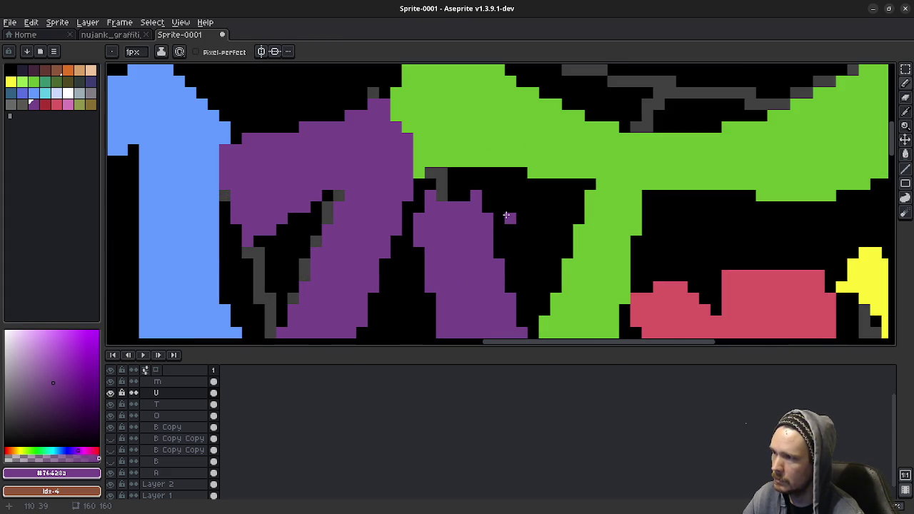
pyautogui.press('+')
pyautogui.press('+')
pyautogui.press('+')
pyautogui.moveTo(507, 214); pyautogui.dragTo(459, 206)
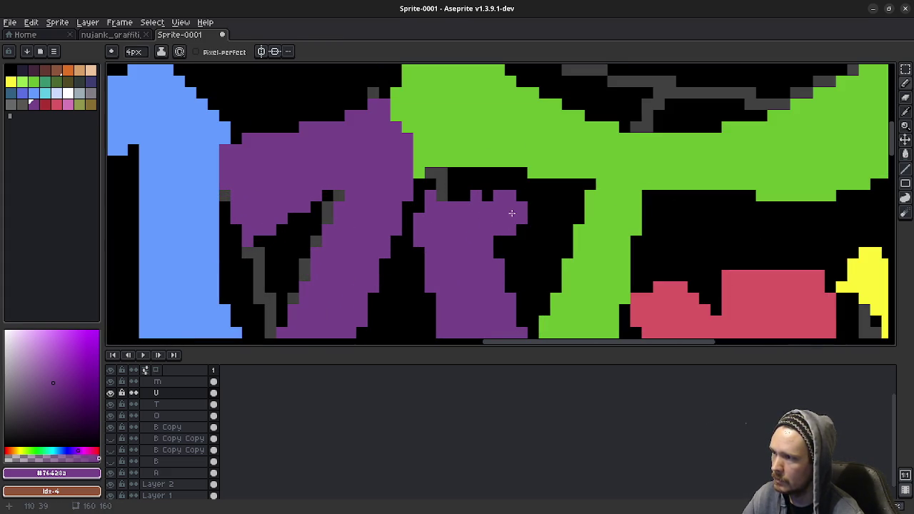
# Zoom out and recentre the view to check the filled purple U
pyautogui.scroll(-2, 489, 267)
pyautogui.scroll(1, 536, 257)
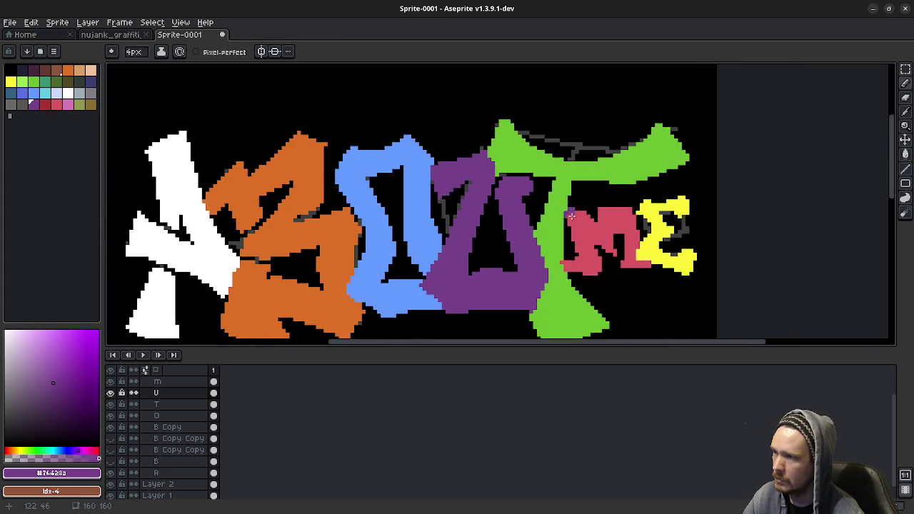
pyautogui.scroll(-2, 583, 249)
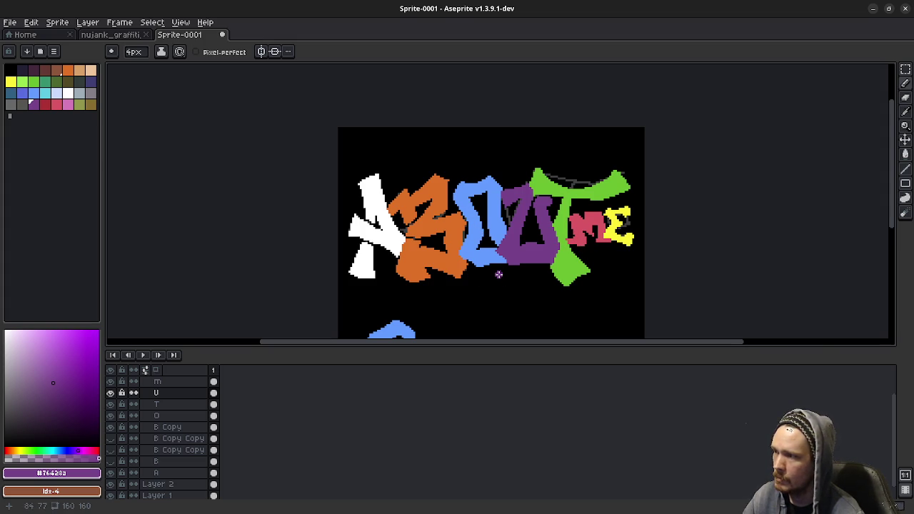
pyautogui.moveTo(367, 247); pyautogui.dragTo(450, 243)
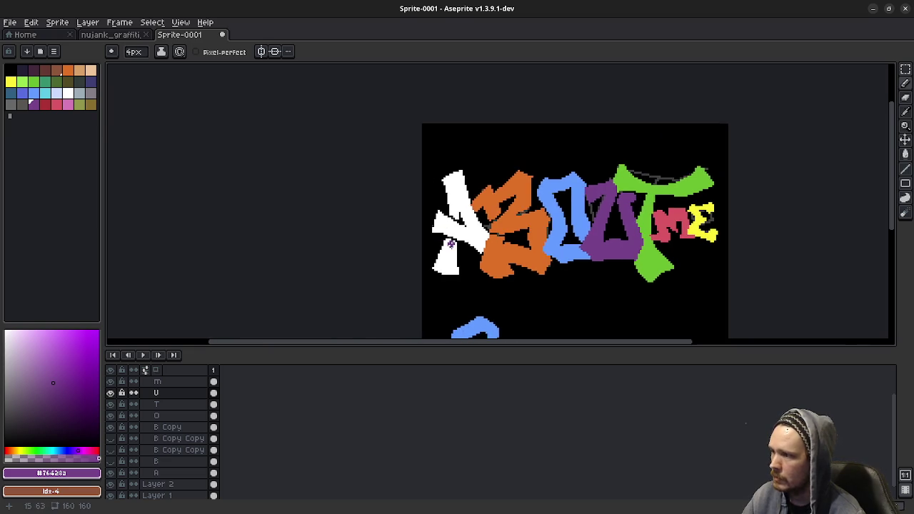
pyautogui.scroll(1, 447, 242)
pyautogui.scroll(1, 425, 222)
pyautogui.scroll(1, 410, 250)
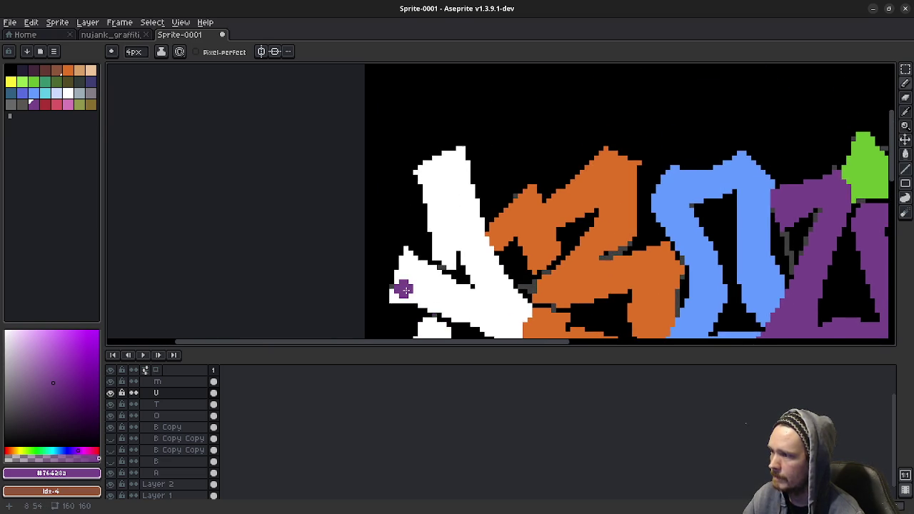
pyautogui.scroll(-1, 404, 288)
pyautogui.scroll(-1, 404, 289)
pyautogui.scroll(-2, 421, 287)
pyautogui.scroll(-1, 421, 287)
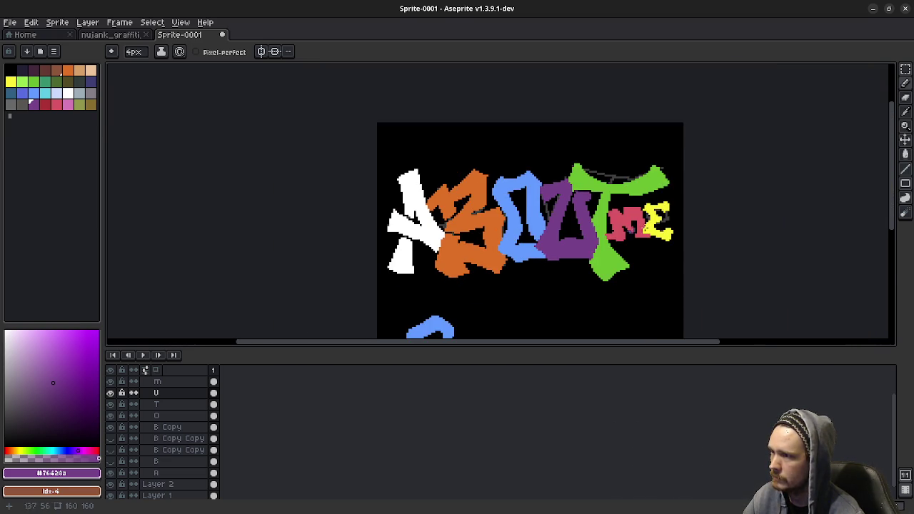
pyautogui.moveTo(643, 228)
pyautogui.mouseDown()
pyautogui.moveTo(565, 234)
pyautogui.moveTo(493, 258)
pyautogui.mouseUp()
pyautogui.scroll(-1, 566, 234)
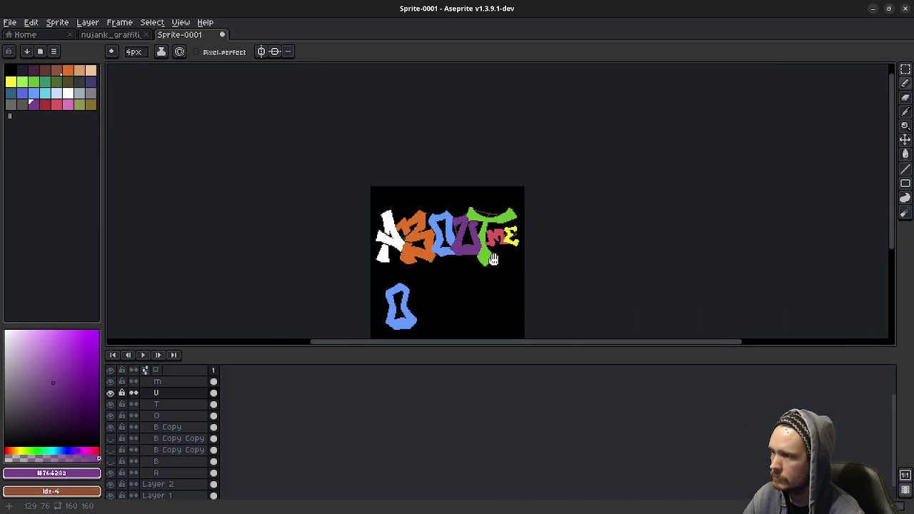
pyautogui.scroll(1, 489, 276)
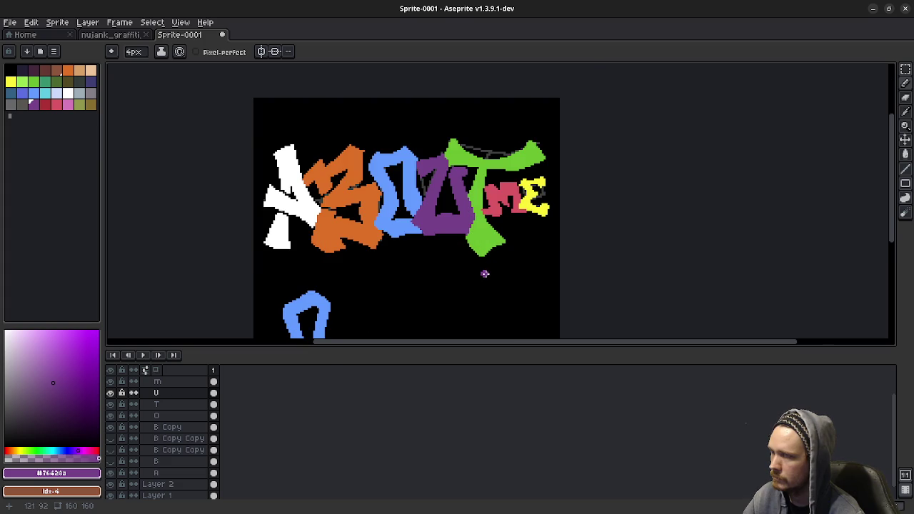
pyautogui.scroll(1, 485, 273)
pyautogui.moveTo(481, 243); pyautogui.dragTo(489, 266)
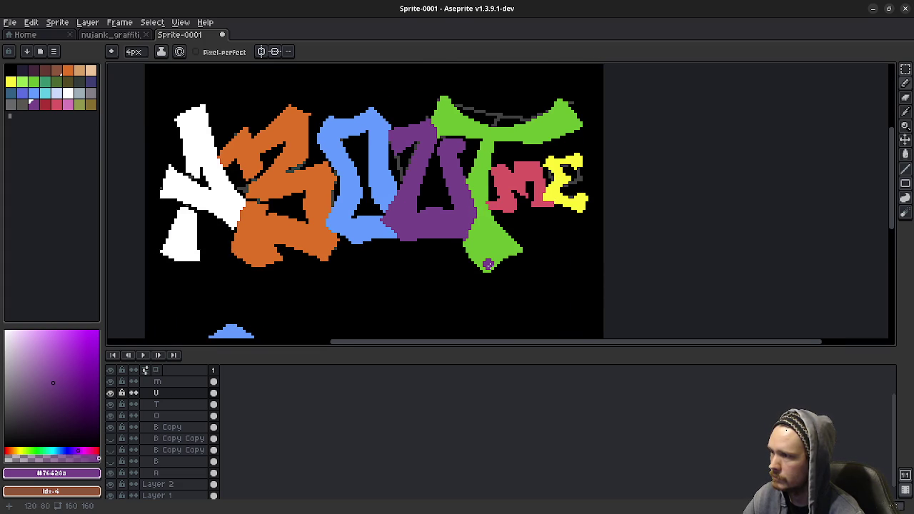
pyautogui.press('e')
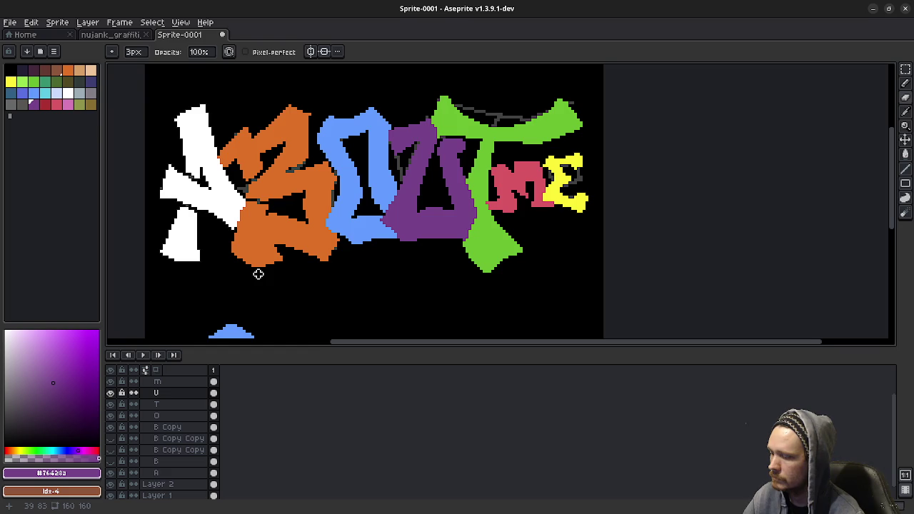
# Hide the purple U layer and make the T layer active, undoing a stray stroke
pyautogui.press('m')
pyautogui.moveTo(259, 274); pyautogui.dragTo(522, 290)
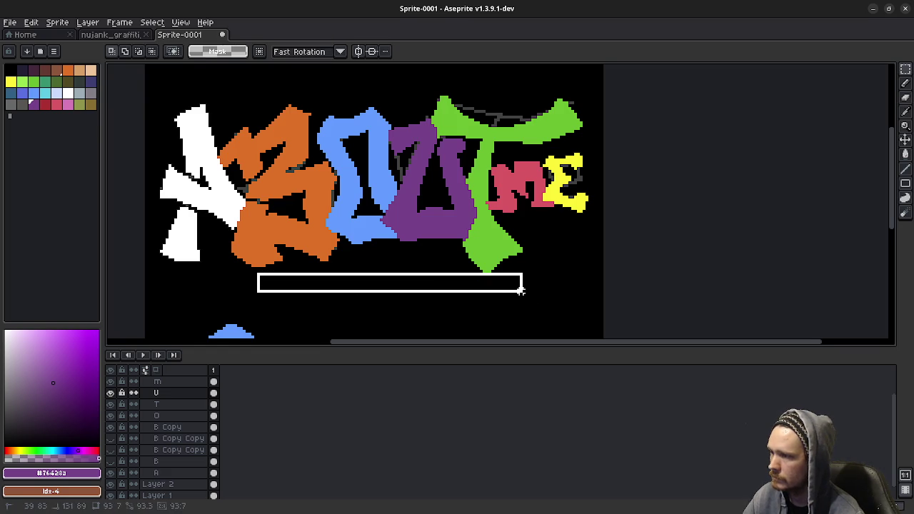
pyautogui.click(598, 257)
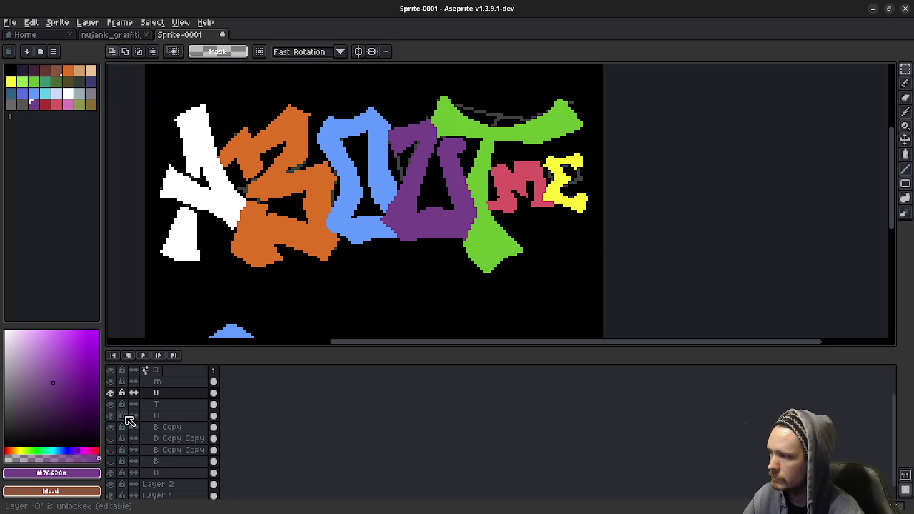
pyautogui.click(110, 393)
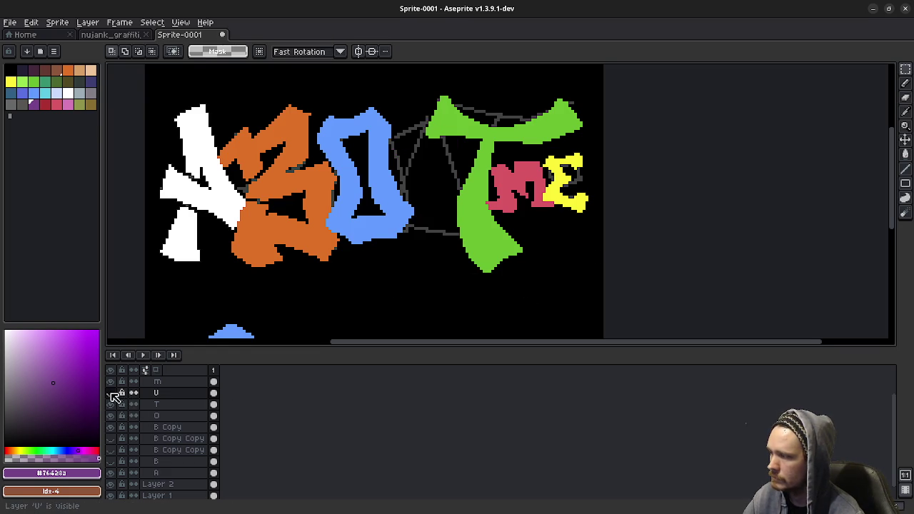
pyautogui.click(171, 408)
pyautogui.press('b')
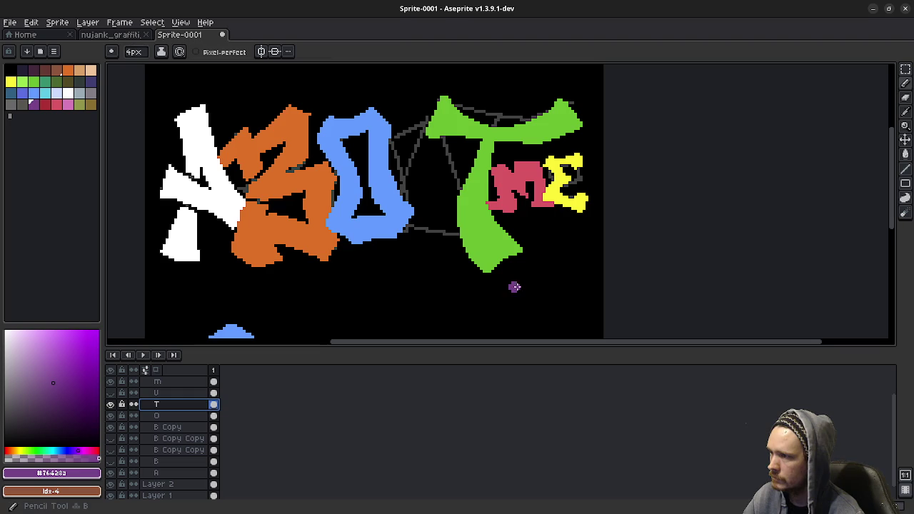
pyautogui.moveTo(543, 289); pyautogui.dragTo(437, 230)
pyautogui.hotkey('ctrl', 'z')
# Move the green T's lower stem up two pixels, then show the U layer again
pyautogui.press('m')
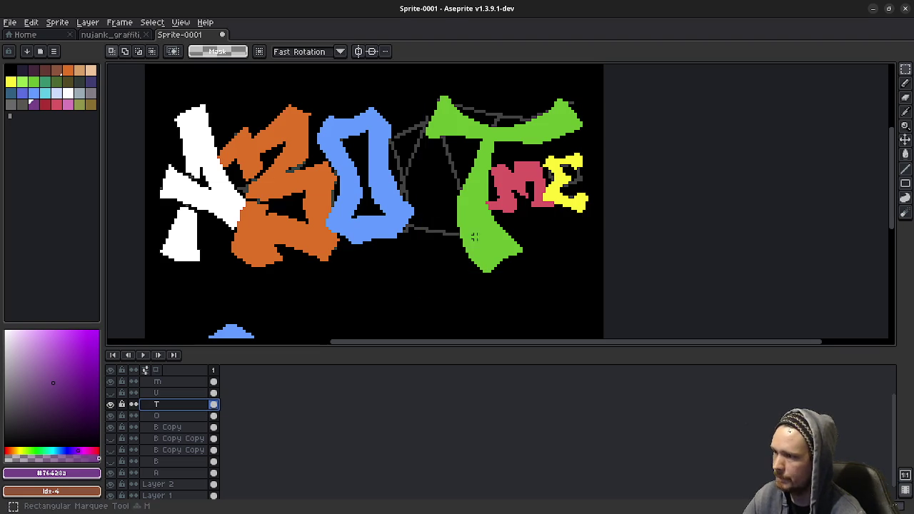
pyautogui.moveTo(542, 300); pyautogui.dragTo(443, 205)
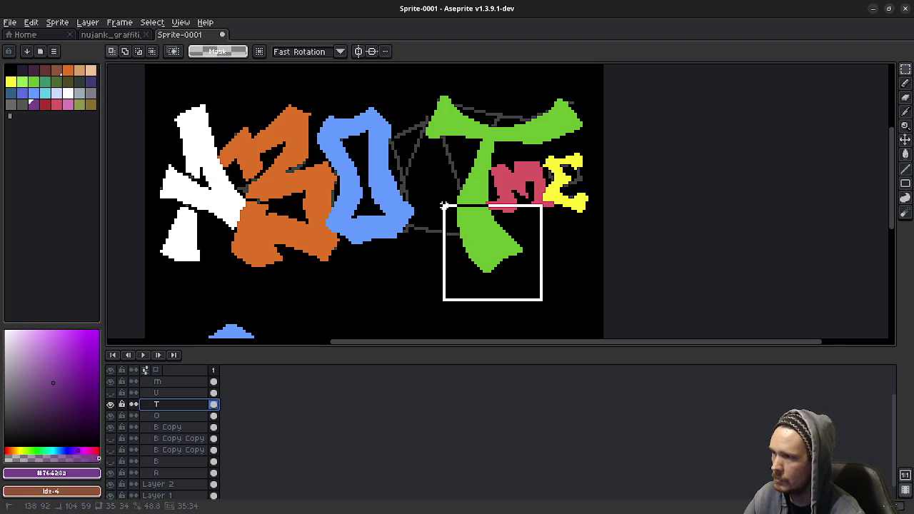
pyautogui.press('Up')
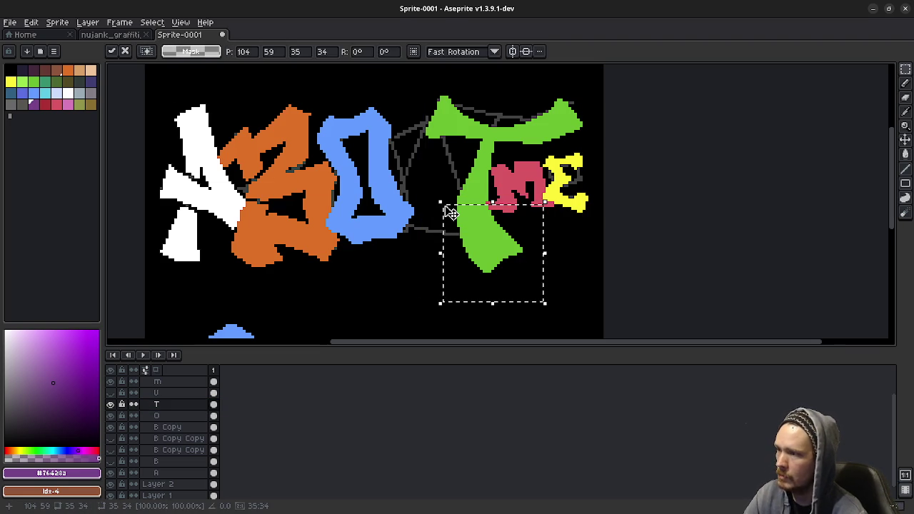
pyautogui.press('Up')
pyautogui.press('Up')
pyautogui.press('Up')
pyautogui.click(379, 251)
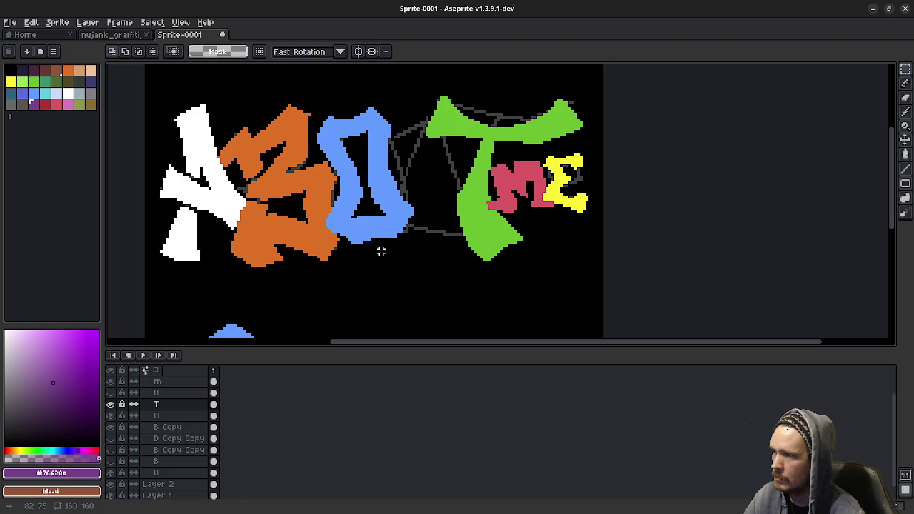
pyautogui.click(110, 393)
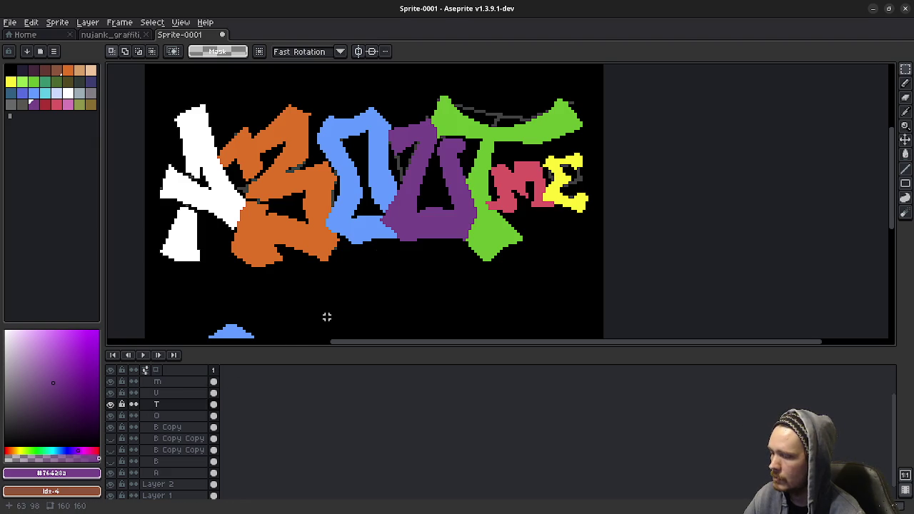
# Try selections around the letters, restoring the green T after a trial delete
pyautogui.moveTo(258, 271); pyautogui.dragTo(544, 275)
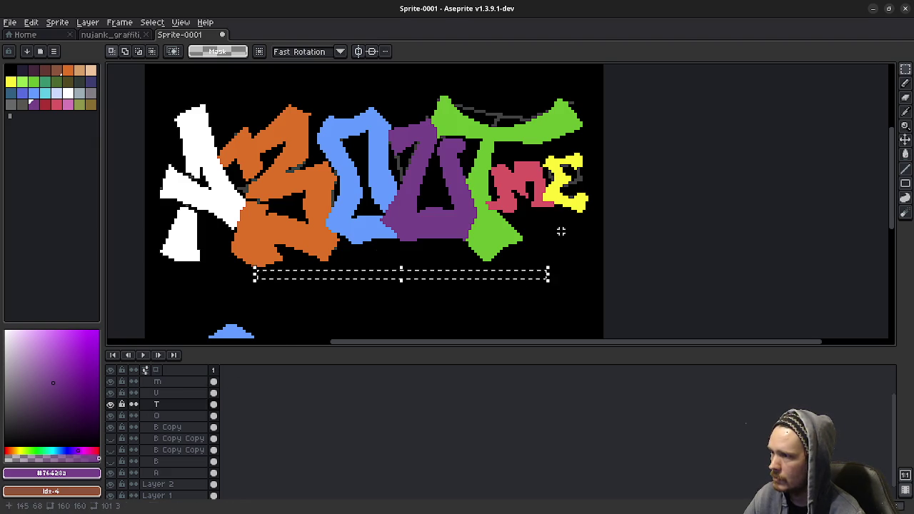
pyautogui.hotkey('ctrl', 'd')
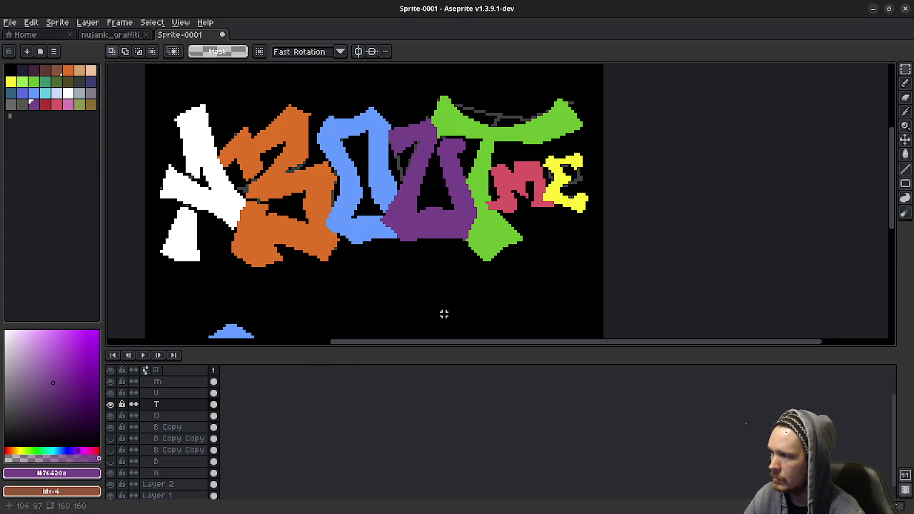
pyautogui.moveTo(404, 68); pyautogui.dragTo(594, 288)
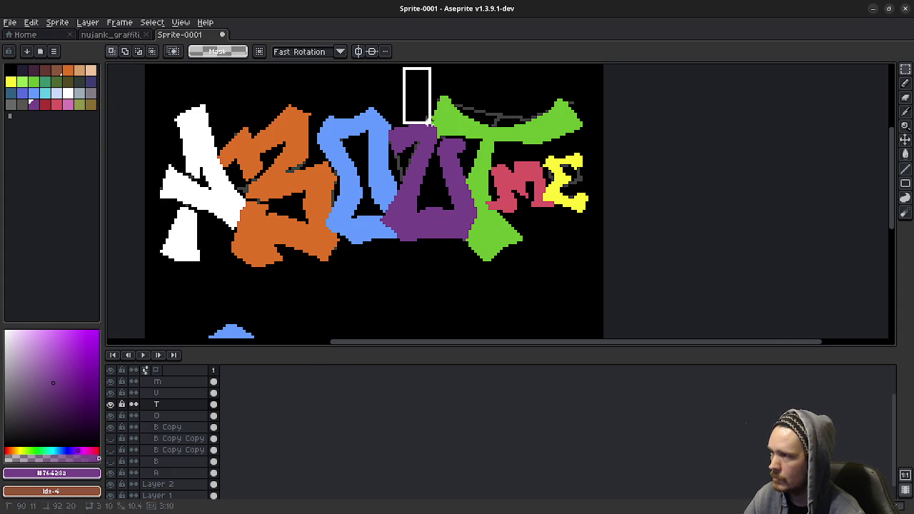
pyautogui.press('Delete')
pyautogui.hotkey('ctrl', 'z')
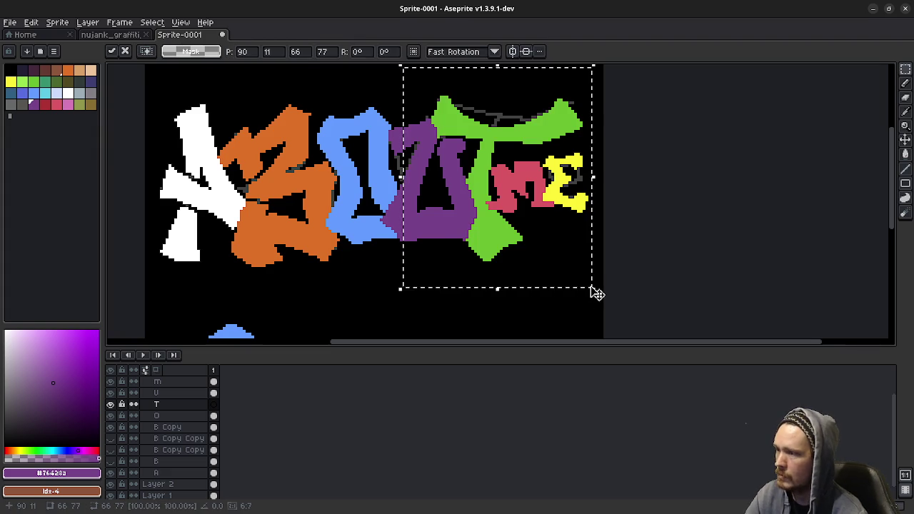
pyautogui.hotkey('ctrl', 'd')
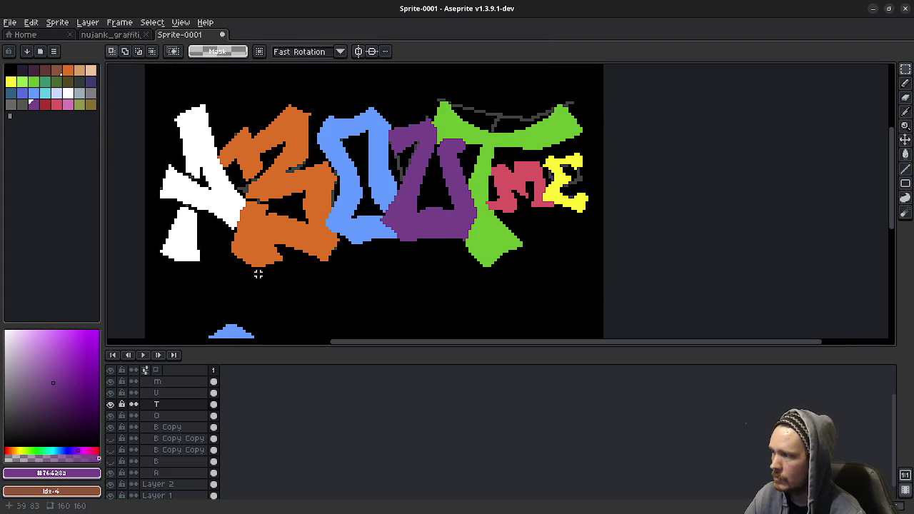
pyautogui.moveTo(256, 272); pyautogui.dragTo(551, 295)
pyautogui.hotkey('ctrl', 'd')
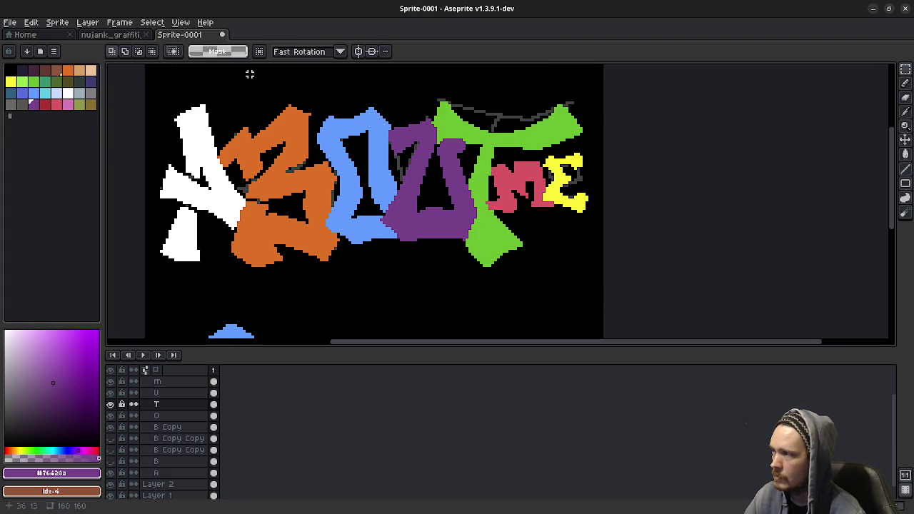
pyautogui.moveTo(249, 73); pyautogui.dragTo(509, 93)
pyautogui.hotkey('ctrl', 'd')
pyautogui.scroll(-1, 546, 257)
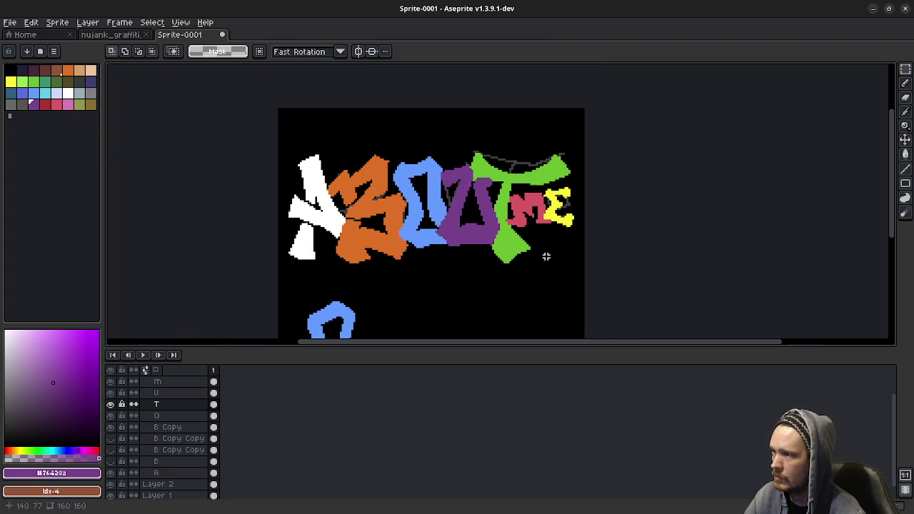
pyautogui.moveTo(546, 256)
pyautogui.mouseDown()
pyautogui.moveTo(502, 257)
pyautogui.moveTo(526, 252)
pyautogui.mouseUp()
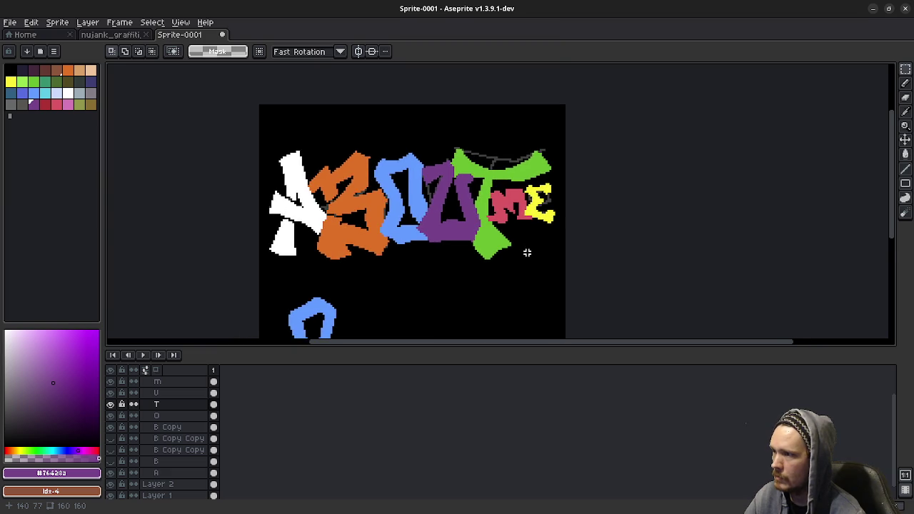
pyautogui.scroll(-2, 527, 252)
pyautogui.scroll(-1, 532, 256)
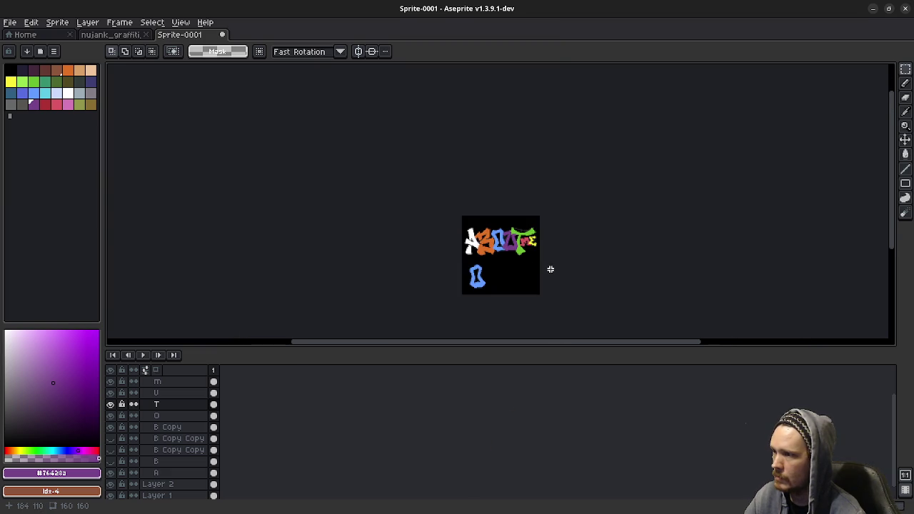
pyautogui.scroll(1, 540, 266)
pyautogui.scroll(1, 520, 255)
pyautogui.scroll(-1, 495, 261)
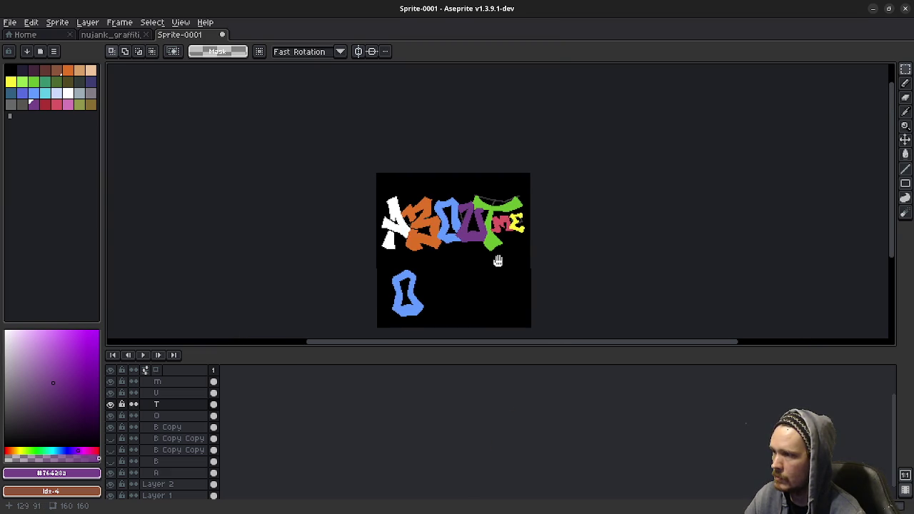
pyautogui.scroll(1, 477, 252)
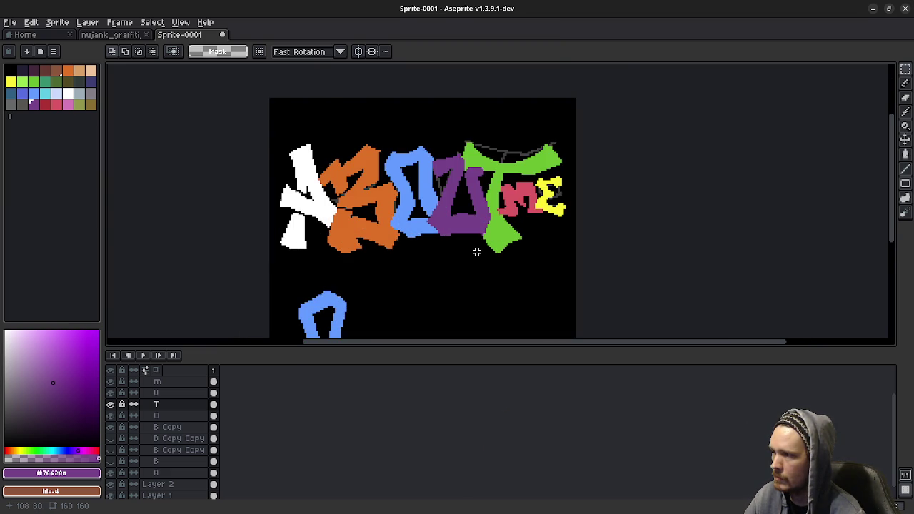
pyautogui.scroll(1, 468, 245)
pyautogui.click(155, 393)
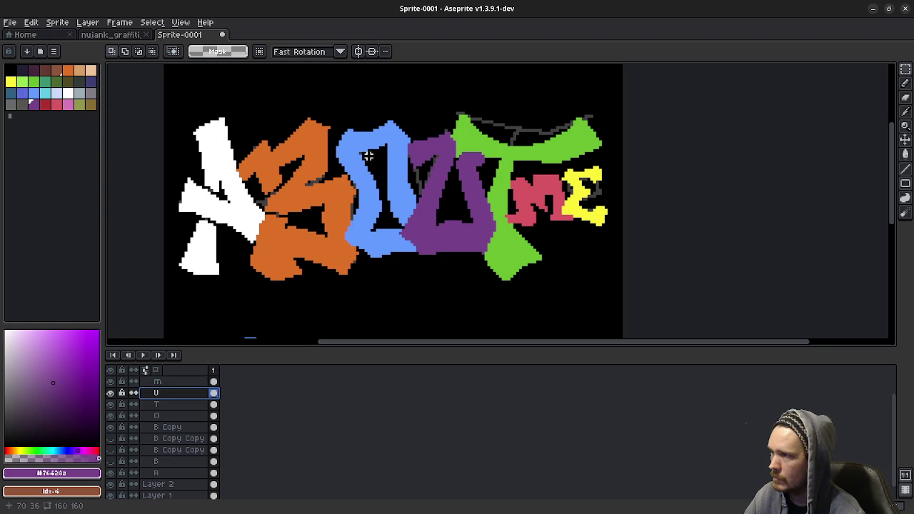
pyautogui.moveTo(363, 100); pyautogui.dragTo(534, 297)
pyautogui.press('Delete')
pyautogui.hotkey('ctrl', 'z')
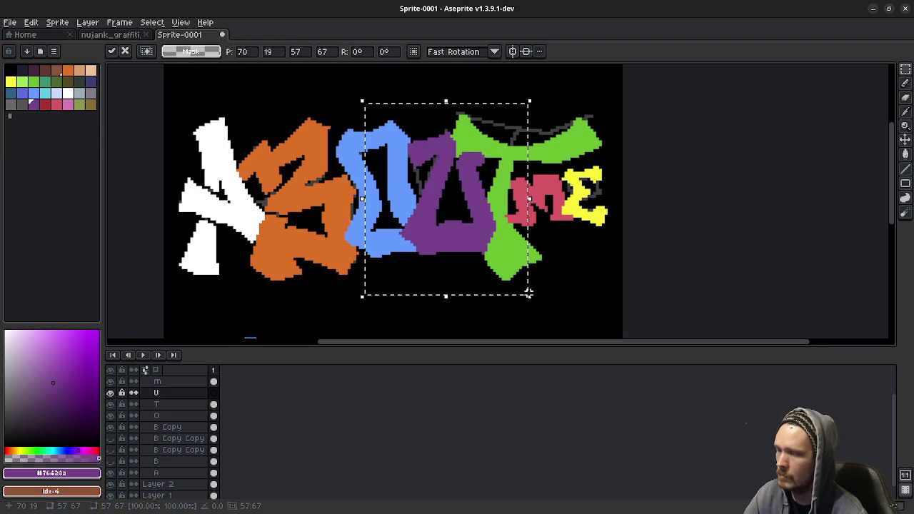
pyautogui.hotkey('ctrl', 'd')
pyautogui.scroll(-1, 624, 242)
pyautogui.scroll(-1, 624, 241)
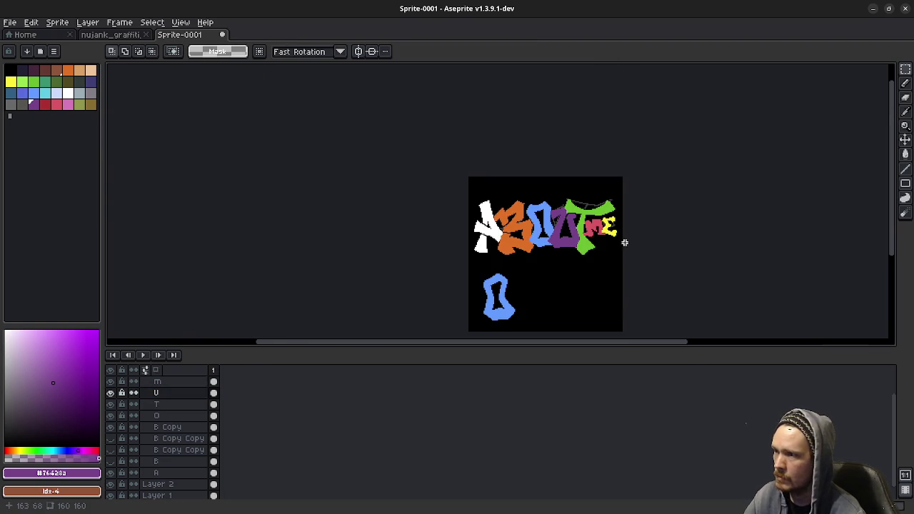
pyautogui.moveTo(622, 241); pyautogui.dragTo(496, 245)
pyautogui.scroll(-1, 496, 245)
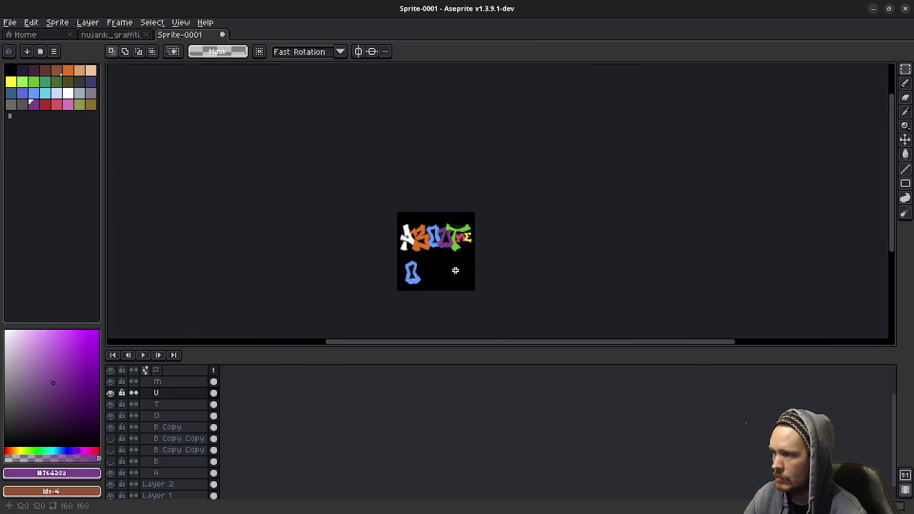
pyautogui.scroll(1, 454, 270)
pyautogui.scroll(-1, 439, 260)
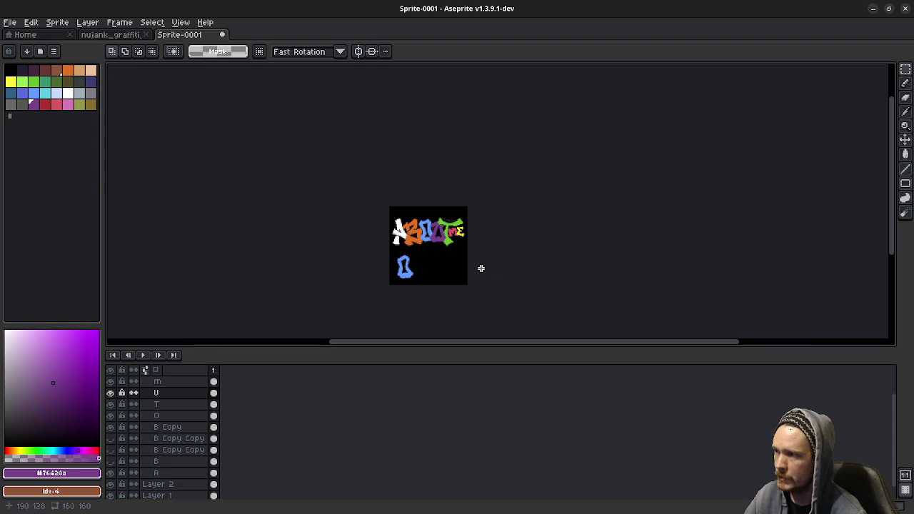
pyautogui.scroll(1, 436, 253)
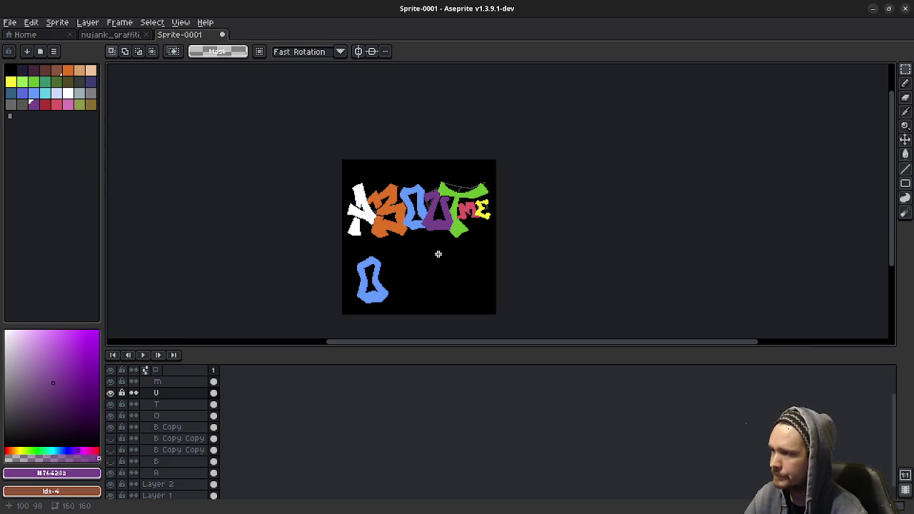
pyautogui.scroll(2, 439, 255)
pyautogui.moveTo(426, 246); pyautogui.dragTo(463, 294)
pyautogui.scroll(-1, 461, 290)
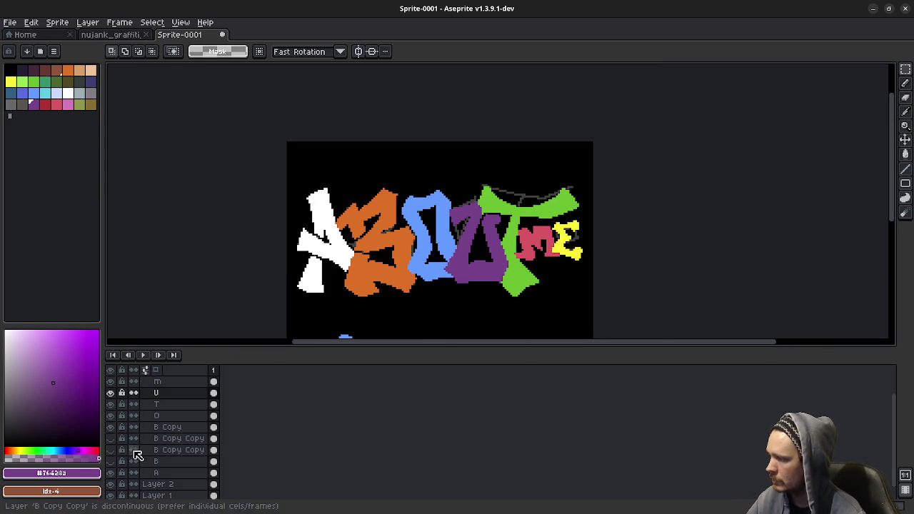
pyautogui.click(112, 427)
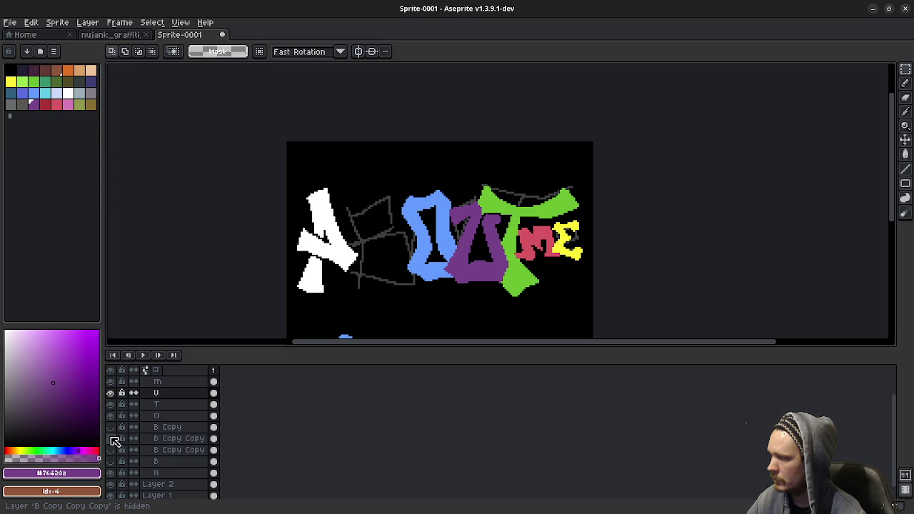
pyautogui.click(112, 439)
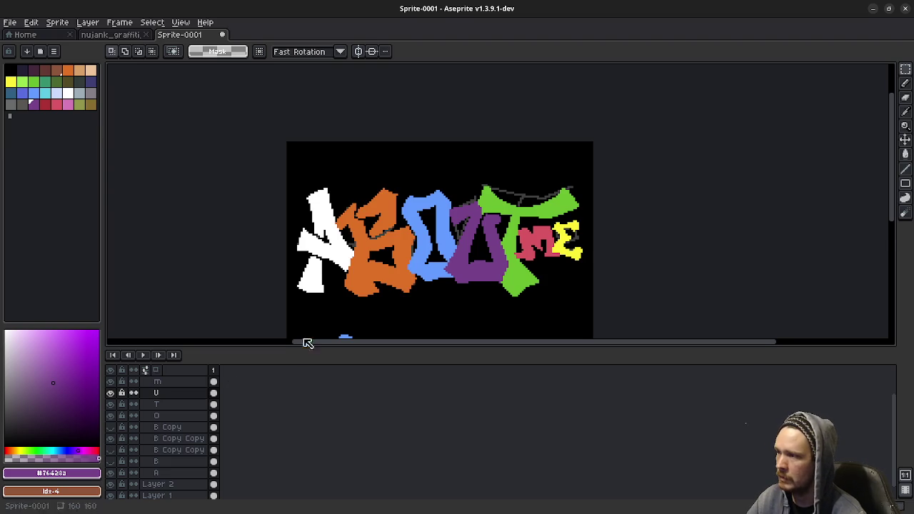
pyautogui.scroll(-1, 307, 336)
pyautogui.scroll(-1, 307, 336)
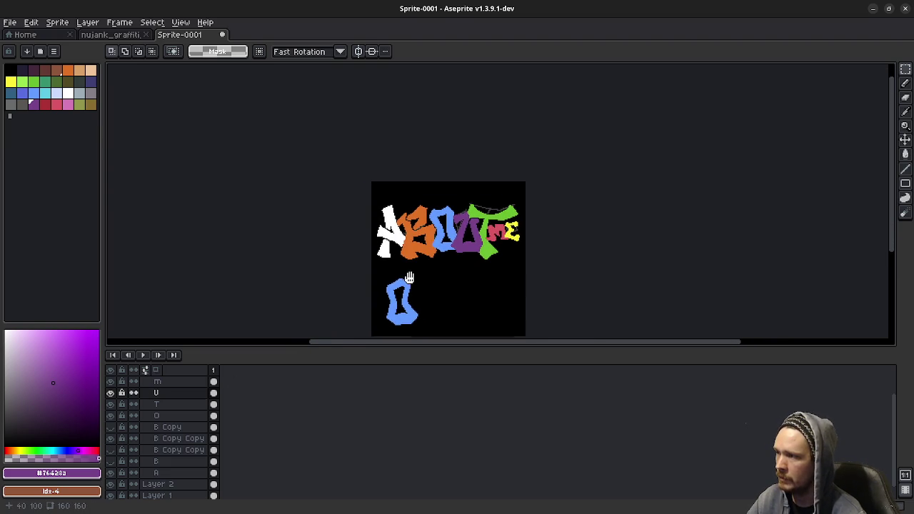
pyautogui.click(110, 438)
pyautogui.click(112, 451)
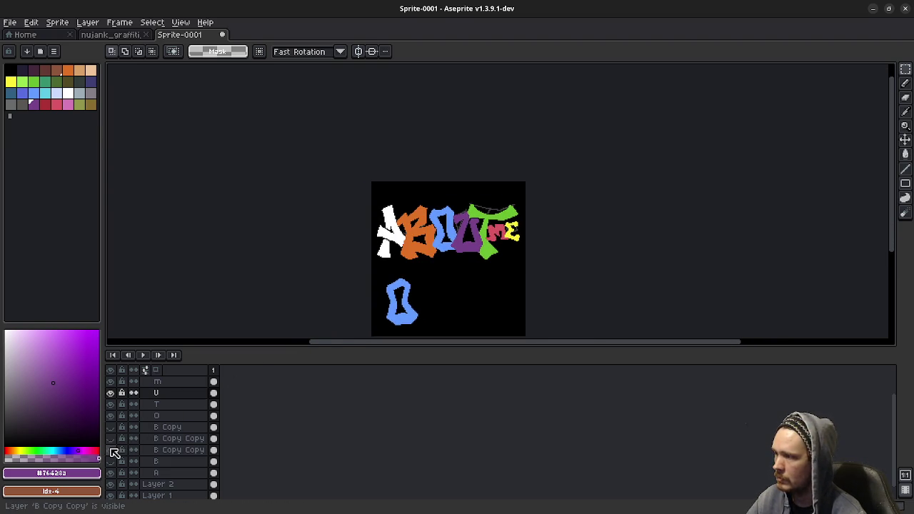
pyautogui.click(112, 450)
pyautogui.click(112, 462)
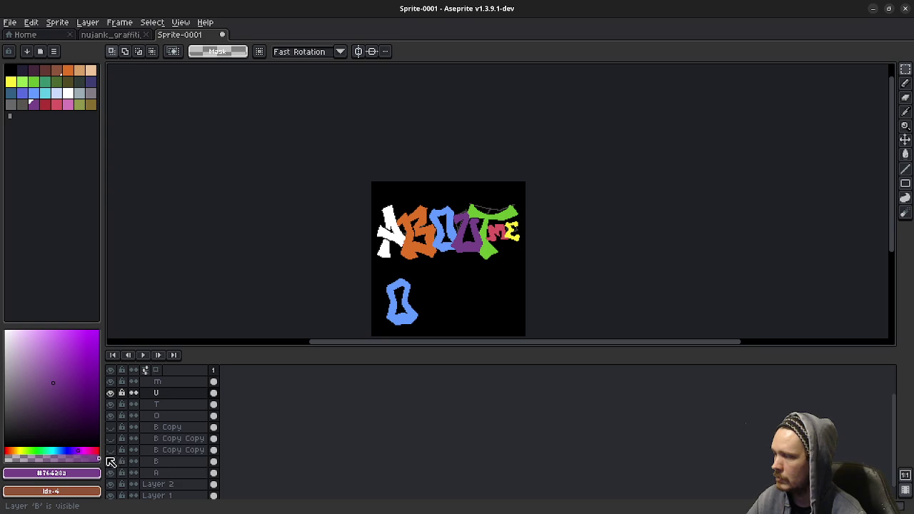
pyautogui.click(111, 462)
pyautogui.click(112, 427)
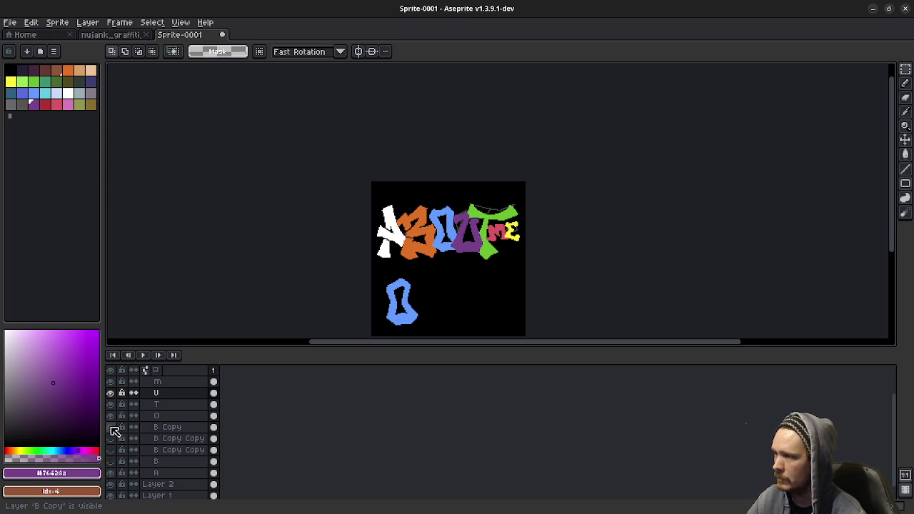
pyautogui.click(171, 439)
# Delete the B Copy Copy, B Copy Copy Copy and original B layers
pyautogui.rightClick(170, 439)
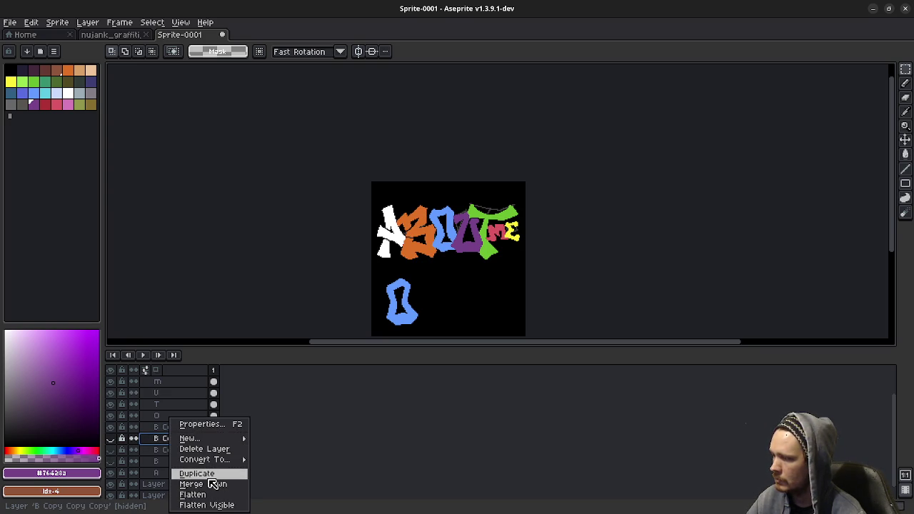
pyautogui.click(206, 449)
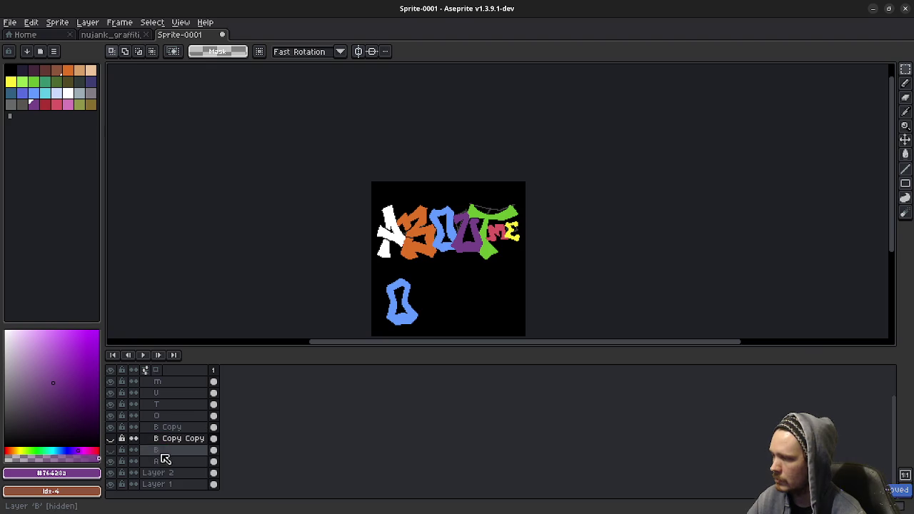
pyautogui.rightClick(159, 438)
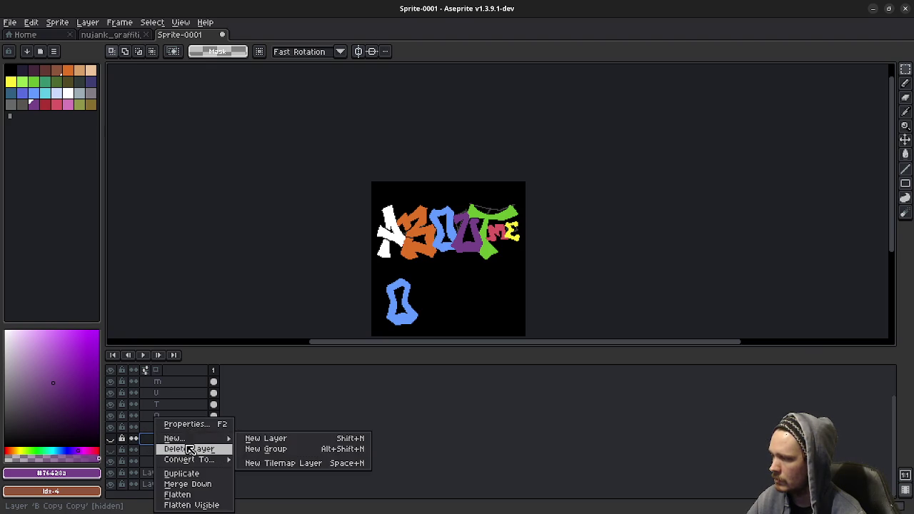
pyautogui.click(190, 449)
pyautogui.rightClick(157, 447)
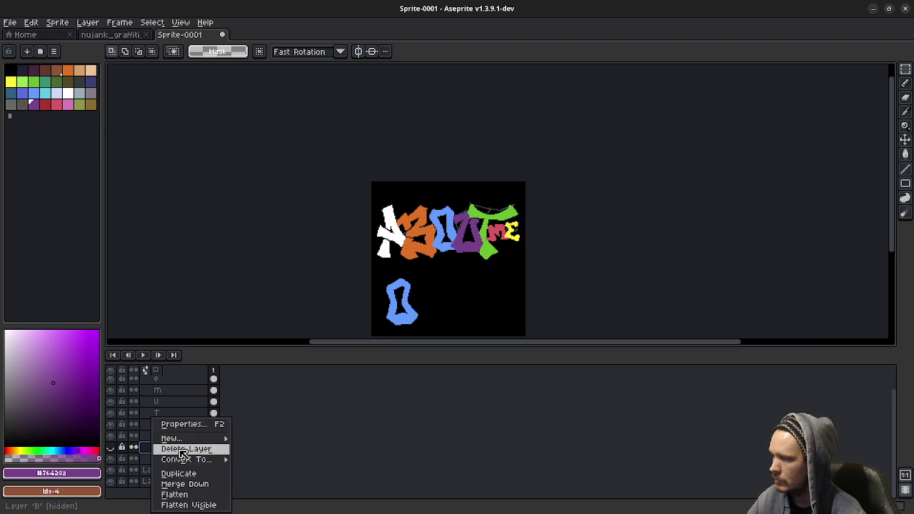
pyautogui.click(182, 450)
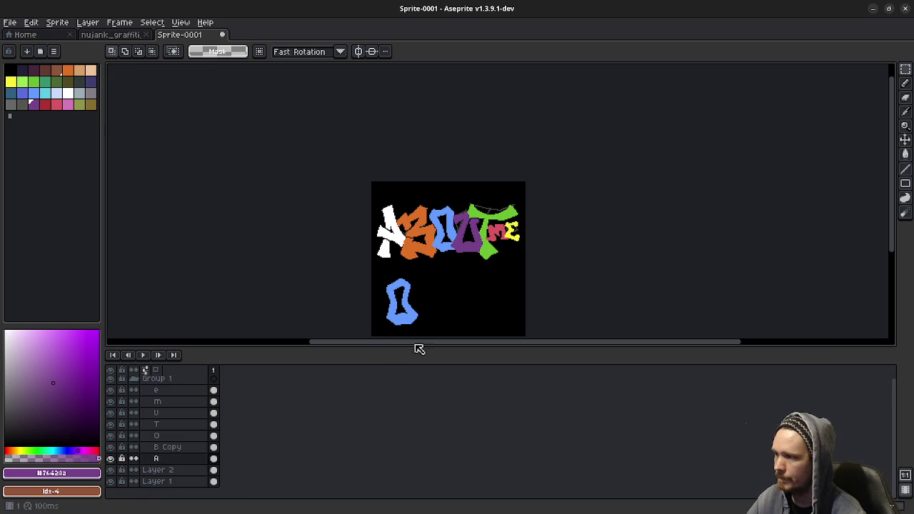
pyautogui.scroll(-1, 428, 292)
pyautogui.scroll(-1, 418, 302)
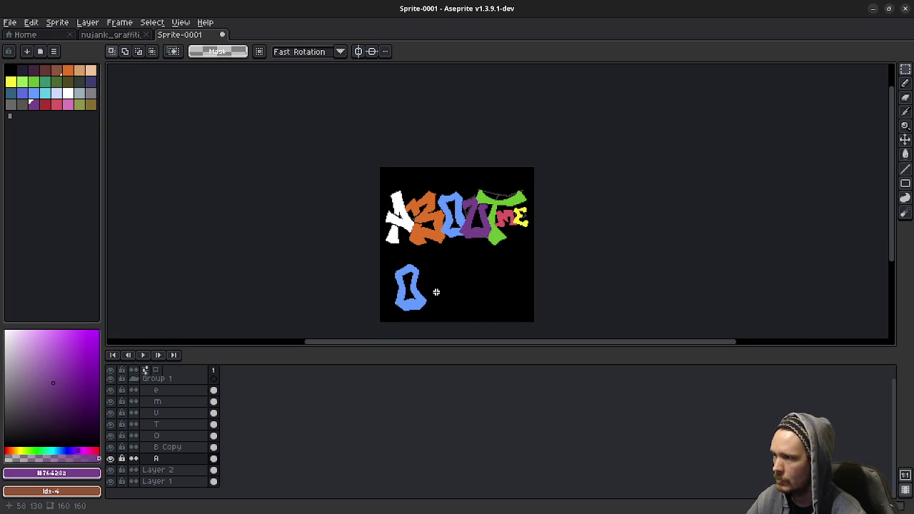
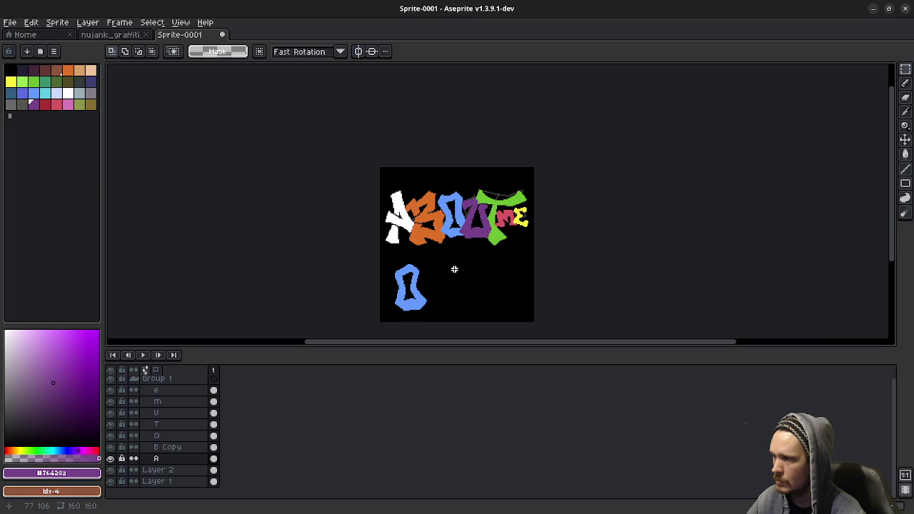
# Erase stray purple pixels inside the U letter with a 1px eraser
pyautogui.scroll(1, 421, 264)
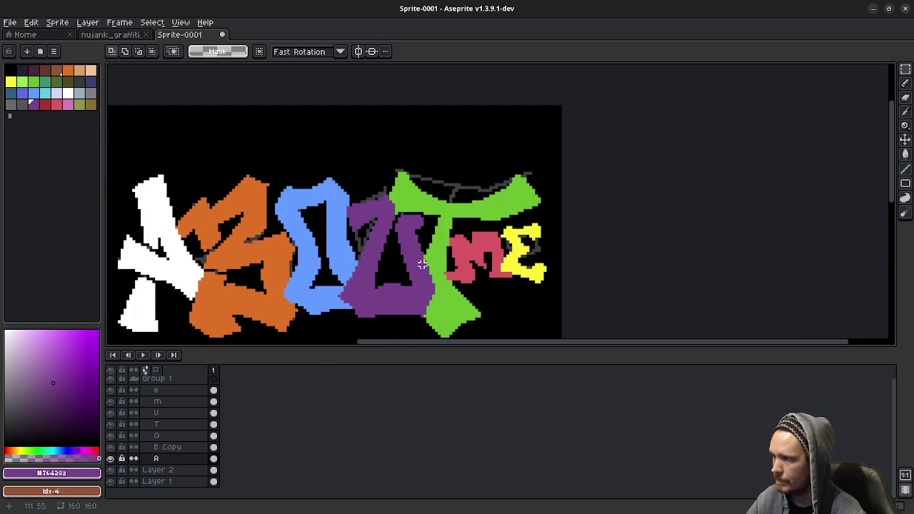
pyautogui.scroll(1, 385, 293)
pyautogui.scroll(1, 386, 303)
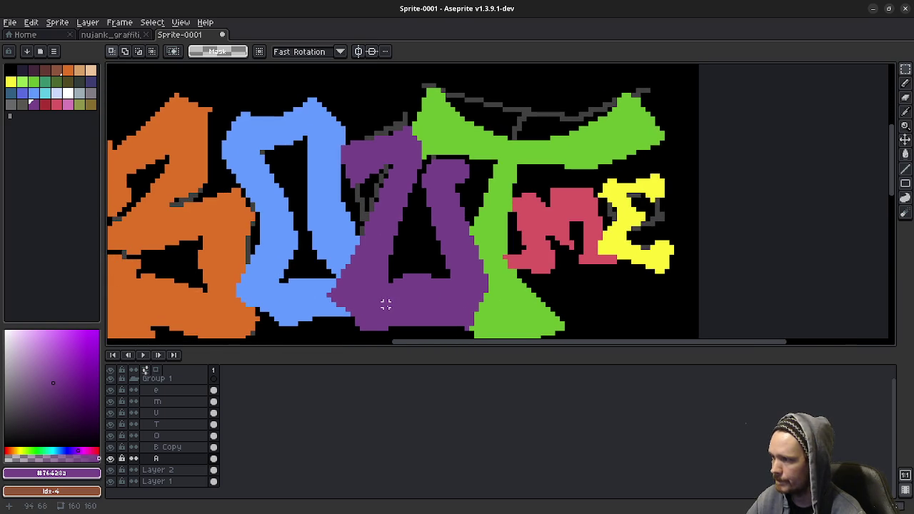
pyautogui.click(161, 413)
pyautogui.press('b')
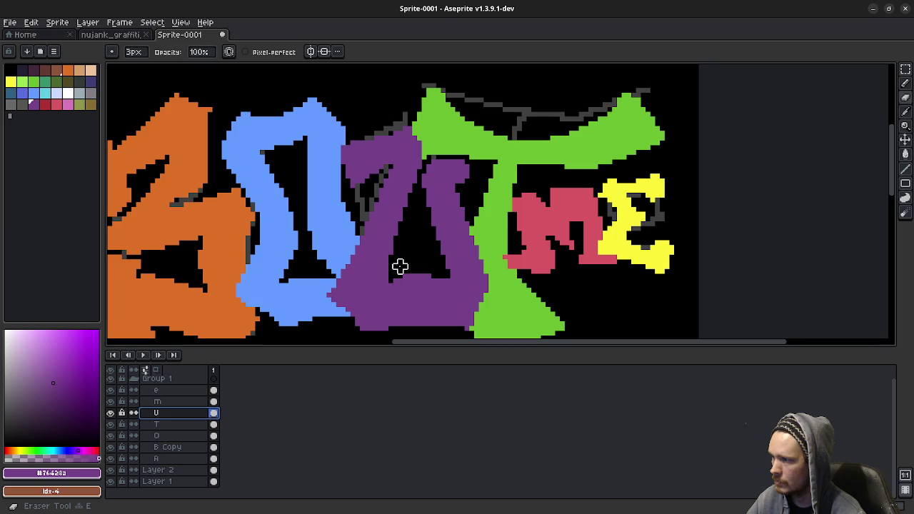
pyautogui.press('e')
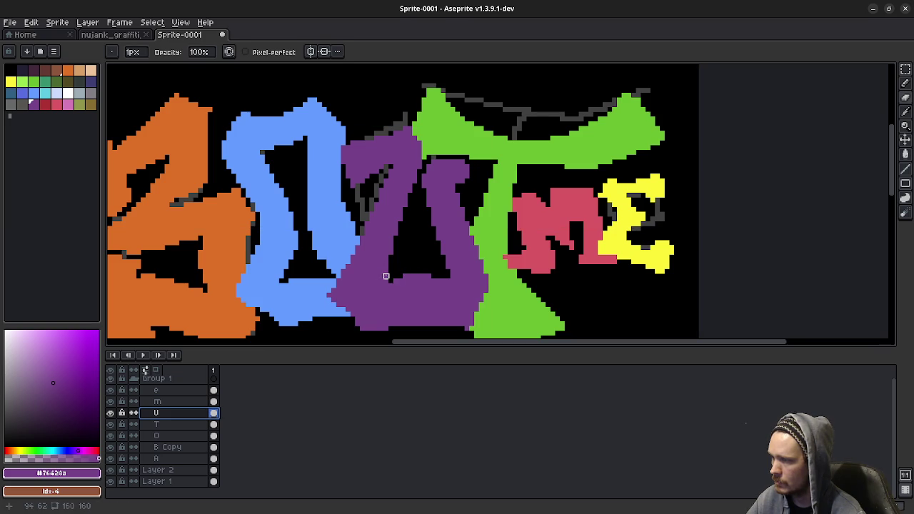
pyautogui.moveTo(386, 271); pyautogui.dragTo(382, 276)
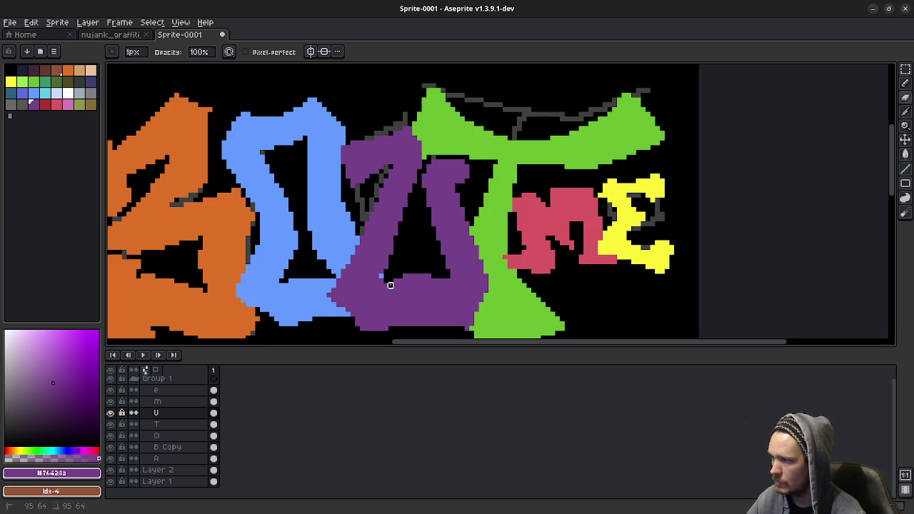
pyautogui.moveTo(390, 283)
pyautogui.mouseDown()
pyautogui.moveTo(404, 269)
pyautogui.moveTo(412, 275)
pyautogui.mouseUp()
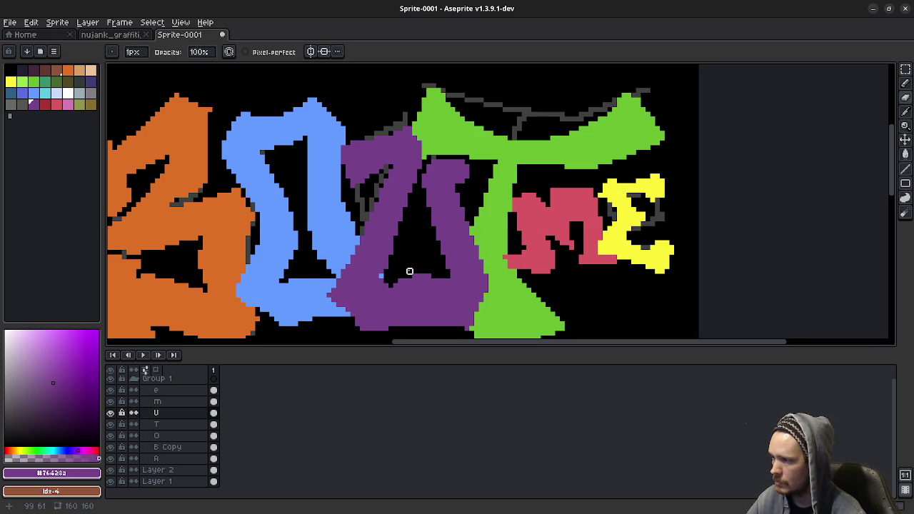
# Undo the U eraser strokes and erase a few purple pixels inside the U again
pyautogui.scroll(-3, 414, 280)
pyautogui.scroll(2, 414, 286)
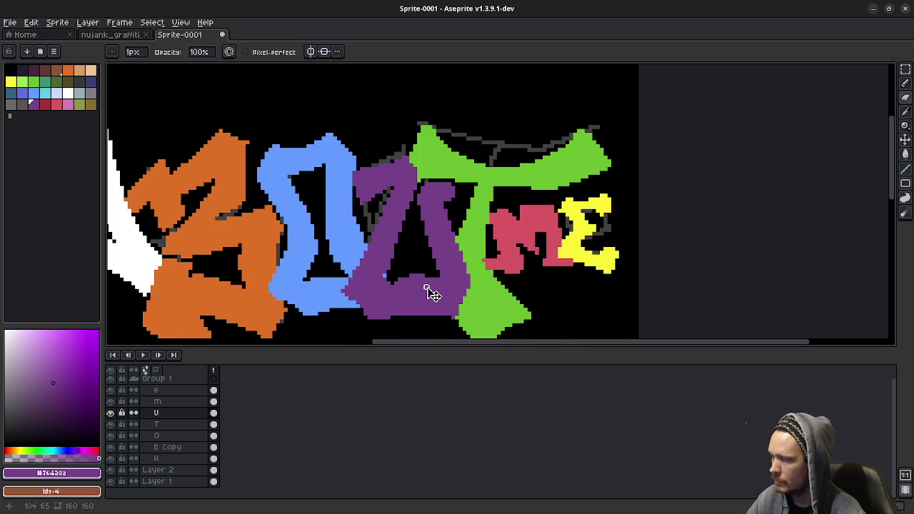
pyautogui.hotkey('ctrl', 'z')
pyautogui.press('v')
pyautogui.press('e')
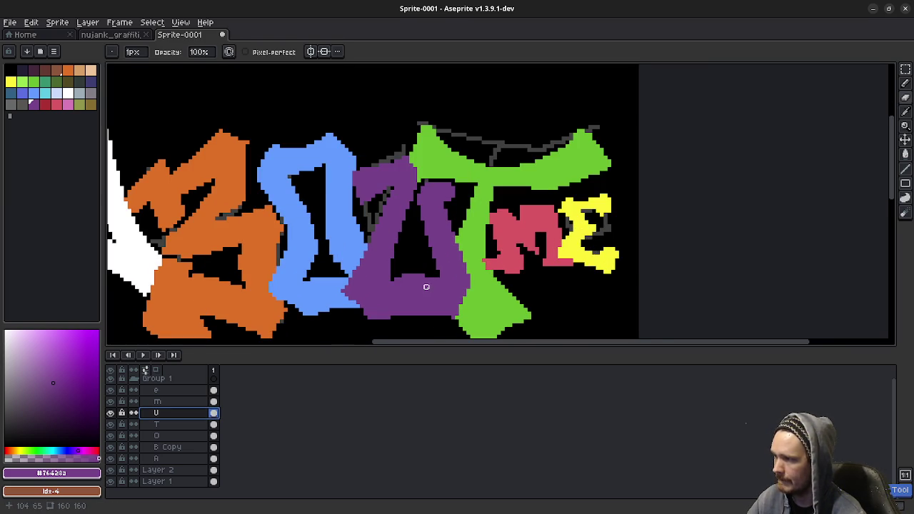
pyautogui.click(388, 271)
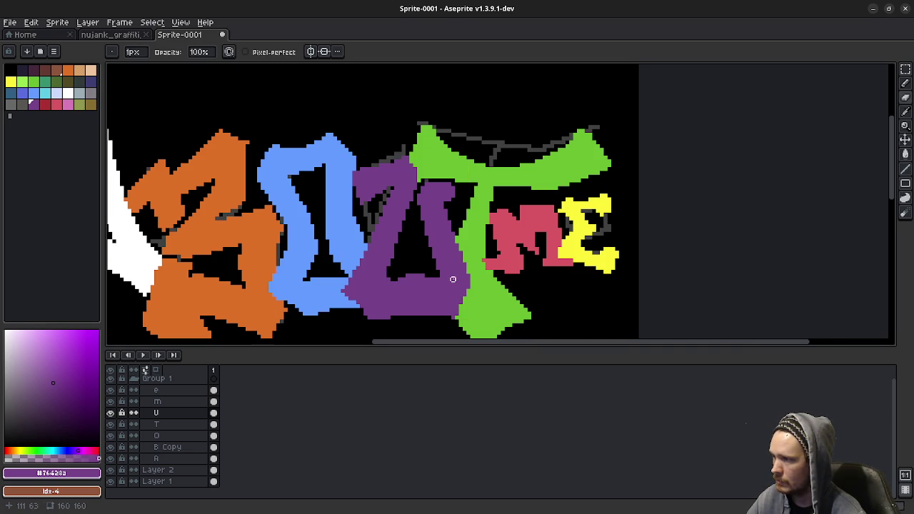
# Undo that last eraser touch on the U
pyautogui.scroll(-2, 453, 279)
pyautogui.scroll(-1, 457, 289)
pyautogui.scroll(1, 463, 302)
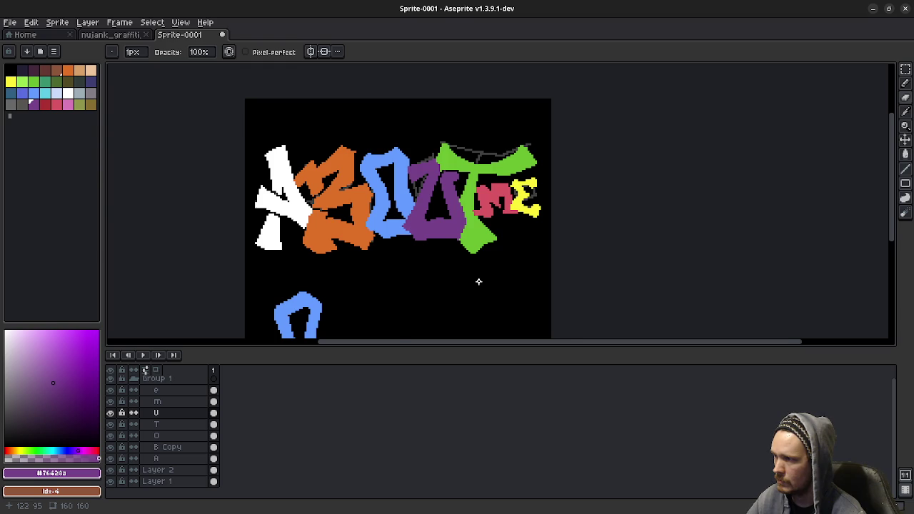
pyautogui.scroll(-1, 478, 281)
pyautogui.scroll(1, 478, 281)
pyautogui.hotkey('ctrl', 'z')
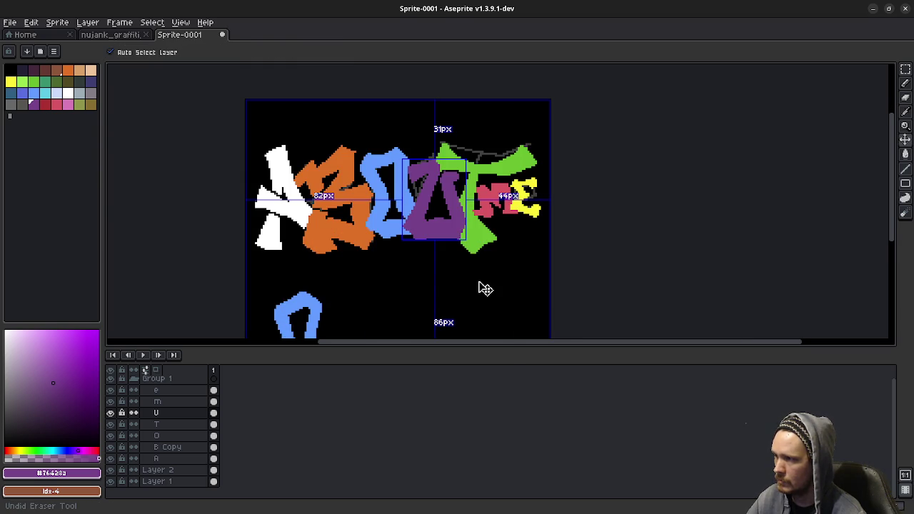
pyautogui.click(485, 288)
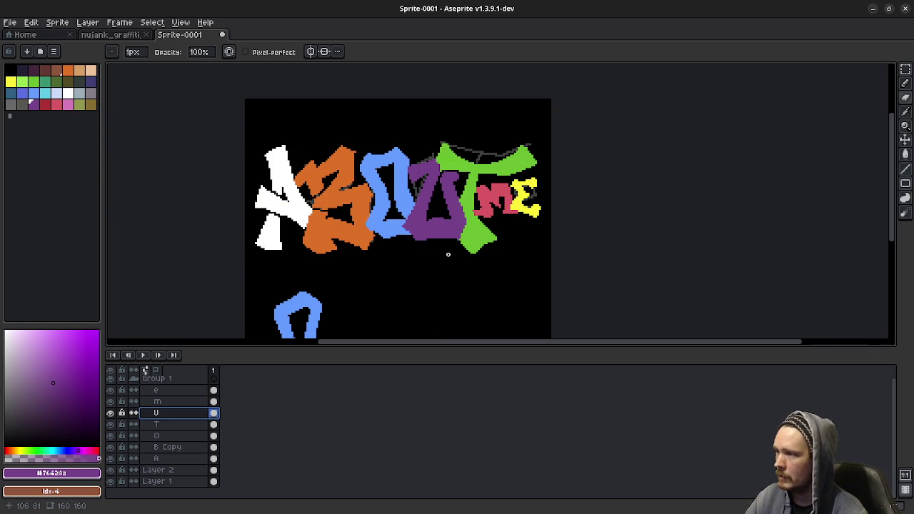
# Rename the B Copy layer to B
pyautogui.hscroll(-2, 421, 257)
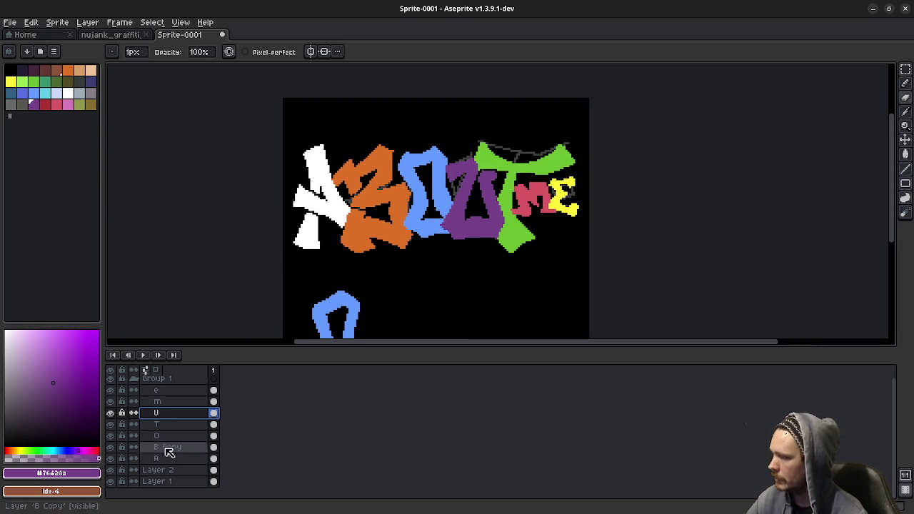
pyautogui.click(190, 458)
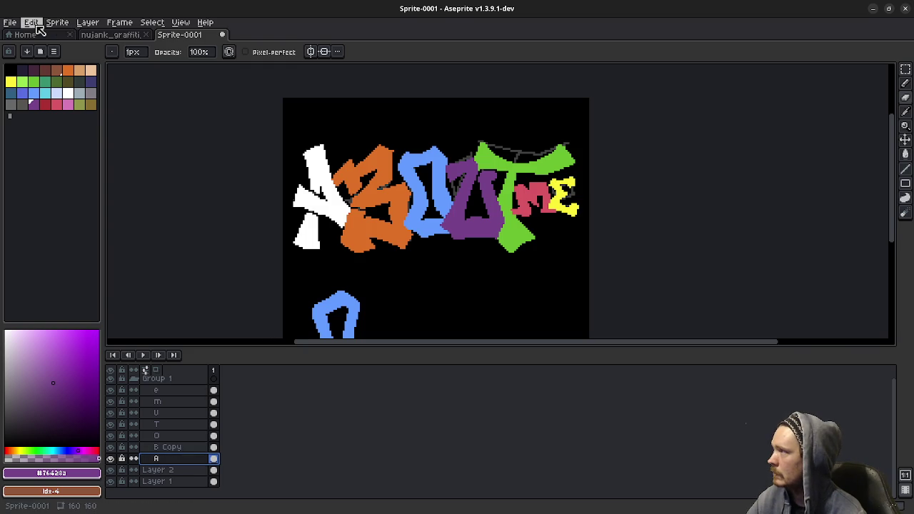
pyautogui.click(161, 380)
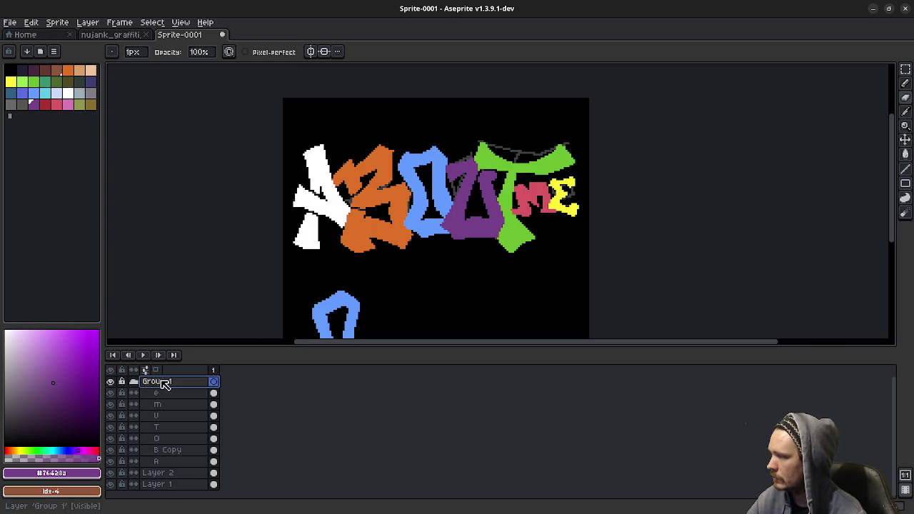
pyautogui.doubleClick(171, 451)
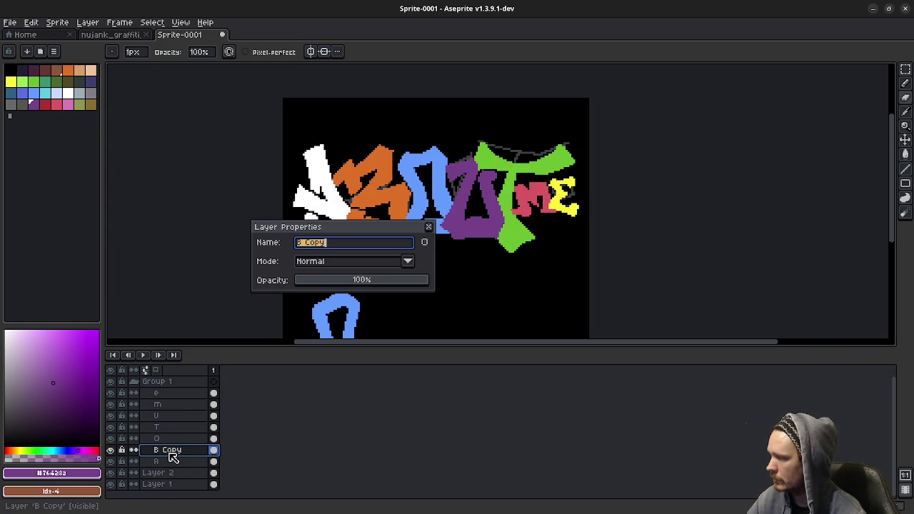
pyautogui.press('End')
pyautogui.press('BackSpace')
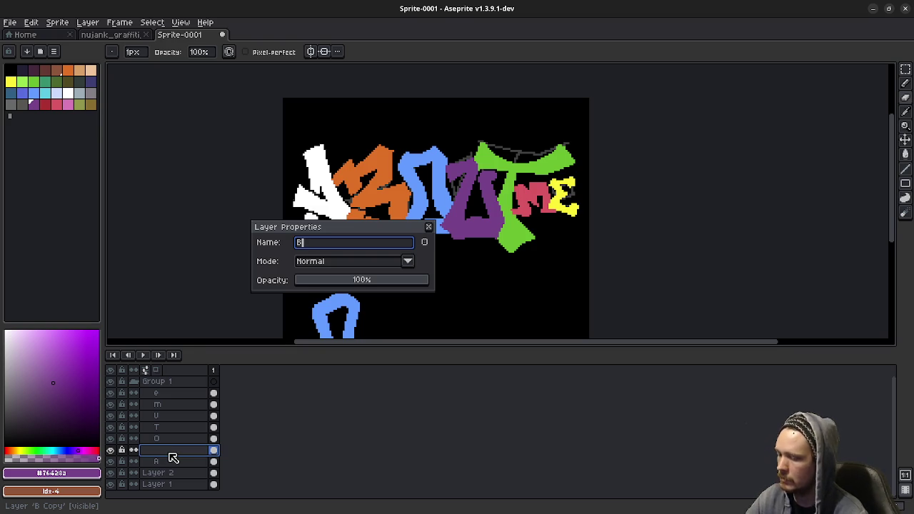
pyautogui.press('Return')
# Duplicate Group 1, then hide and collapse the original Group 1
pyautogui.click(161, 382)
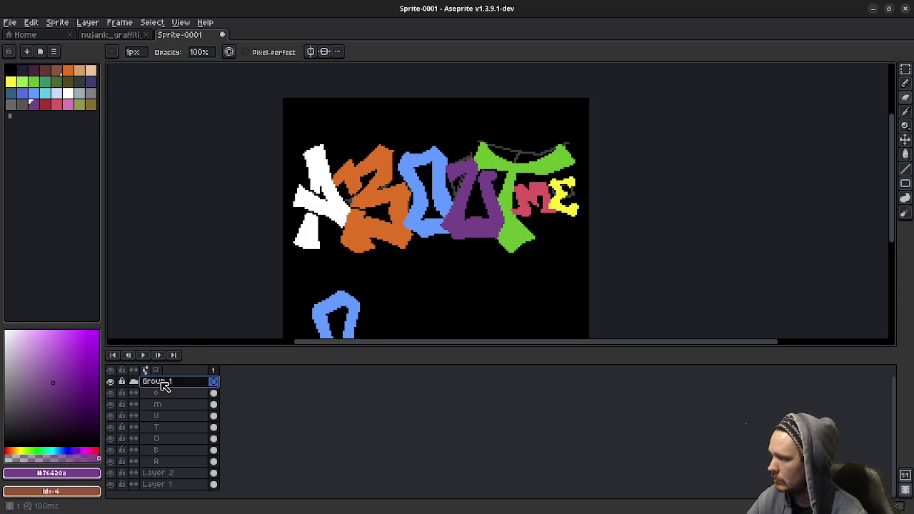
pyautogui.rightClick(165, 386)
pyautogui.moveTo(181, 404)
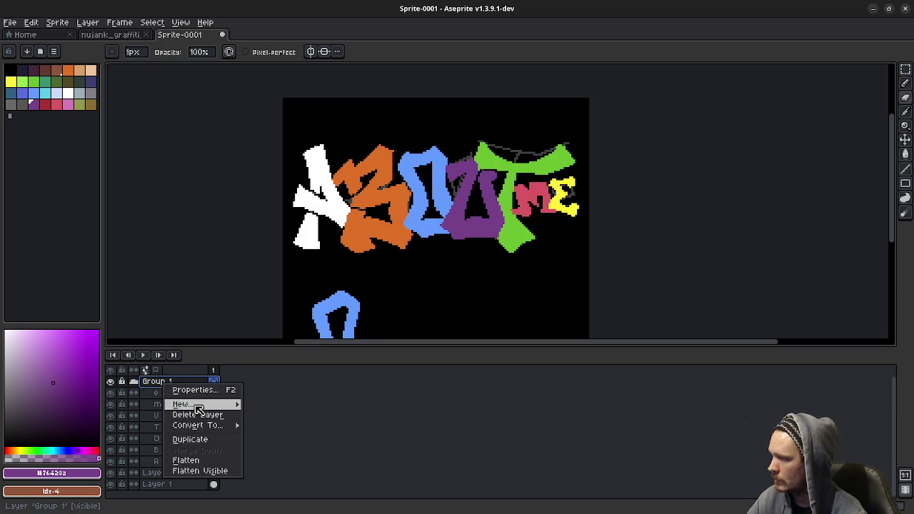
pyautogui.click(209, 440)
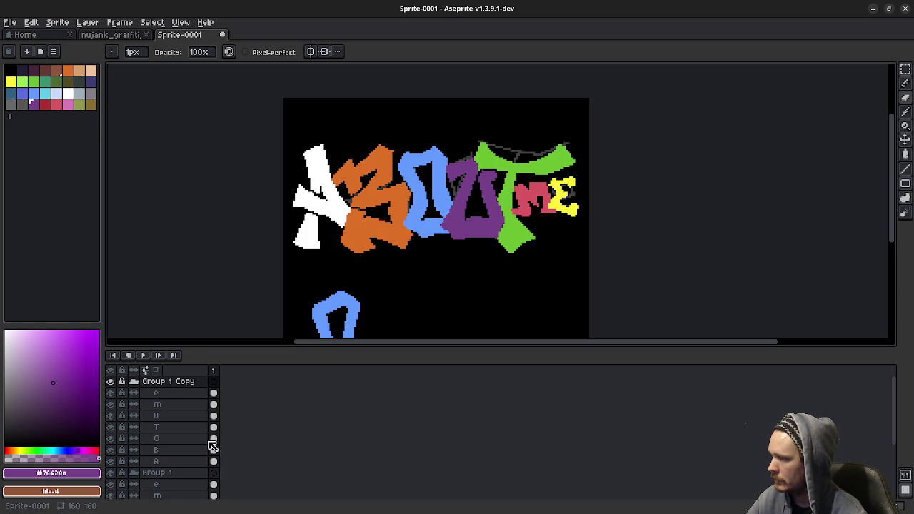
pyautogui.click(110, 473)
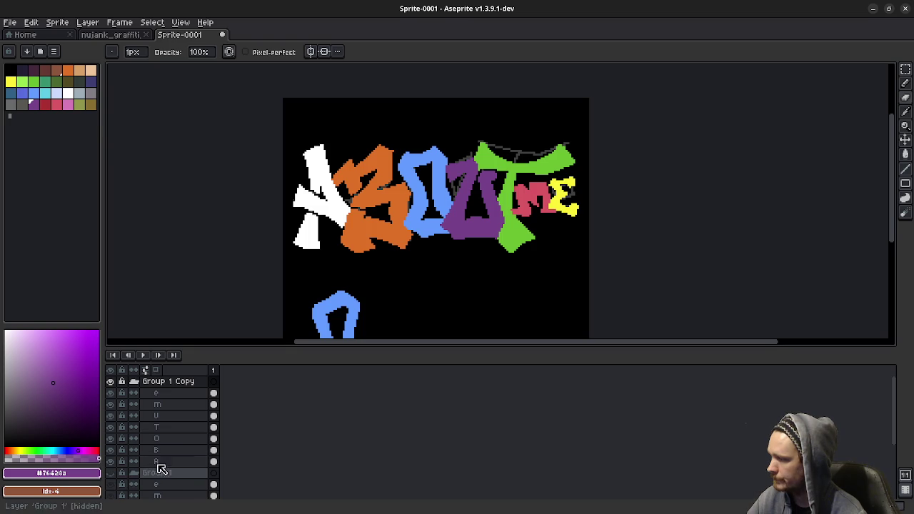
pyautogui.click(167, 474)
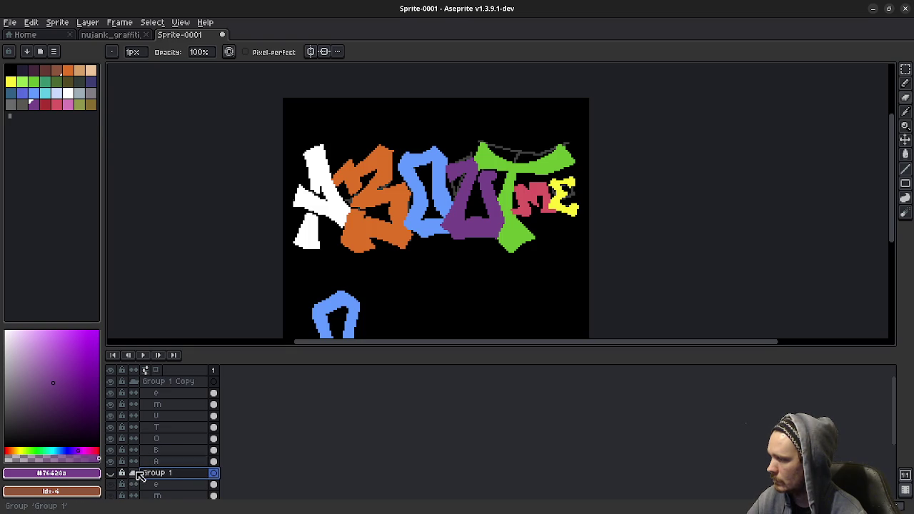
pyautogui.click(135, 473)
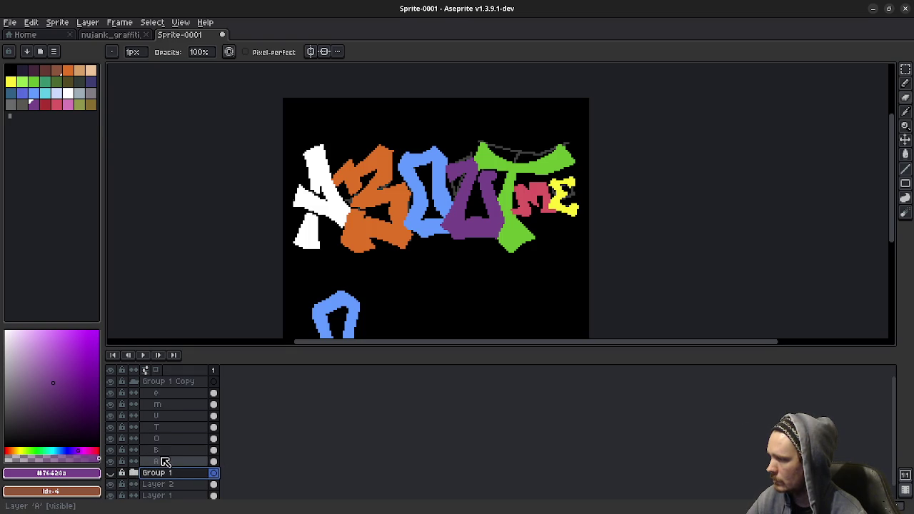
pyautogui.click(164, 462)
# Apply a #000000 black outline to the white A letter with the Outline effect
pyautogui.click(30, 22)
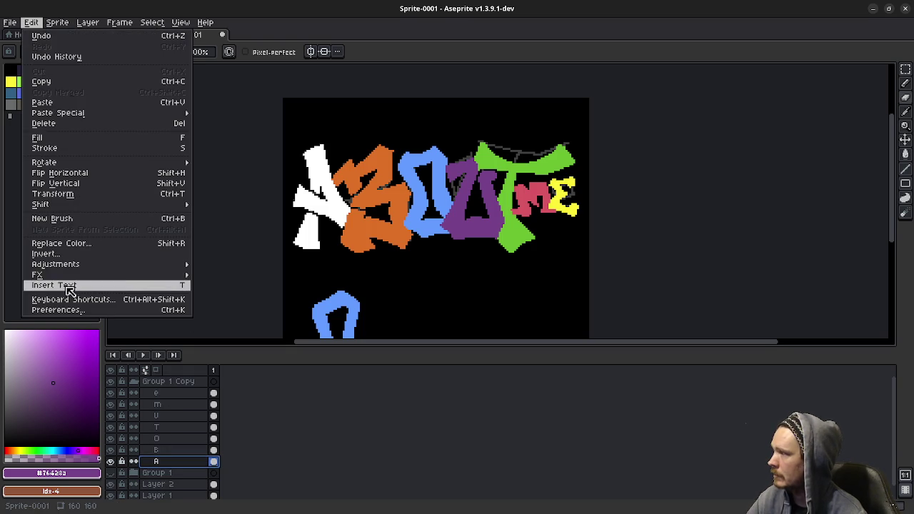
pyautogui.moveTo(38, 274)
pyautogui.click(307, 278)
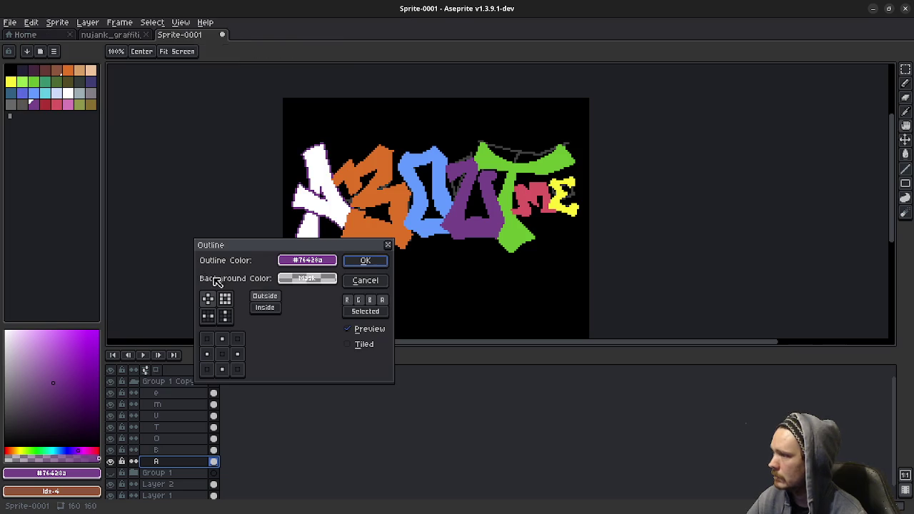
pyautogui.click(307, 260)
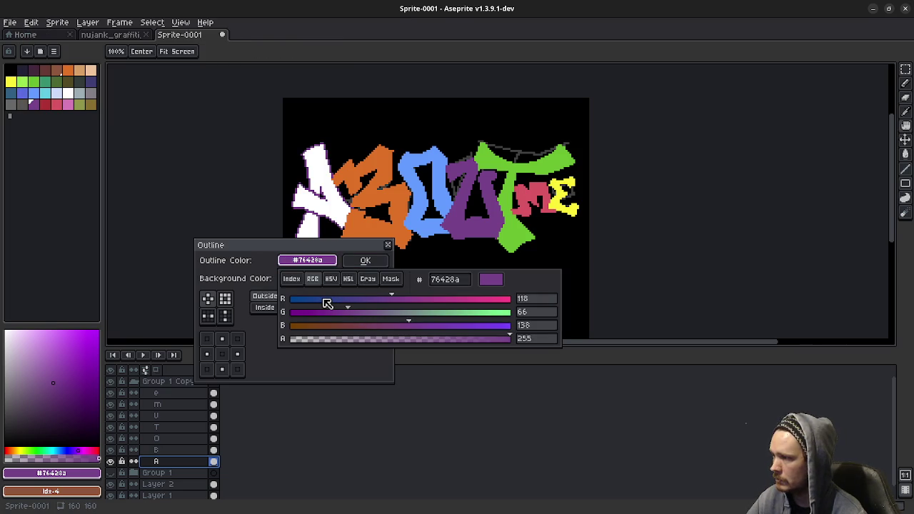
pyautogui.moveTo(327, 303)
pyautogui.mouseDown()
pyautogui.moveTo(289, 300)
pyautogui.moveTo(291, 334)
pyautogui.mouseUp()
pyautogui.click(307, 262)
pyautogui.click(271, 338)
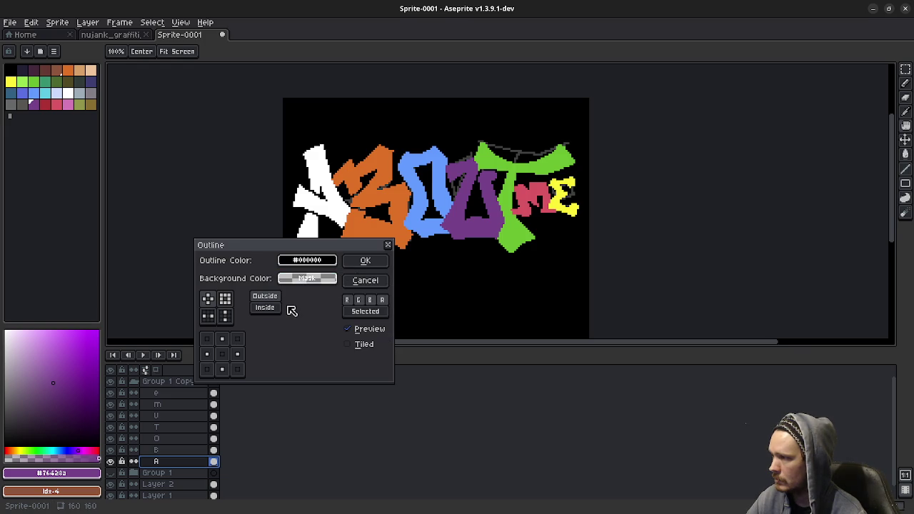
pyautogui.click(360, 262)
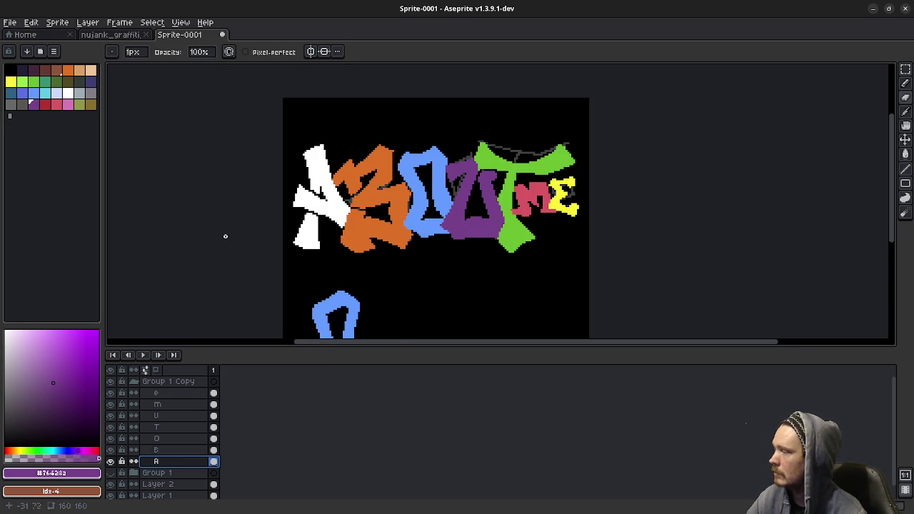
# Hide the black background and guide-line layers, then cancel a purple outline on B
pyautogui.scroll(-1, 152, 457)
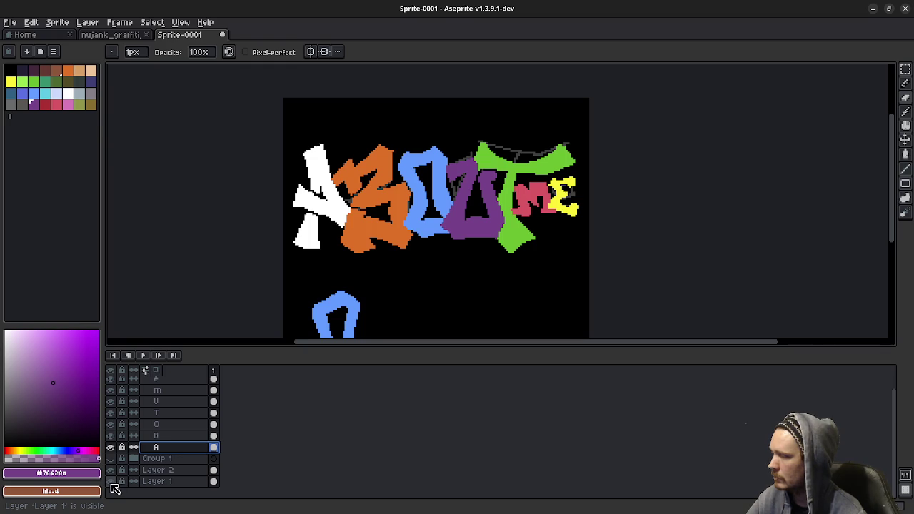
pyautogui.click(111, 482)
pyautogui.click(111, 470)
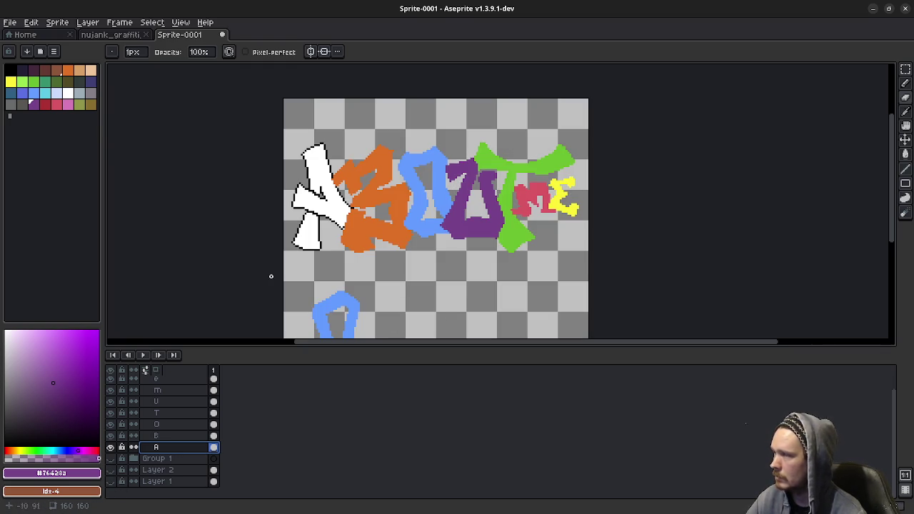
pyautogui.click(160, 436)
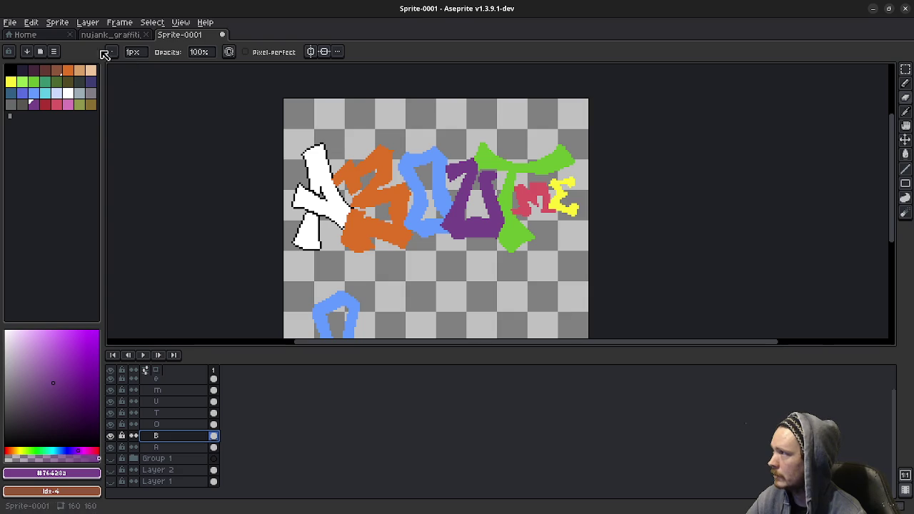
pyautogui.click(30, 23)
pyautogui.moveTo(107, 274)
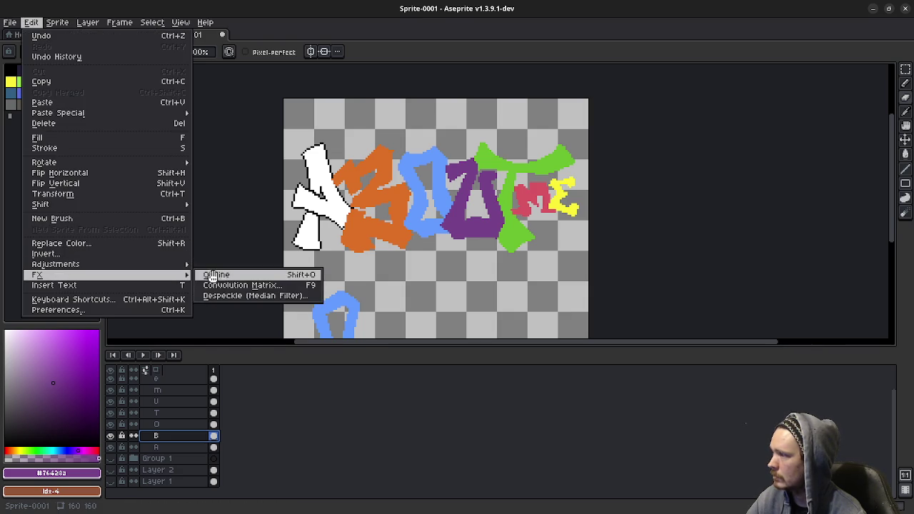
pyautogui.click(213, 275)
pyautogui.click(316, 266)
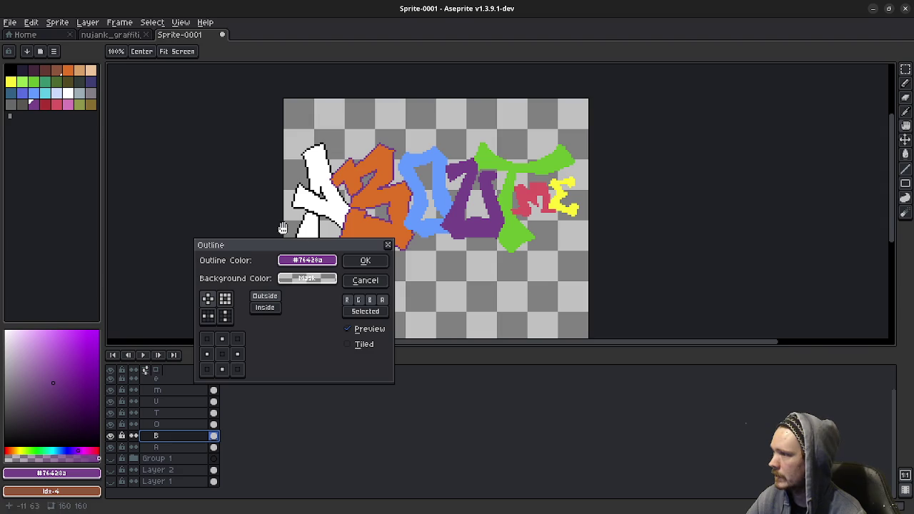
pyautogui.click(368, 280)
# Pick black as the colour and apply a black outline to the B letter
pyautogui.click(16, 75)
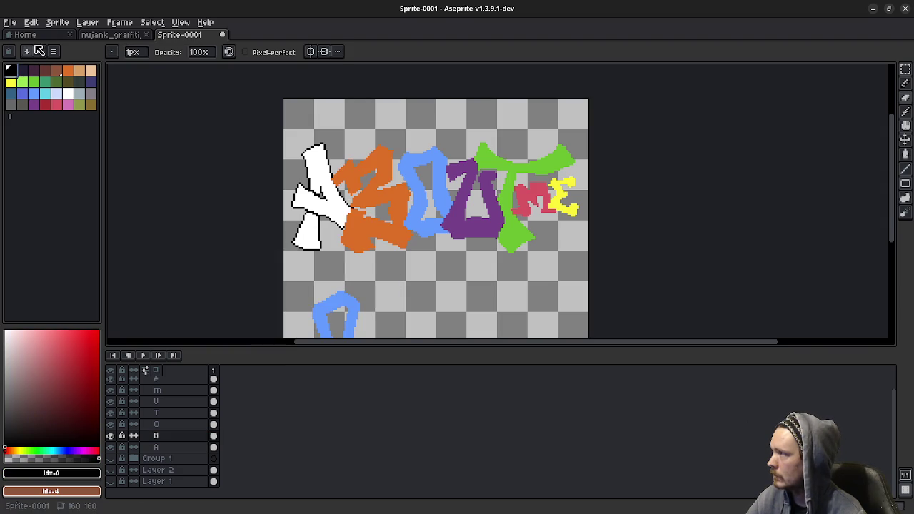
pyautogui.click(31, 22)
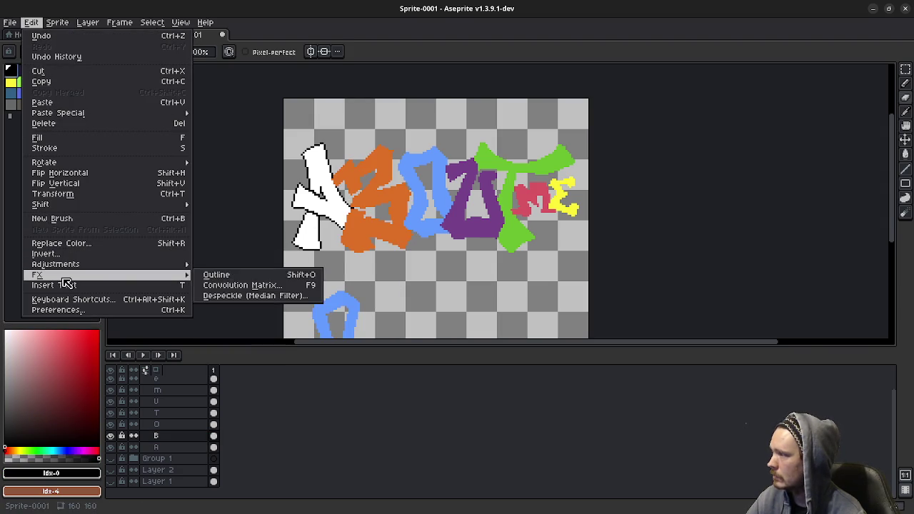
pyautogui.click(218, 277)
pyautogui.click(362, 261)
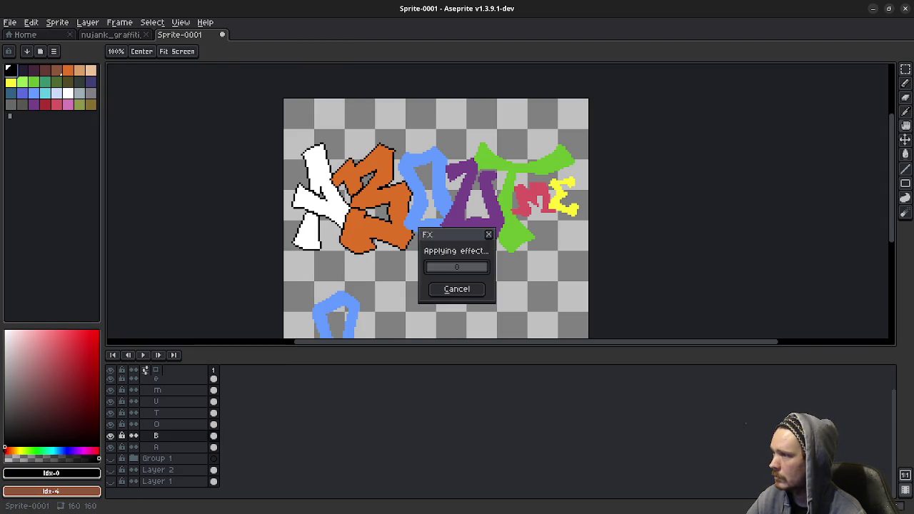
# Outline the O, T and U letters in black
pyautogui.click(164, 425)
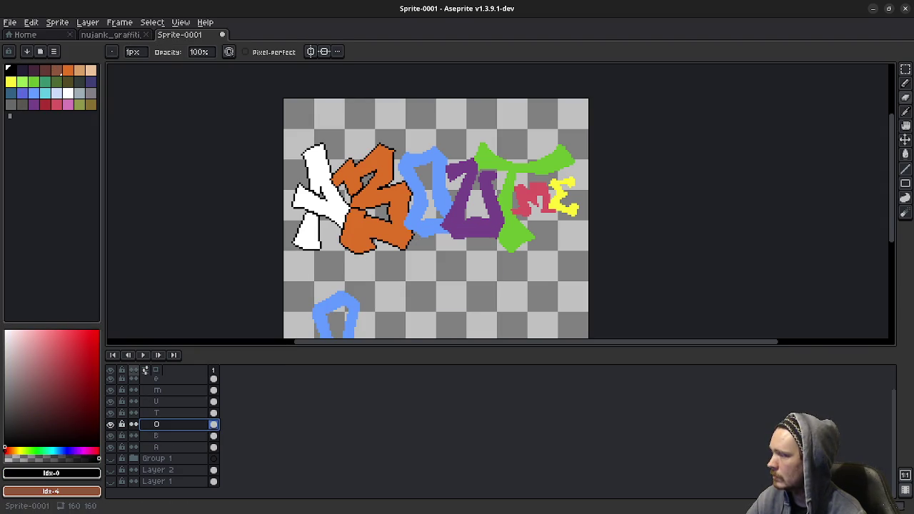
pyautogui.click(31, 22)
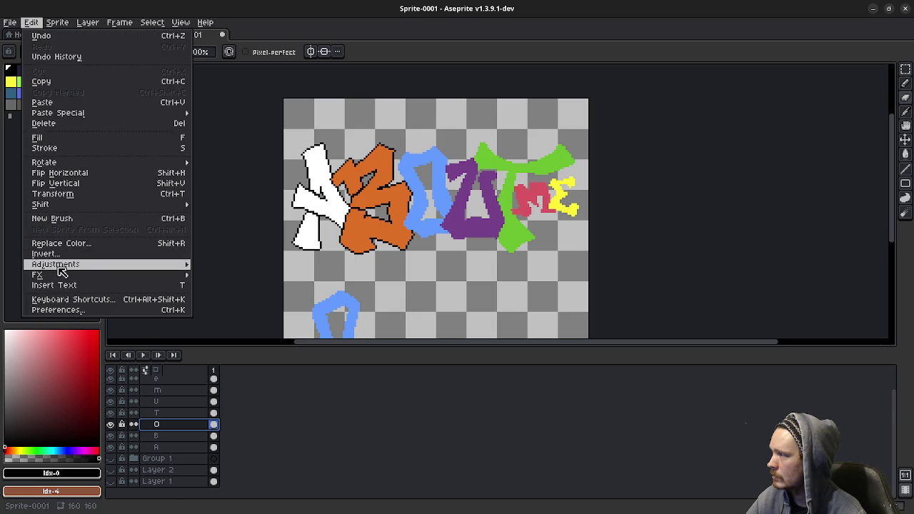
pyautogui.click(215, 276)
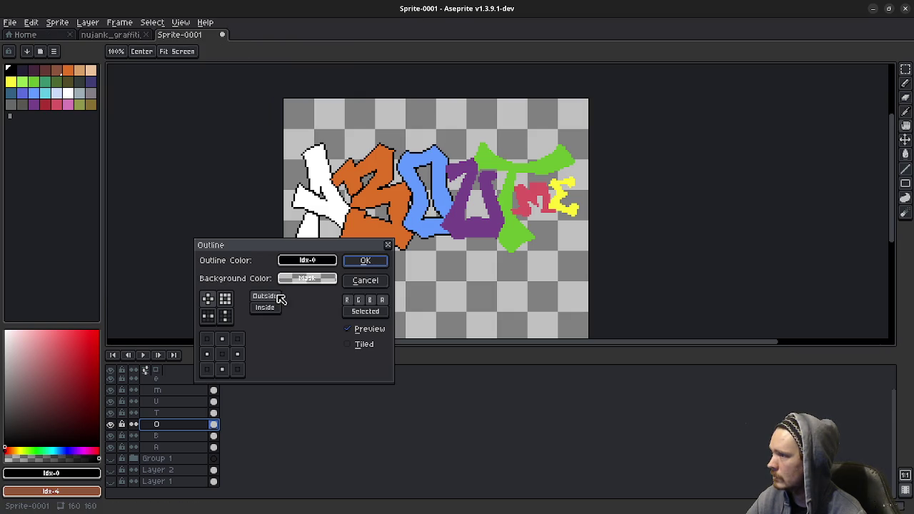
pyautogui.click(379, 262)
pyautogui.click(163, 413)
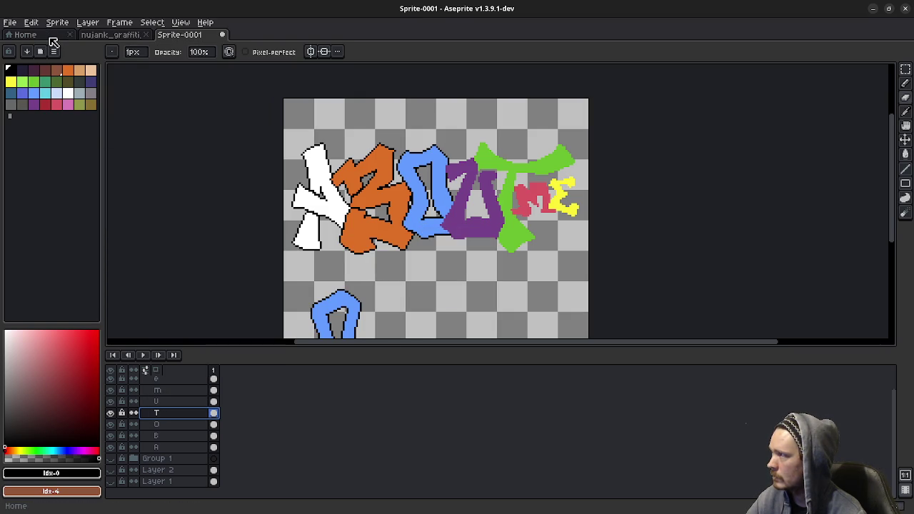
pyautogui.click(31, 22)
pyautogui.moveTo(37, 275)
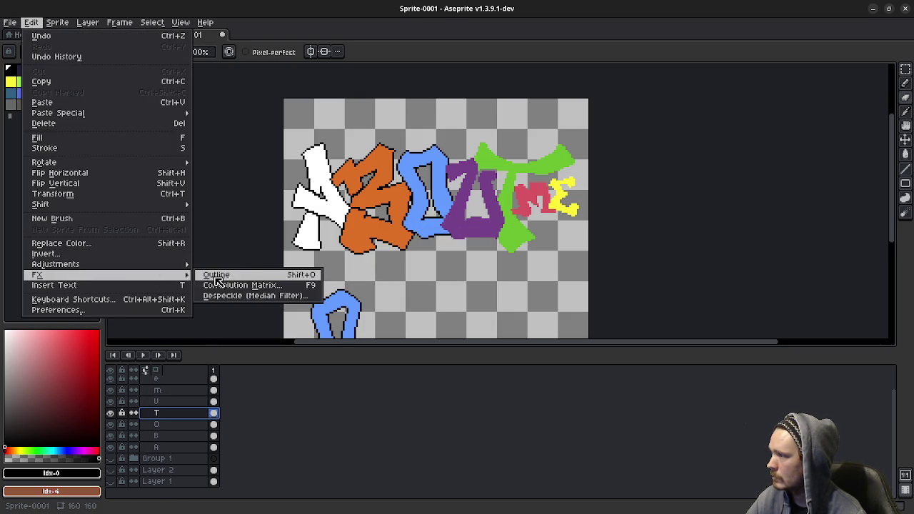
pyautogui.click(216, 275)
pyautogui.click(368, 259)
pyautogui.click(163, 401)
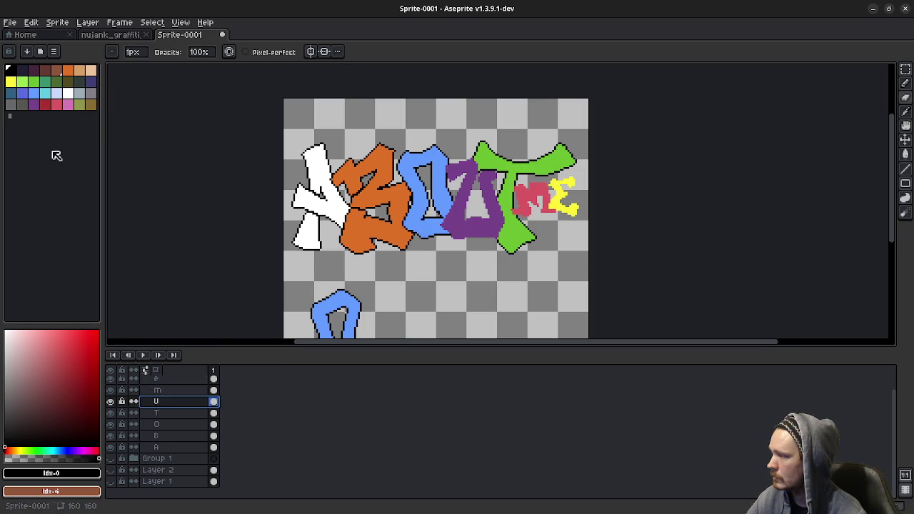
pyautogui.click(31, 23)
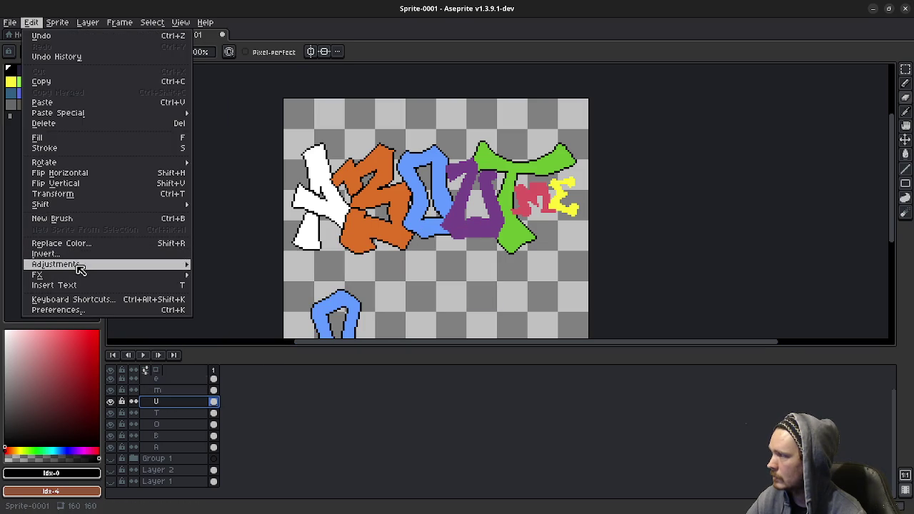
pyautogui.moveTo(37, 275)
pyautogui.click(216, 275)
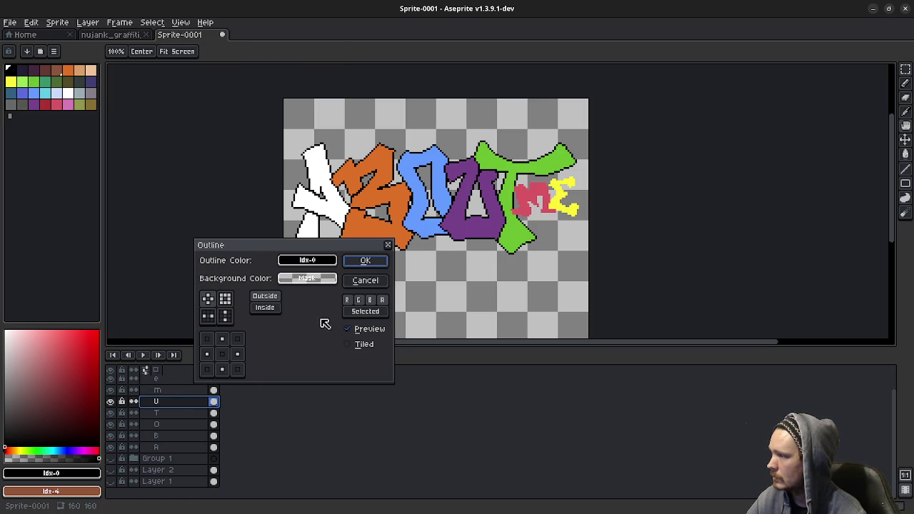
pyautogui.click(365, 260)
# Outline the m and e letters in black, then view the graffiti reference image
pyautogui.click(165, 389)
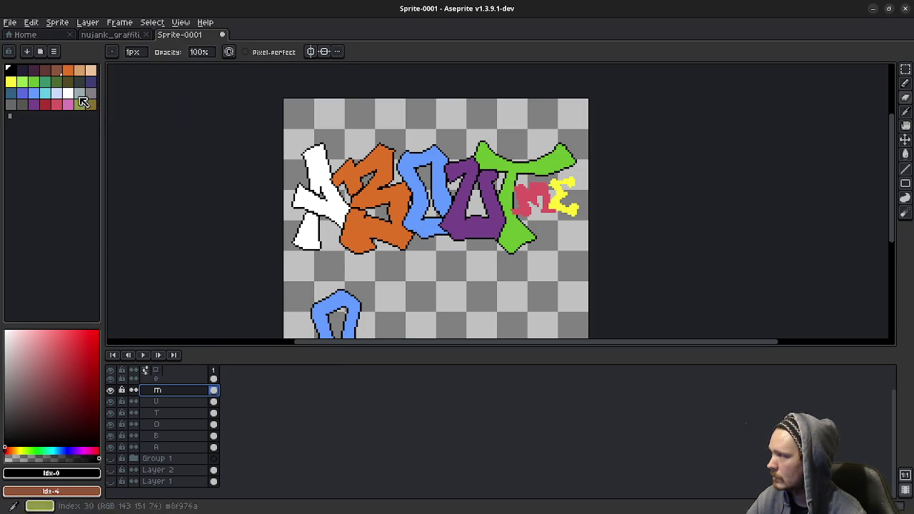
pyautogui.click(32, 22)
pyautogui.moveTo(107, 275)
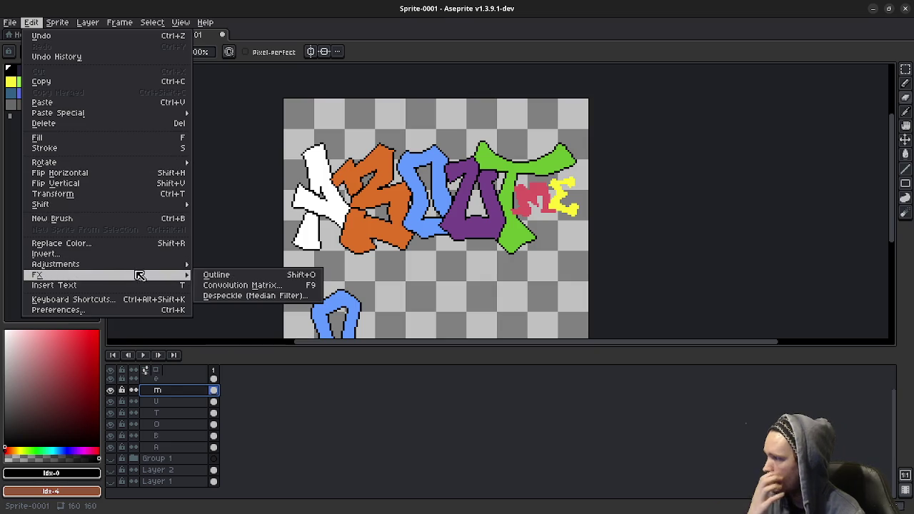
pyautogui.click(216, 275)
pyautogui.click(365, 261)
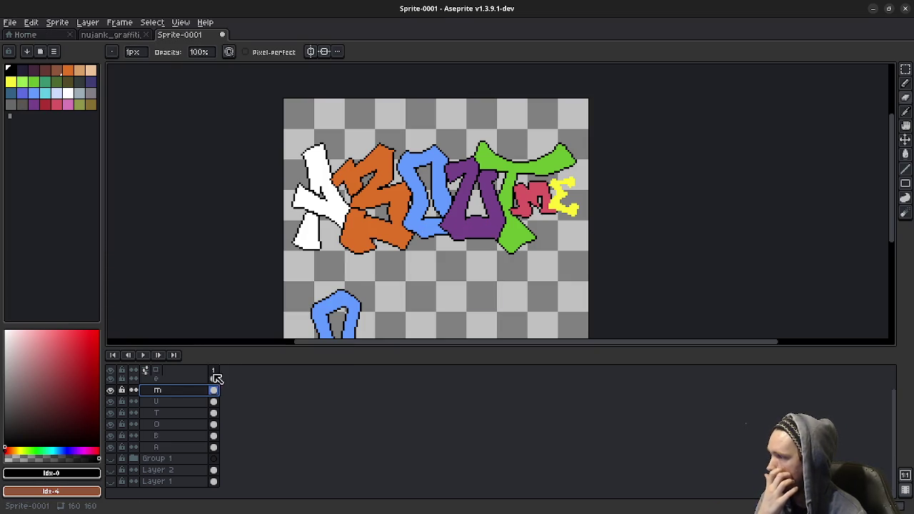
pyautogui.click(175, 378)
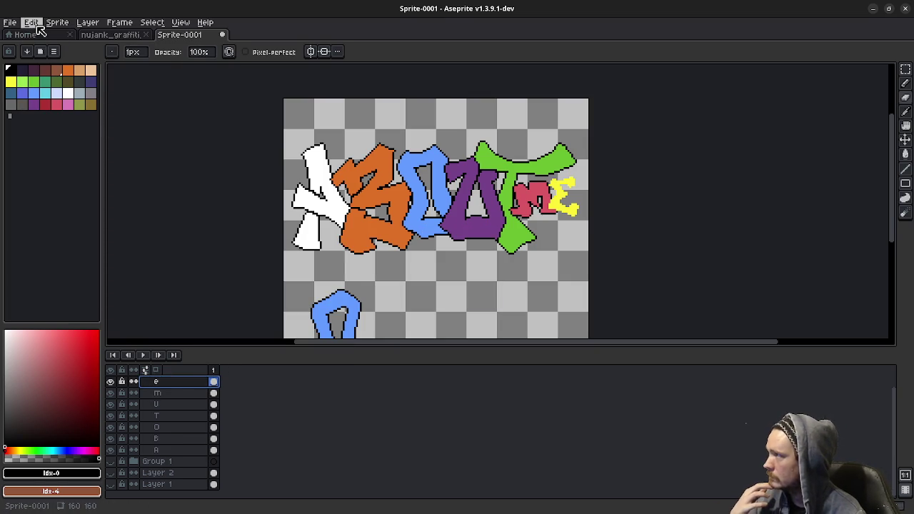
pyautogui.click(32, 22)
pyautogui.moveTo(37, 275)
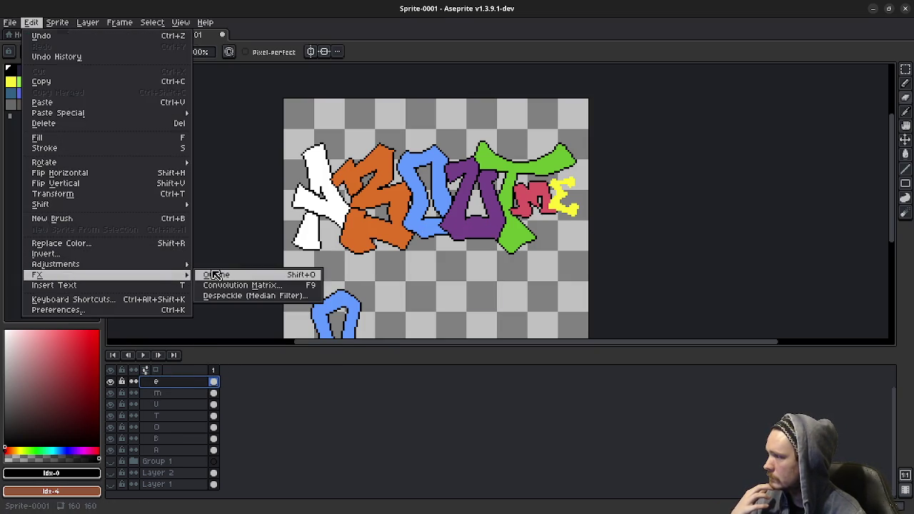
pyautogui.click(215, 275)
pyautogui.click(366, 262)
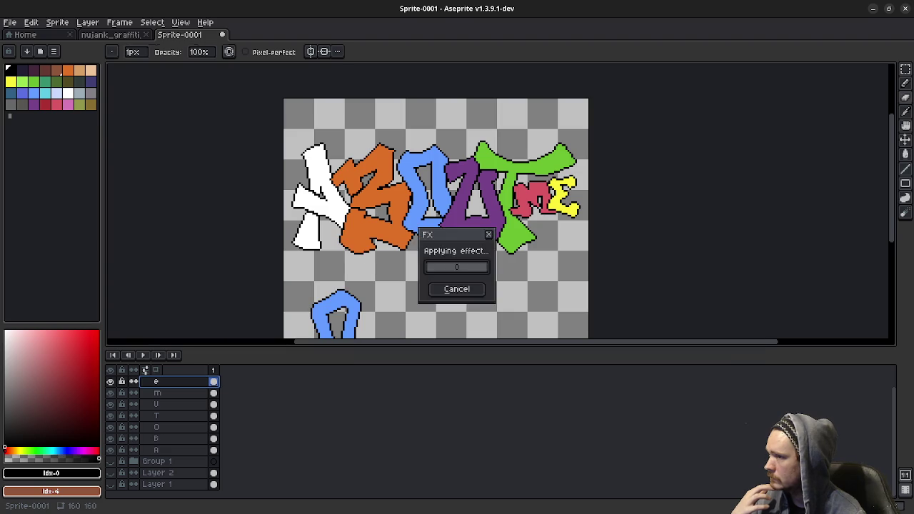
pyautogui.press('e')
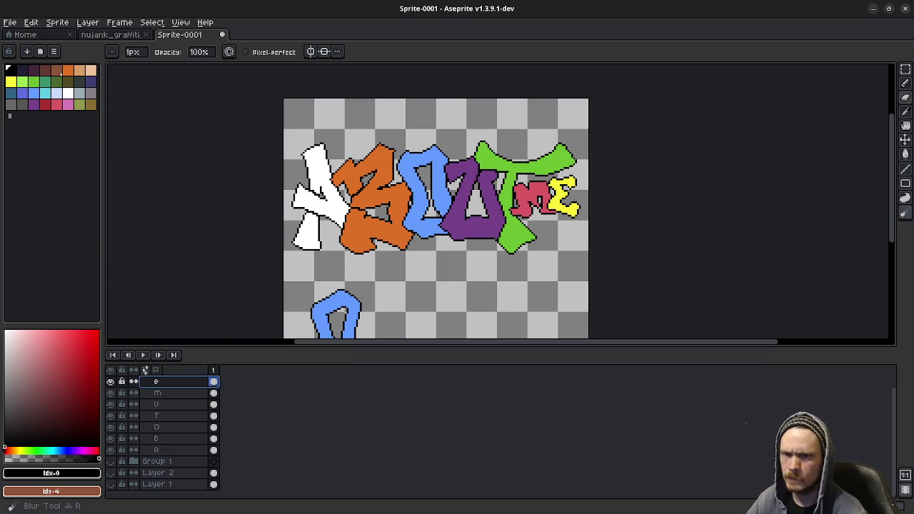
pyautogui.hotkey('alt', 'Tab')
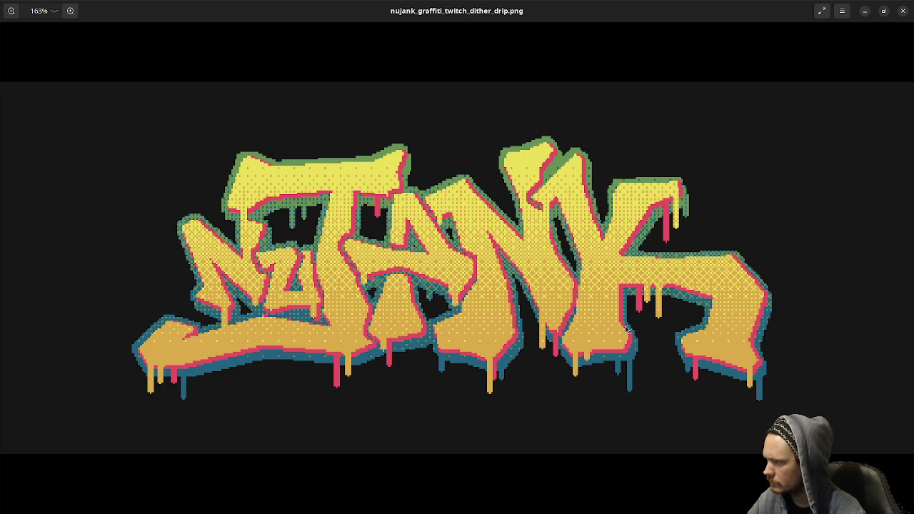
# Return from the nujank graffiti reference image to the Aseprite sprite
pyautogui.hotkey('alt', 'Tab')
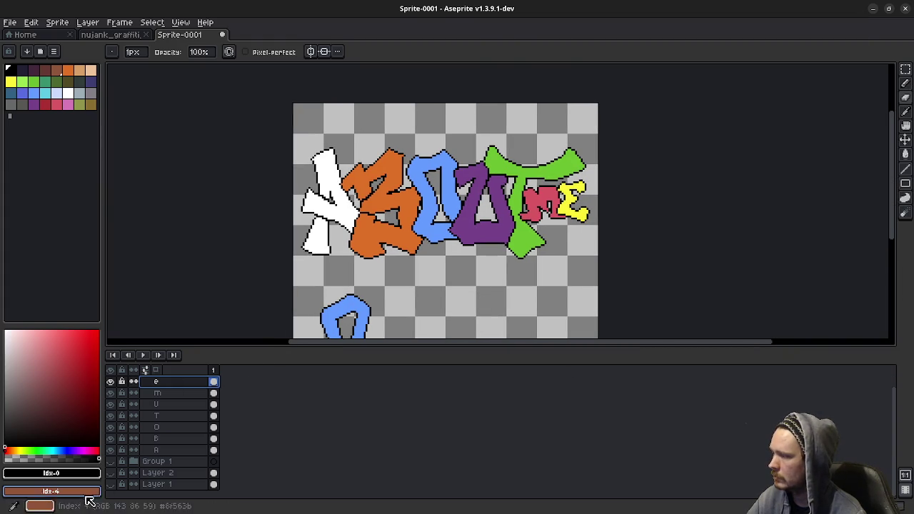
# Toggle the black background on and off, preview a square outline on A, then cancel
pyautogui.click(110, 485)
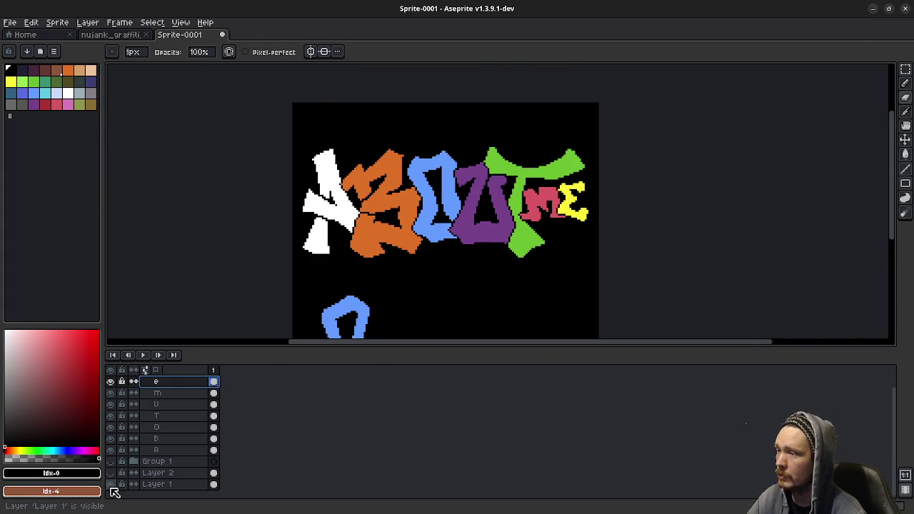
pyautogui.click(110, 485)
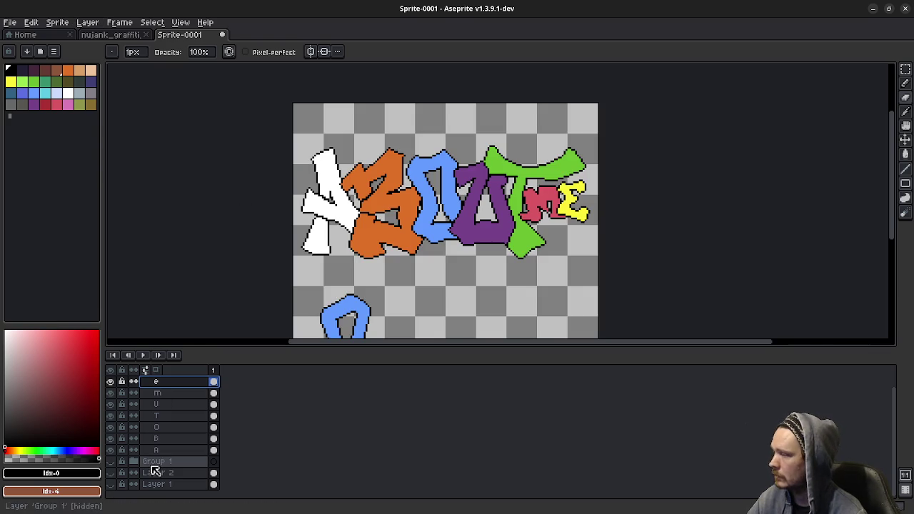
pyautogui.click(158, 450)
pyautogui.click(31, 22)
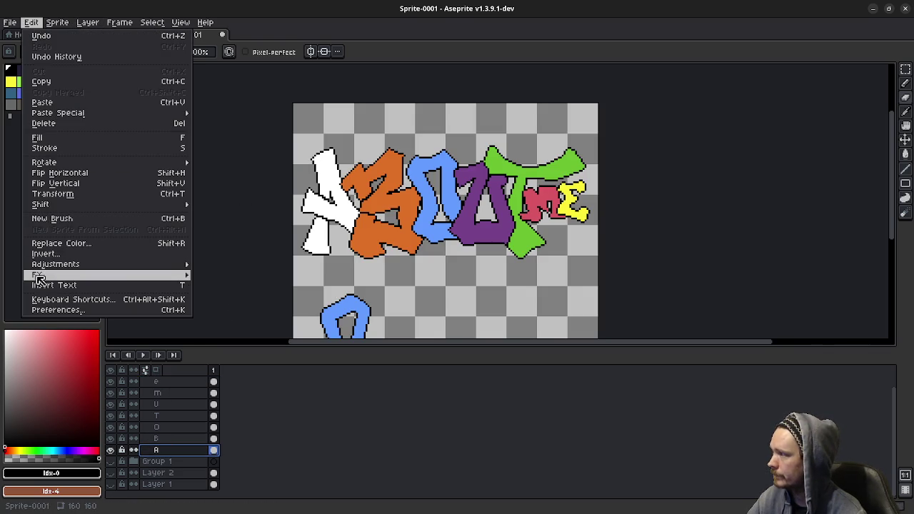
pyautogui.click(227, 275)
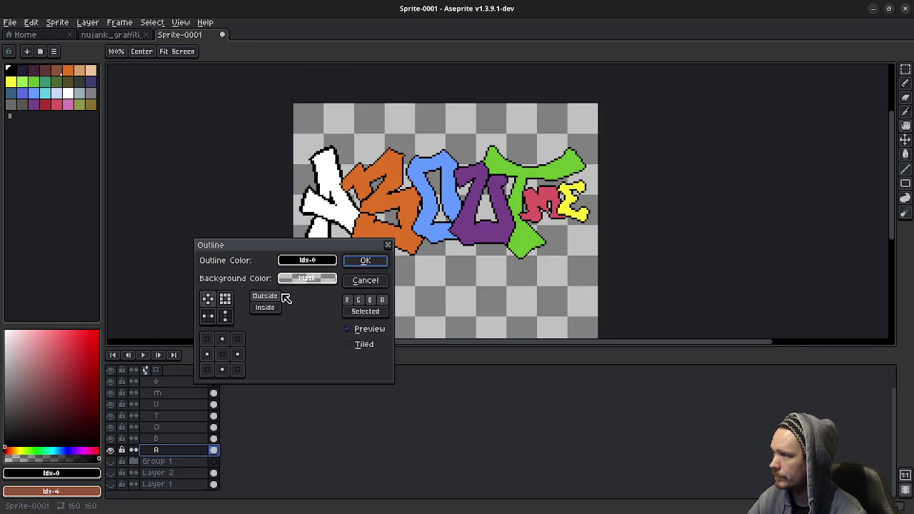
pyautogui.click(226, 304)
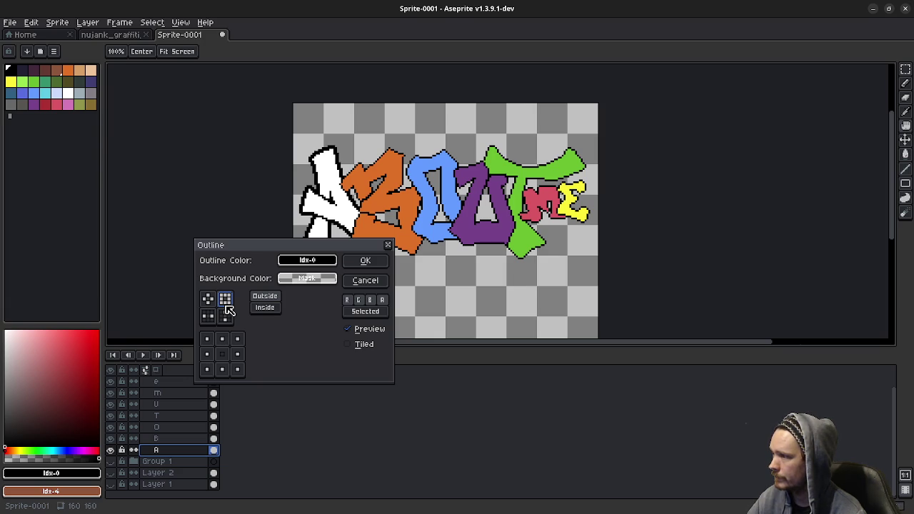
pyautogui.click(359, 277)
# Undo the black outlines on the letters
pyautogui.hotkey('ctrl', 'z')
pyautogui.hotkey('ctrl', 'z')
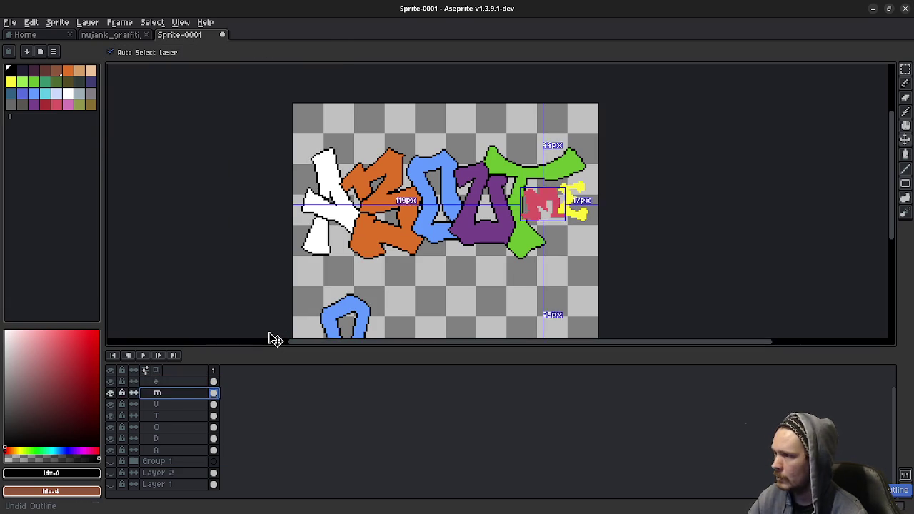
pyautogui.hotkey('ctrl', 'z')
pyautogui.hotkey('ctrl', 'z')
pyautogui.hotkey('ctrl', 'z')
pyautogui.hotkey('ctrl', 'z')
pyautogui.hotkey('ctrl', 'z')
pyautogui.press('b')
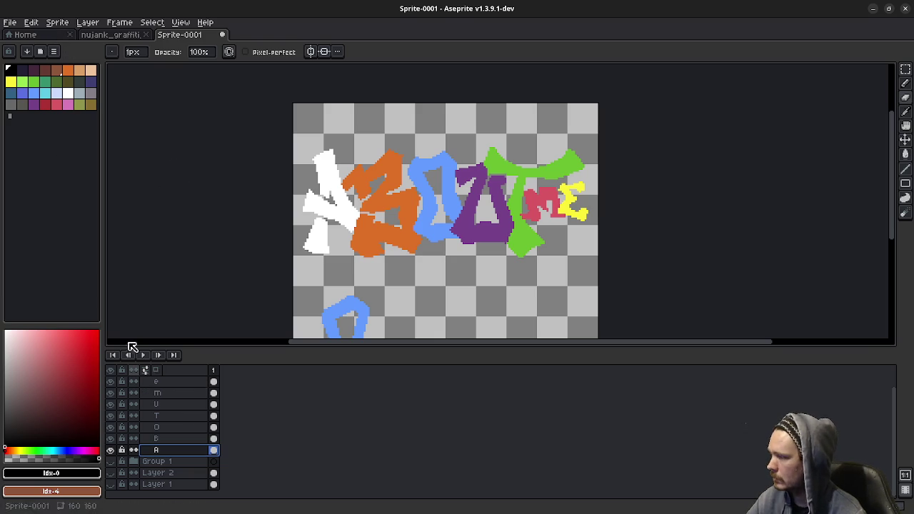
# Apply black outlines to the A, B and O letter layers
pyautogui.click(30, 22)
pyautogui.moveTo(37, 274)
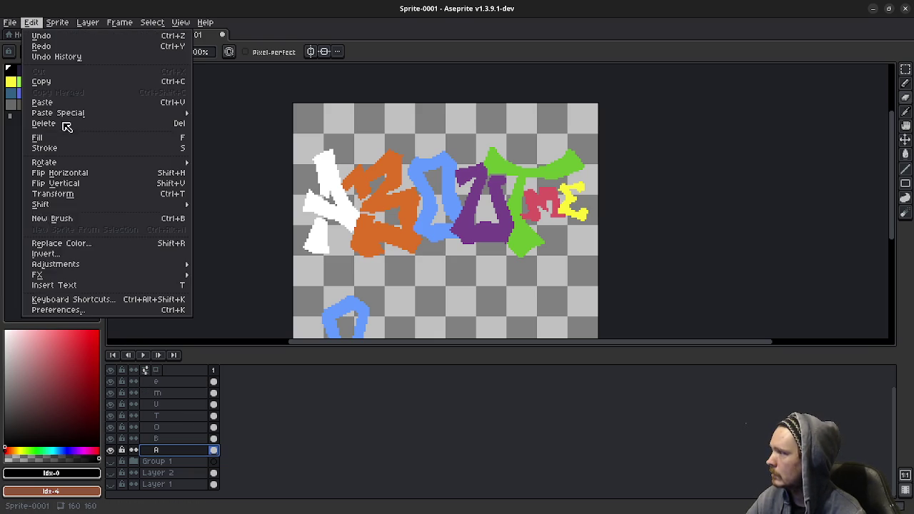
pyautogui.click(216, 274)
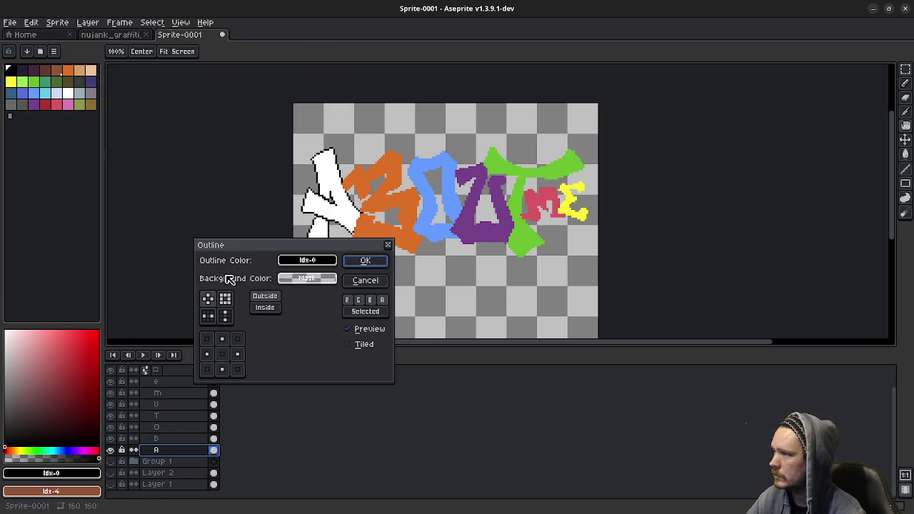
pyautogui.click(365, 261)
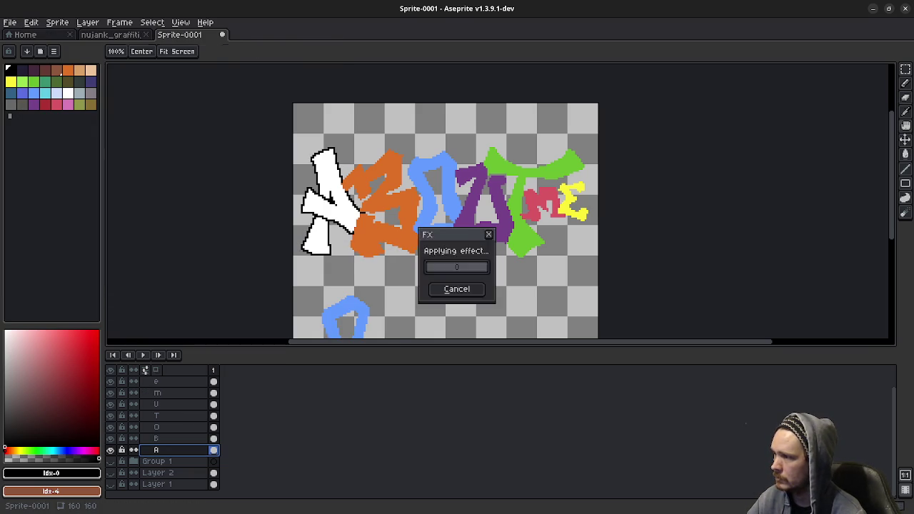
pyautogui.click(179, 439)
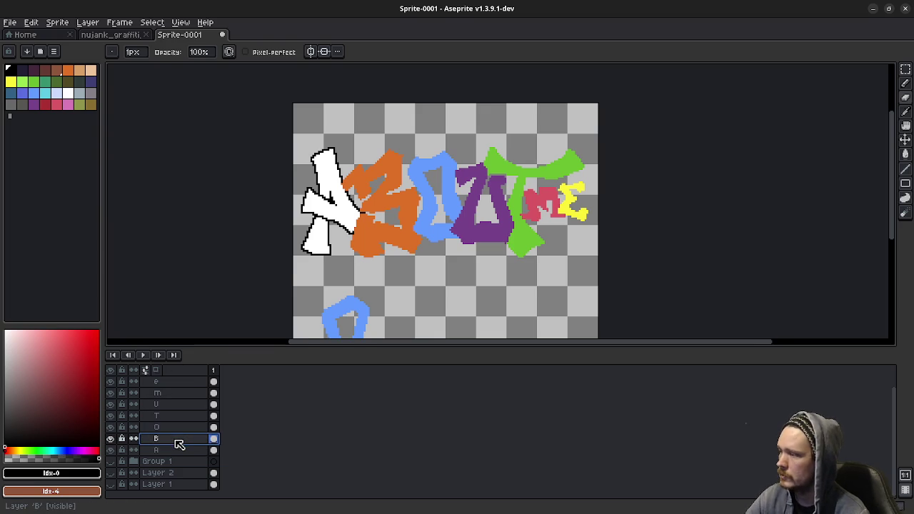
pyautogui.hotkey('shift', 'o')
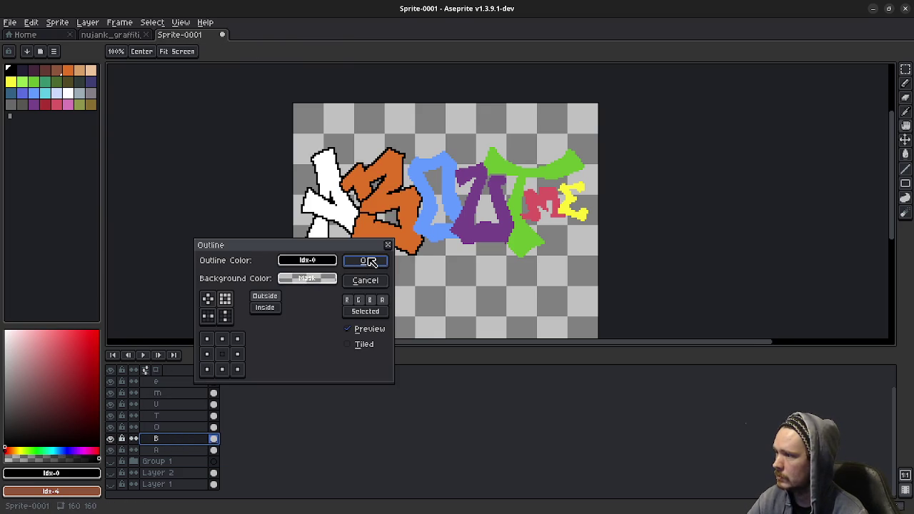
pyautogui.click(365, 261)
pyautogui.click(178, 427)
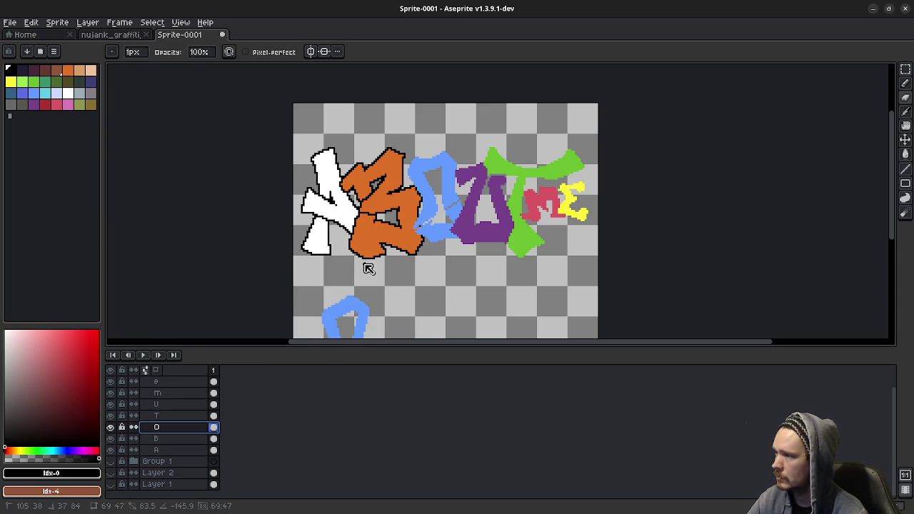
pyautogui.hotkey('shift', 'o')
pyautogui.click(367, 261)
# Apply black outlines to the T, U, e and m letter layers
pyautogui.click(158, 416)
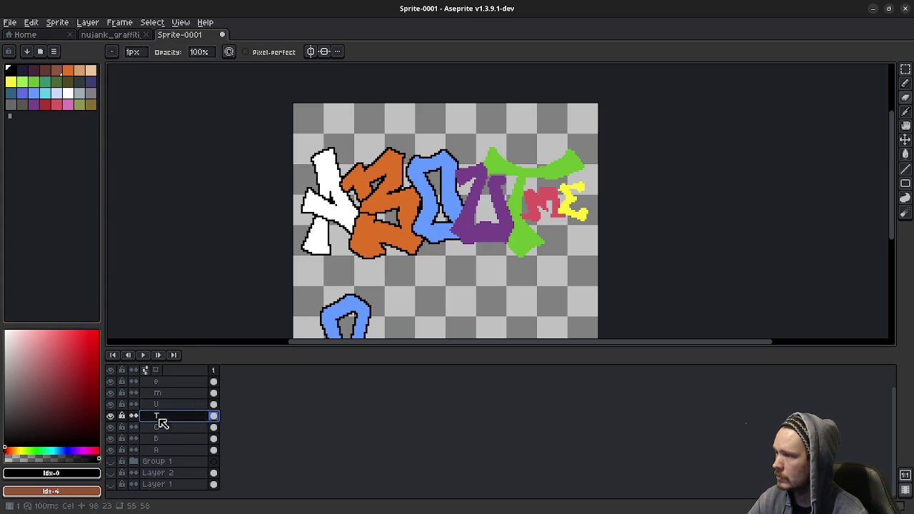
pyautogui.hotkey('shift', 'o')
pyautogui.click(367, 261)
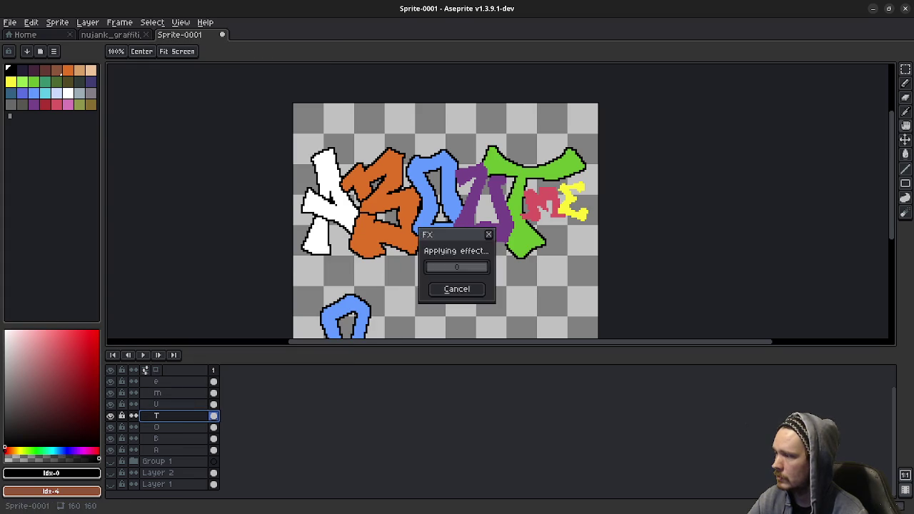
pyautogui.click(158, 404)
pyautogui.hotkey('shift', 'o')
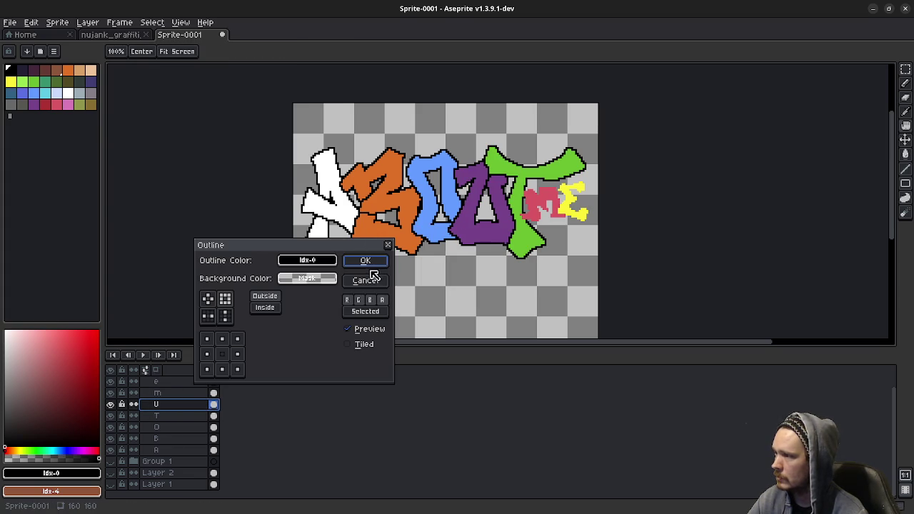
pyautogui.click(365, 261)
pyautogui.click(159, 382)
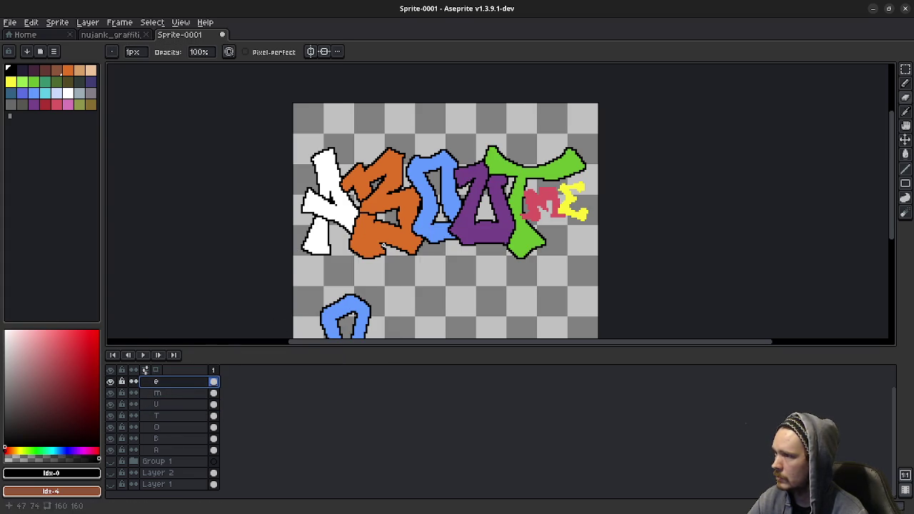
pyautogui.hotkey('shift', 'o')
pyautogui.click(365, 261)
pyautogui.click(171, 393)
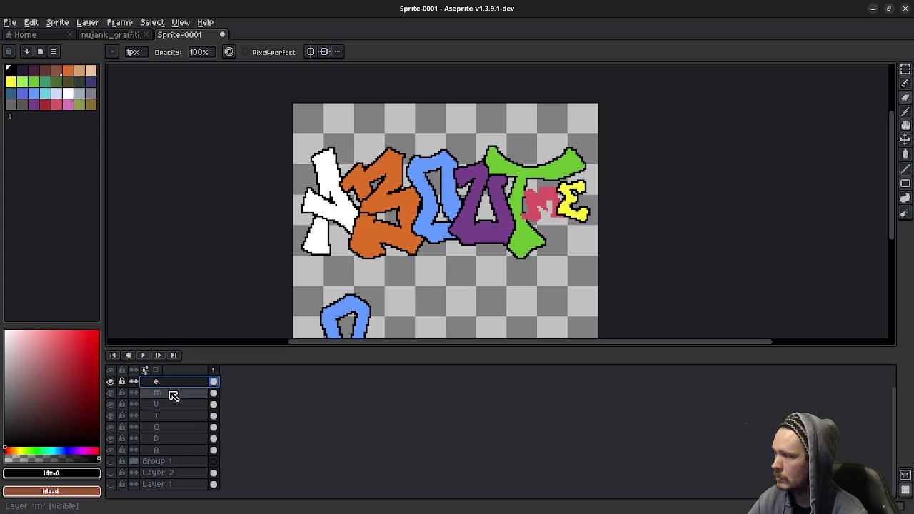
pyautogui.hotkey('shift', 'o')
pyautogui.click(381, 264)
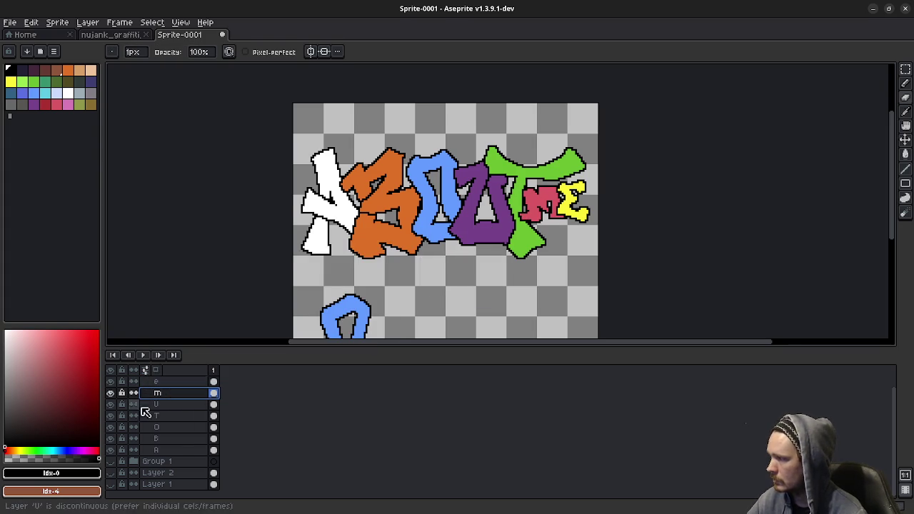
# Show the solid black background layer and recentre the lettering in view
pyautogui.click(111, 484)
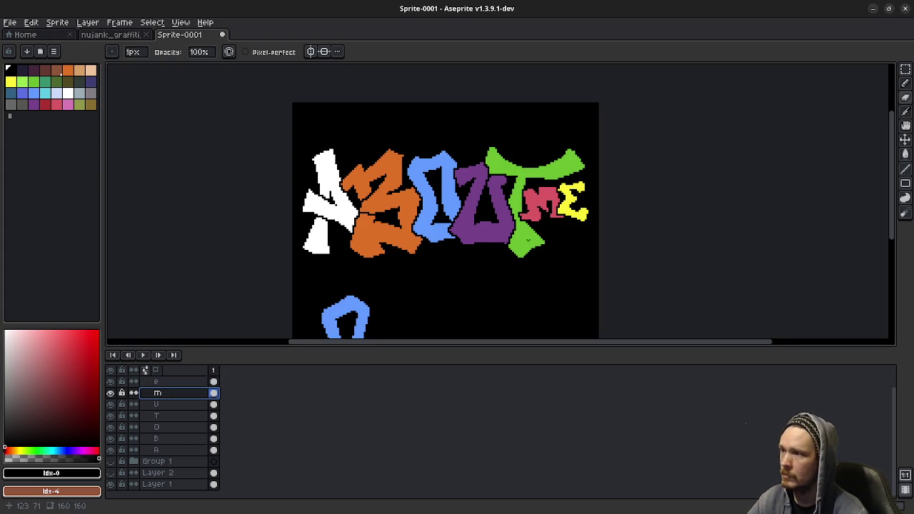
pyautogui.moveTo(529, 239); pyautogui.dragTo(521, 260)
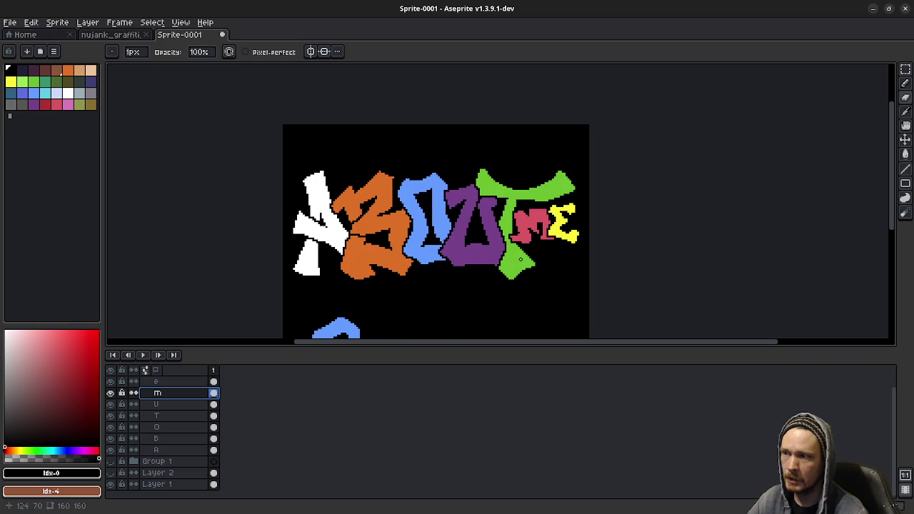
pyautogui.scroll(-2, 521, 260)
pyautogui.scroll(-1, 529, 293)
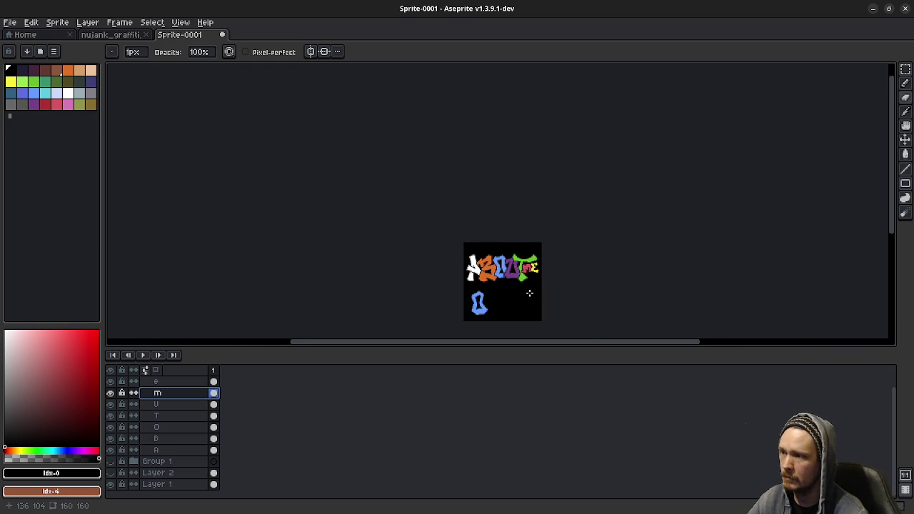
pyautogui.moveTo(529, 292); pyautogui.dragTo(450, 284)
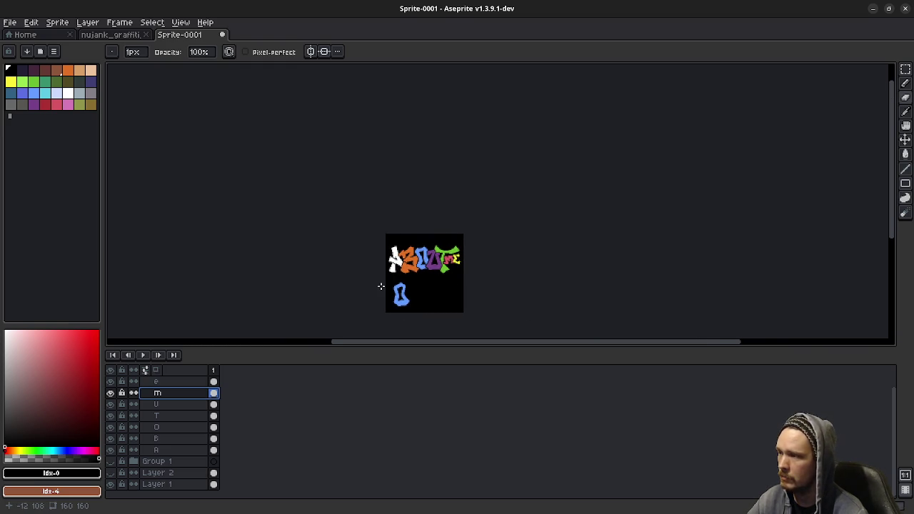
pyautogui.scroll(1, 443, 287)
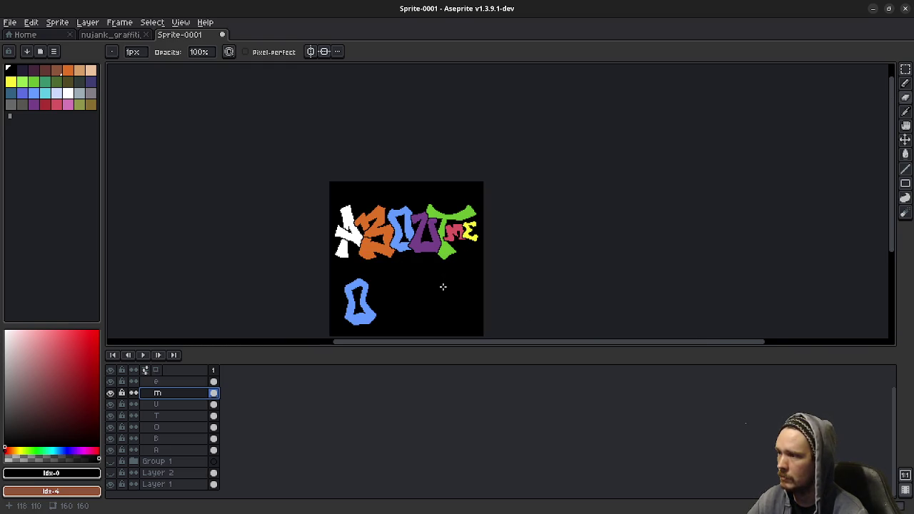
# Move the O layer up above U and T and nudge its pixels down two pixels
pyautogui.click(163, 427)
pyautogui.moveTo(163, 427); pyautogui.dragTo(158, 404)
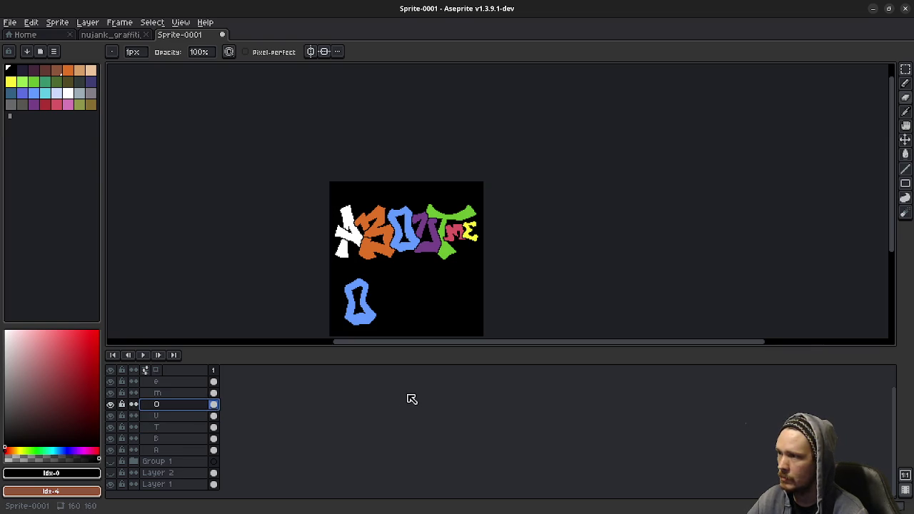
pyautogui.press('m')
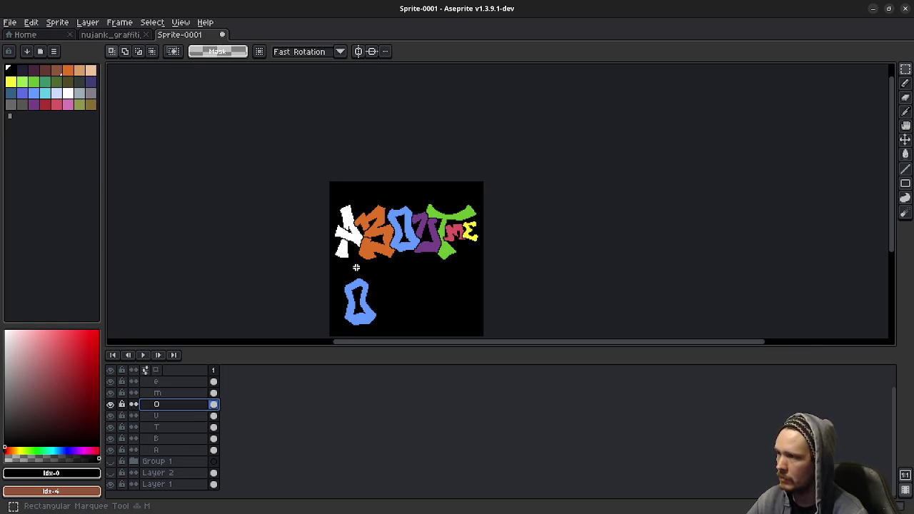
pyautogui.moveTo(369, 192); pyautogui.dragTo(424, 274)
pyautogui.click(437, 280)
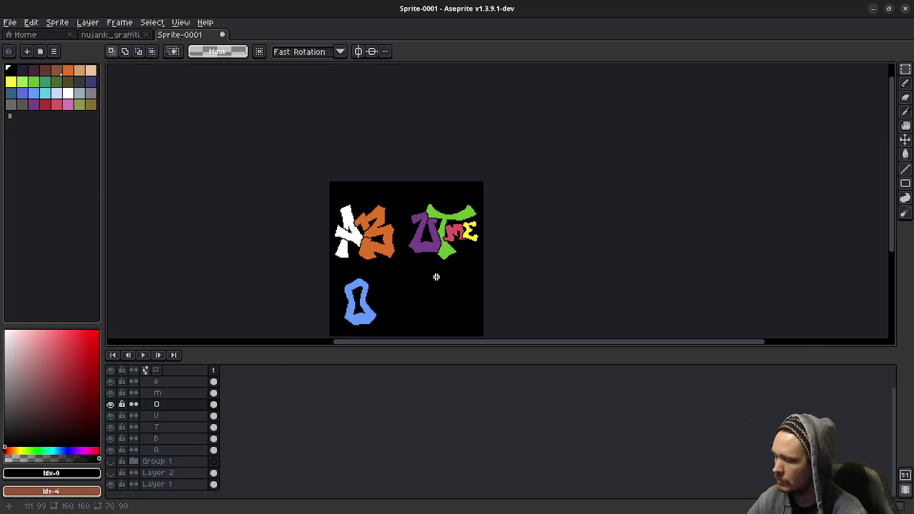
pyautogui.press('Down')
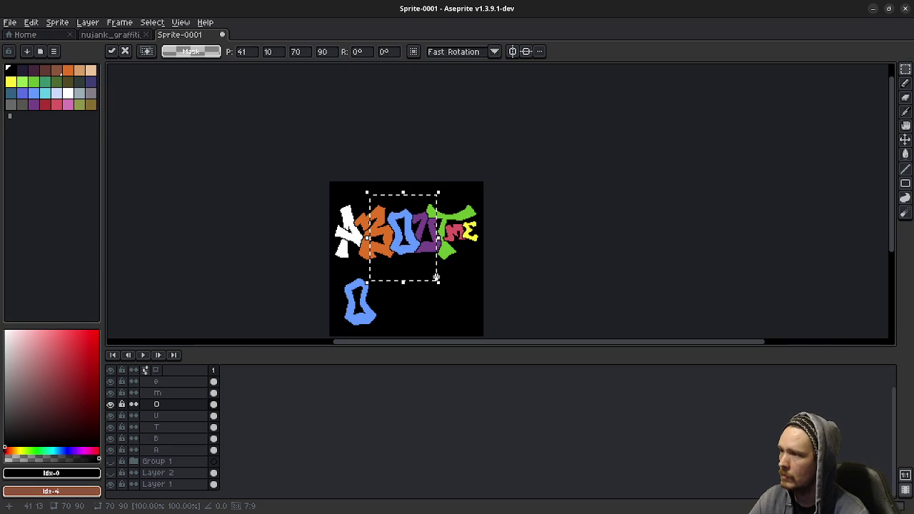
pyautogui.press('Down')
pyautogui.press('Down')
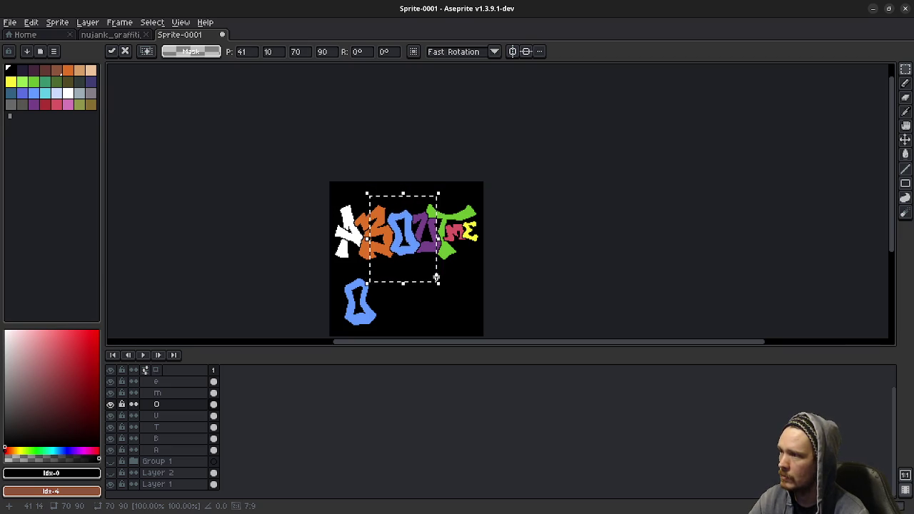
pyautogui.click(532, 246)
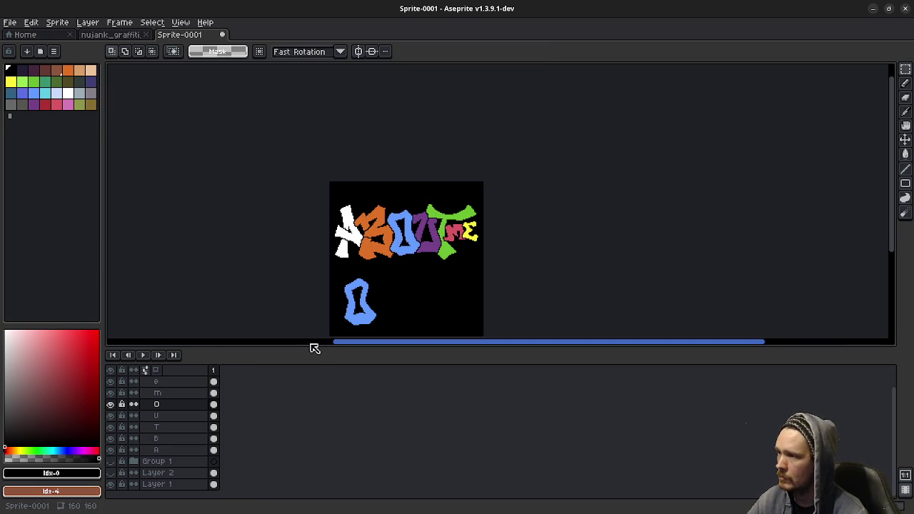
# Reorder the O and B layers so O overlaps the U and B sits above T
pyautogui.moveTo(158, 404); pyautogui.dragTo(162, 421)
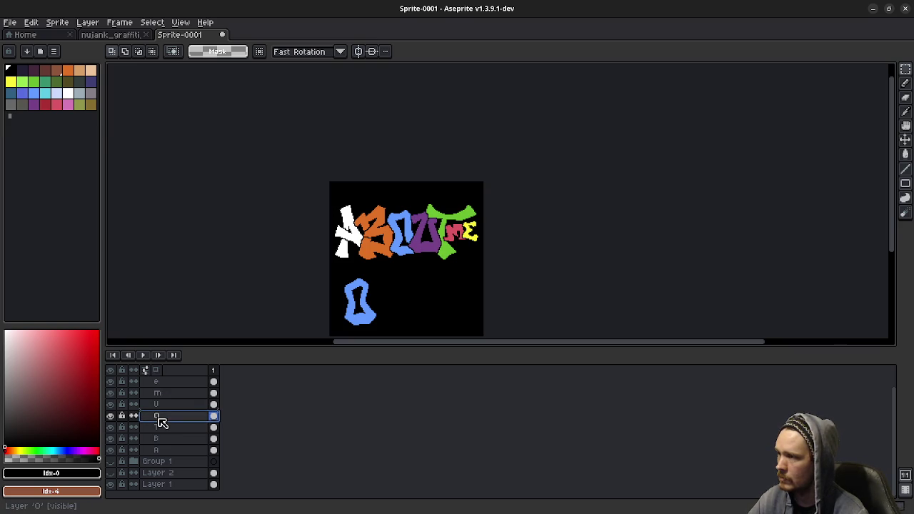
pyautogui.moveTo(163, 437); pyautogui.dragTo(166, 415)
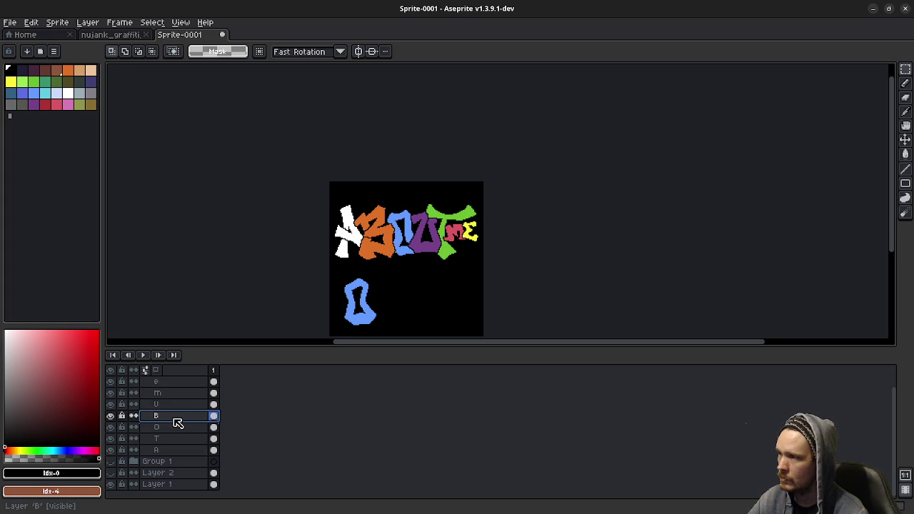
pyautogui.scroll(-2, 554, 278)
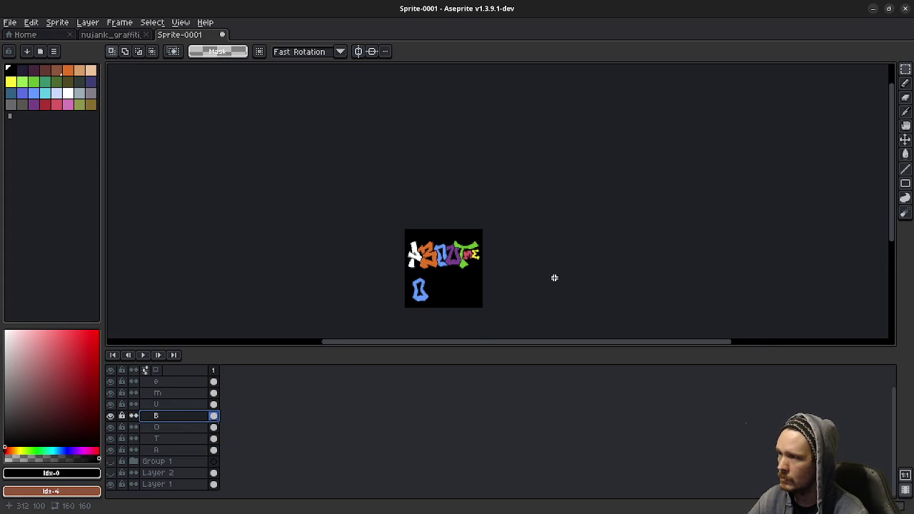
pyautogui.scroll(2, 554, 277)
pyautogui.moveTo(161, 416)
pyautogui.mouseDown()
pyautogui.moveTo(161, 426)
pyautogui.moveTo(160, 405)
pyautogui.mouseUp()
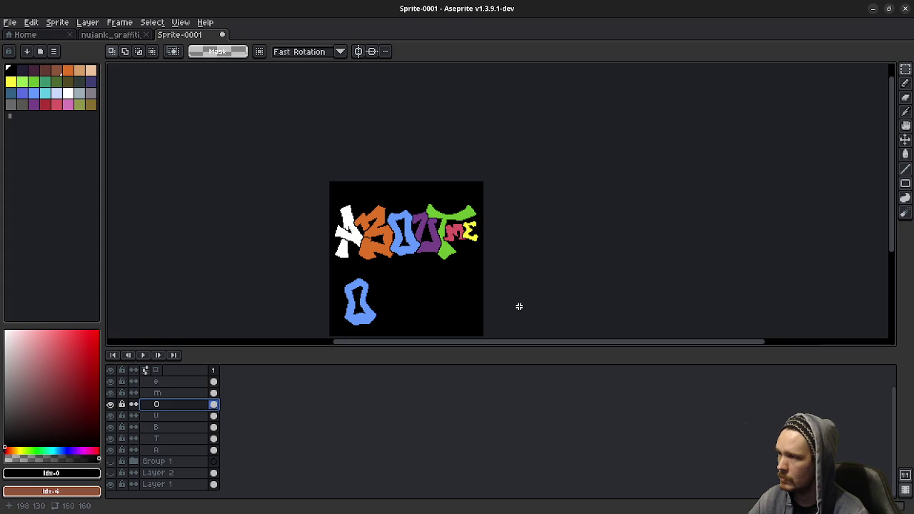
pyautogui.scroll(-1, 518, 307)
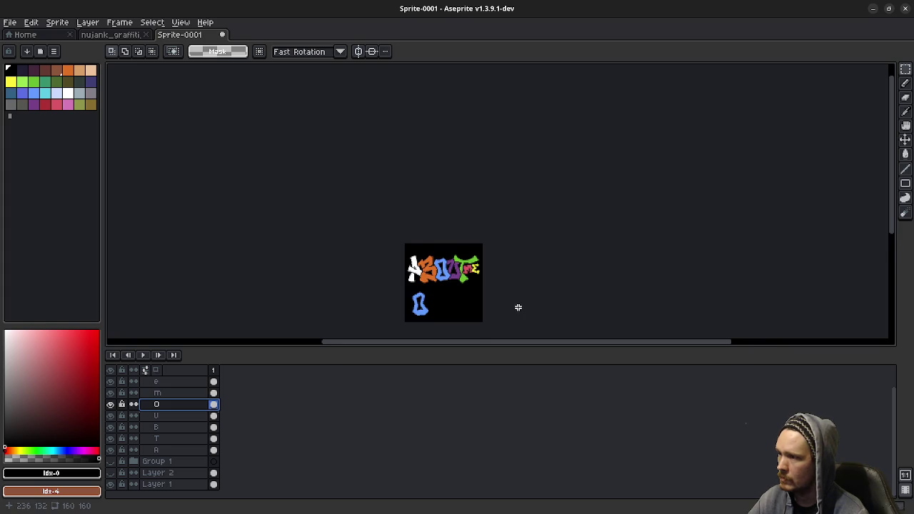
# Marquee-select the stray blue O under the lettering and delete it
pyautogui.scroll(1, 519, 307)
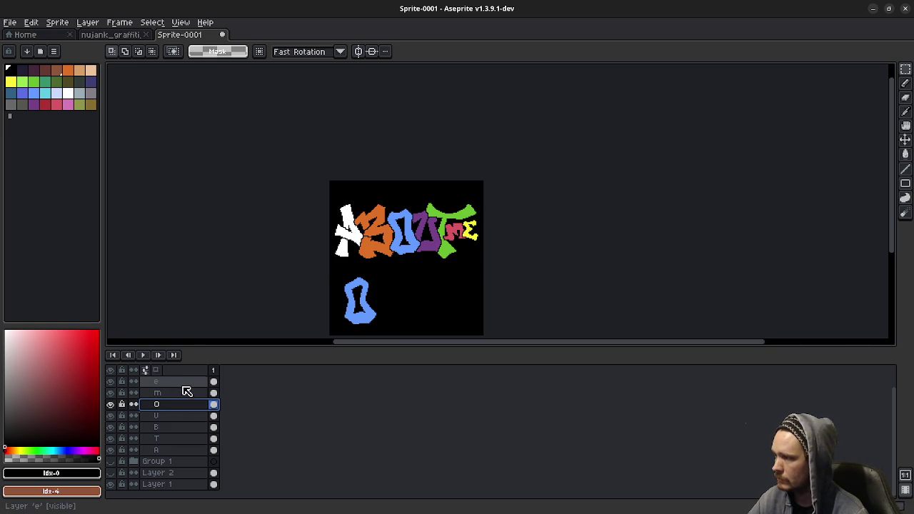
pyautogui.moveTo(326, 270); pyautogui.dragTo(395, 336)
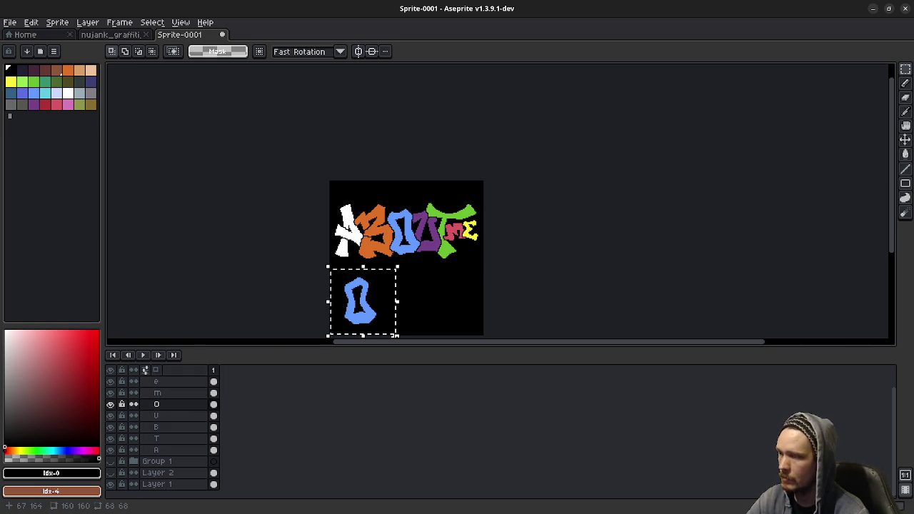
pyautogui.press('Delete')
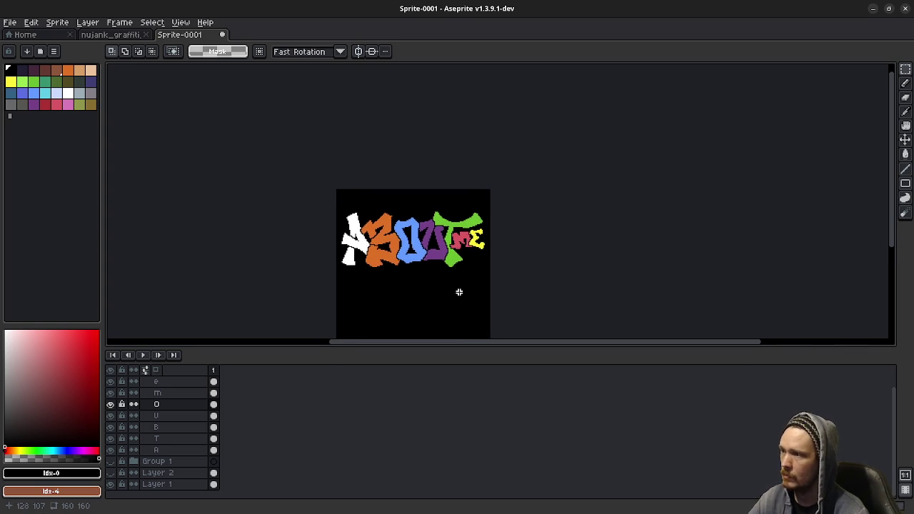
pyautogui.scroll(-2, 457, 289)
pyautogui.scroll(2, 459, 292)
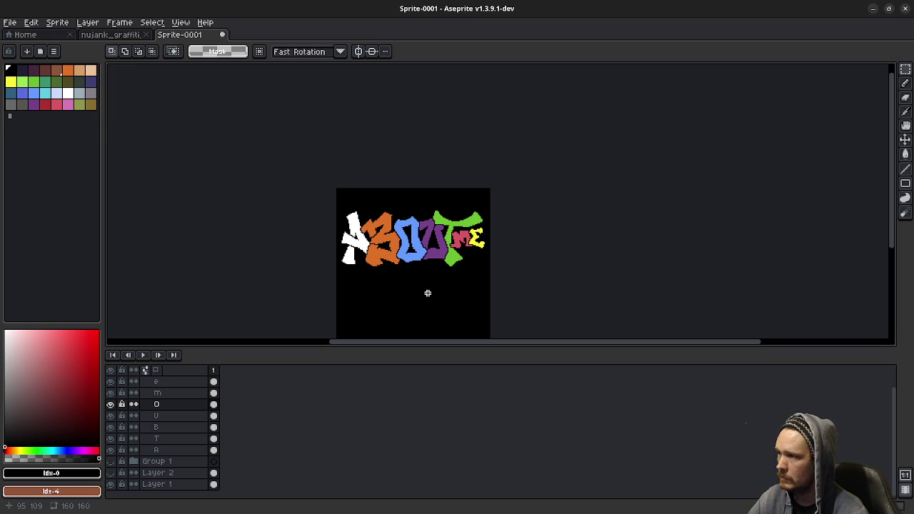
pyautogui.click(163, 450)
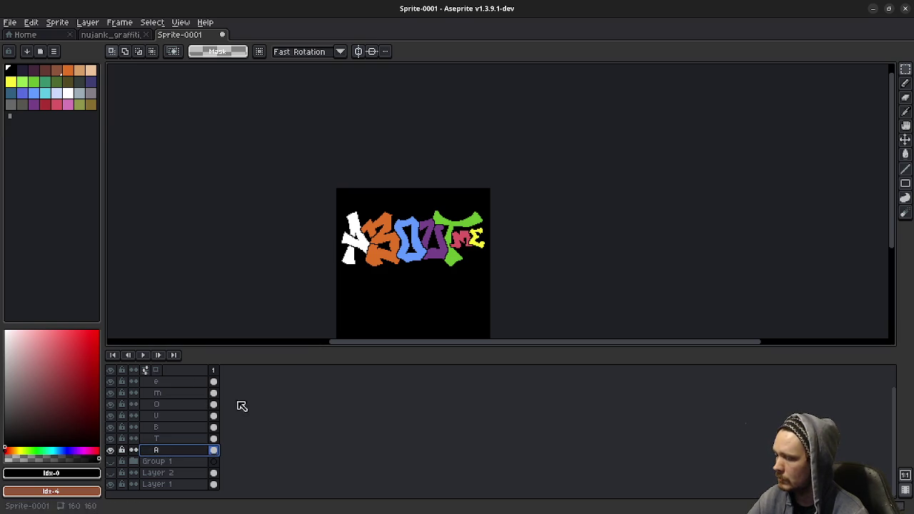
pyautogui.moveTo(335, 203); pyautogui.dragTo(397, 294)
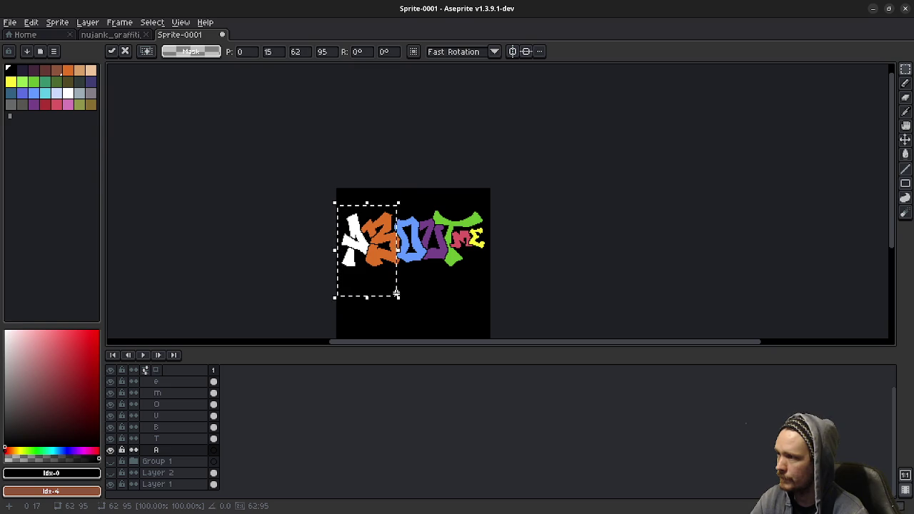
pyautogui.click(508, 264)
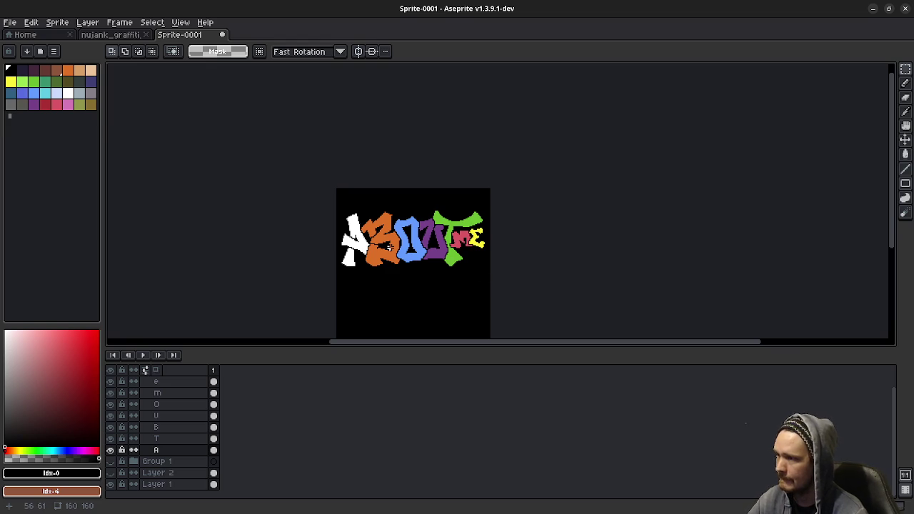
pyautogui.scroll(4, 396, 216)
# Draw a thin 1px stroke on the B using its own orange, on layer B
pyautogui.press('b')
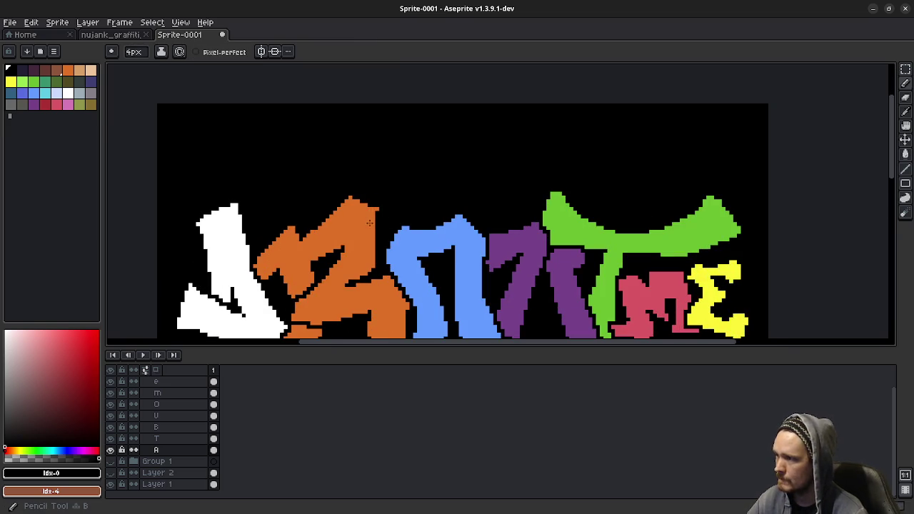
pyautogui.click(169, 427)
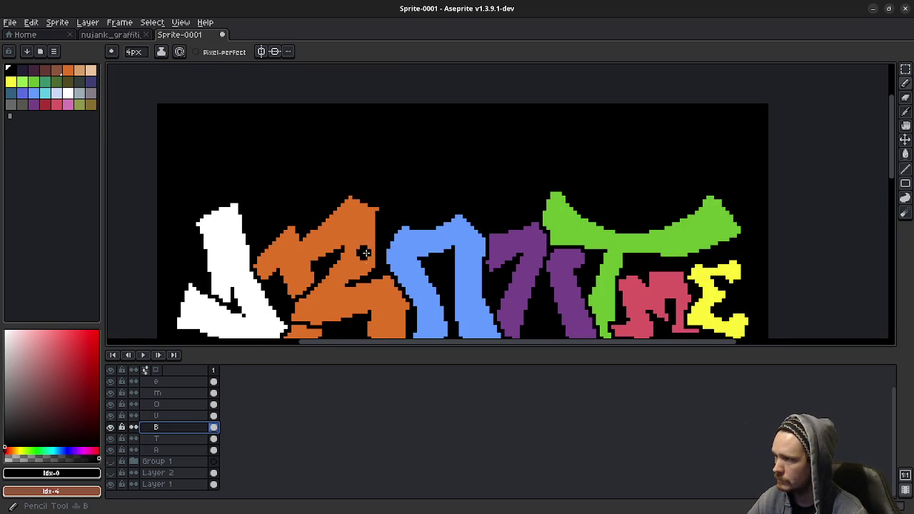
pyautogui.keyDown('alt'); pyautogui.click(361, 230); pyautogui.keyUp('alt')
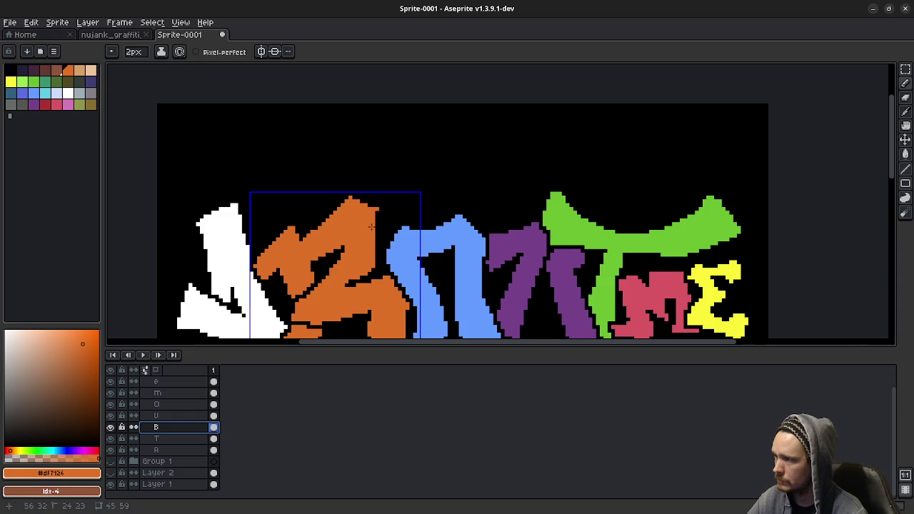
pyautogui.press('-')
pyautogui.press('-')
pyautogui.press('-')
pyautogui.moveTo(375, 212); pyautogui.dragTo(376, 224)
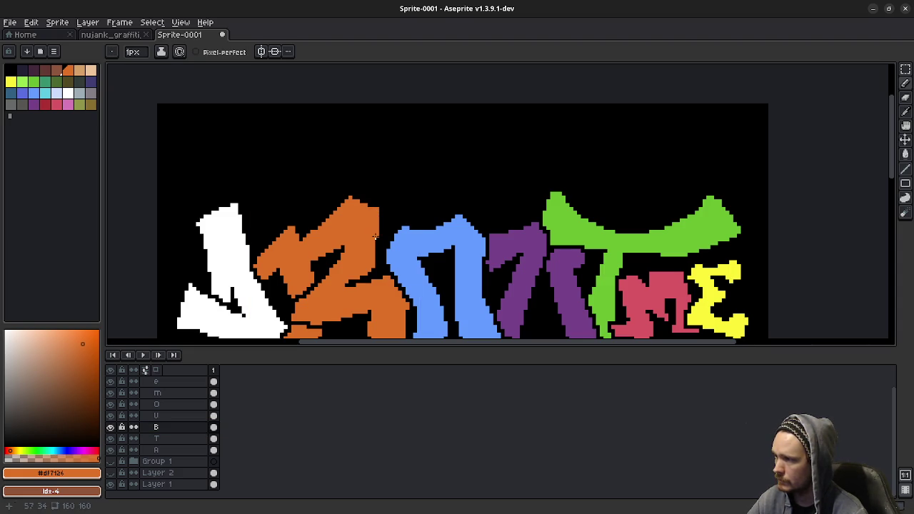
# Zoom and pan until the whole ABOUT ME artwork is centred in view
pyautogui.scroll(-3, 375, 236)
pyautogui.scroll(-3, 372, 308)
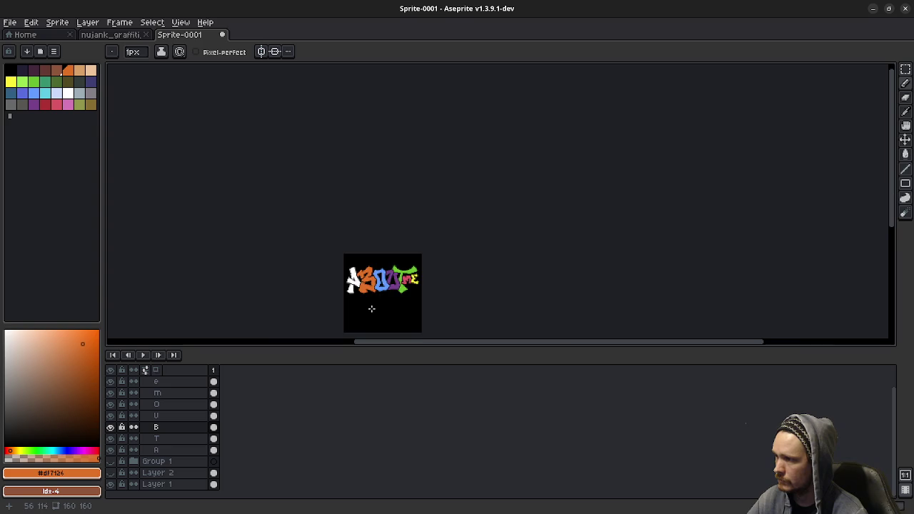
pyautogui.scroll(2, 392, 311)
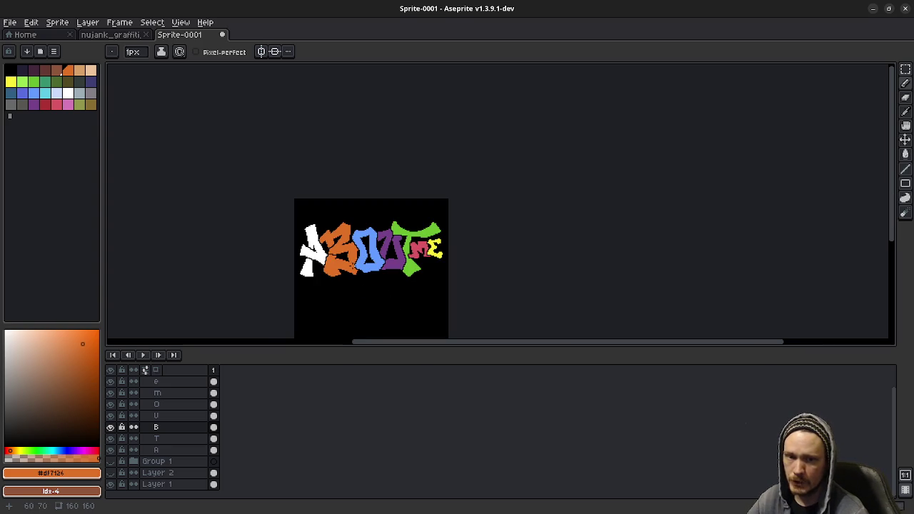
pyautogui.scroll(1, 378, 227)
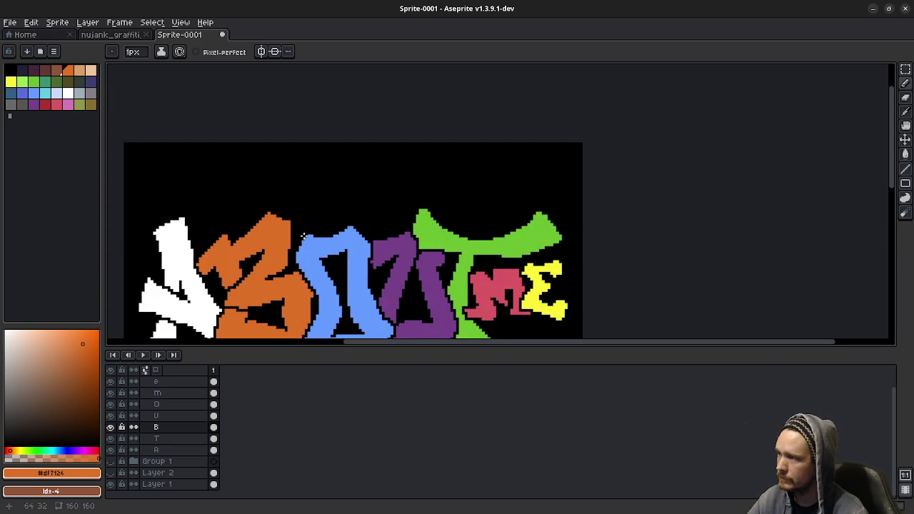
pyautogui.scroll(1, 364, 234)
pyautogui.scroll(1, 337, 244)
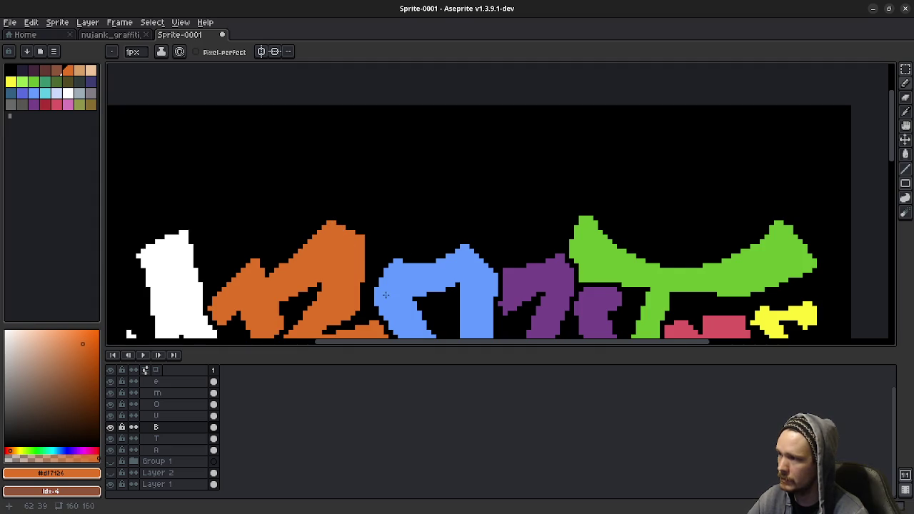
pyautogui.scroll(-1, 428, 261)
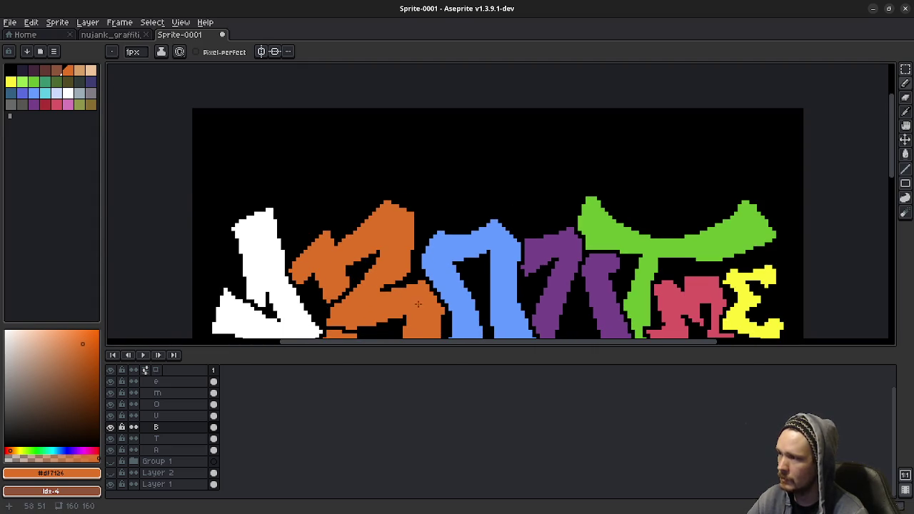
pyautogui.moveTo(418, 304); pyautogui.dragTo(418, 278)
pyautogui.moveTo(455, 325); pyautogui.dragTo(412, 279)
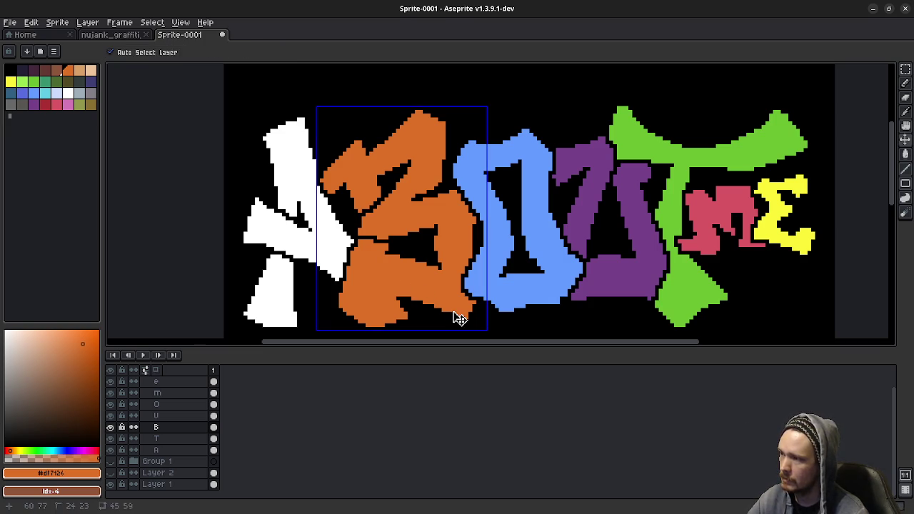
pyautogui.scroll(-2, 457, 316)
pyautogui.moveTo(556, 272); pyautogui.dragTo(493, 274)
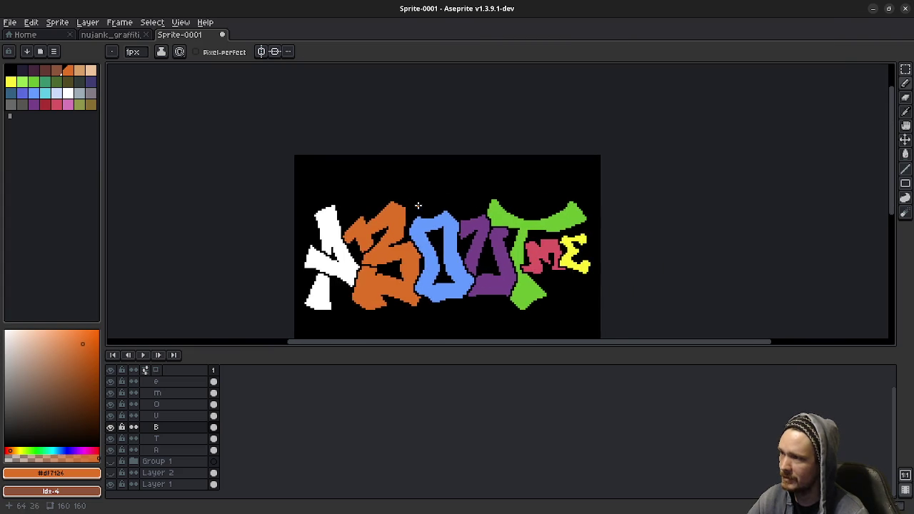
pyautogui.scroll(2, 425, 207)
# Pick the O's blue as drawing colour, make layer O active, and view the lettering
pyautogui.keyDown('alt'); pyautogui.click(416, 231); pyautogui.keyUp('alt')
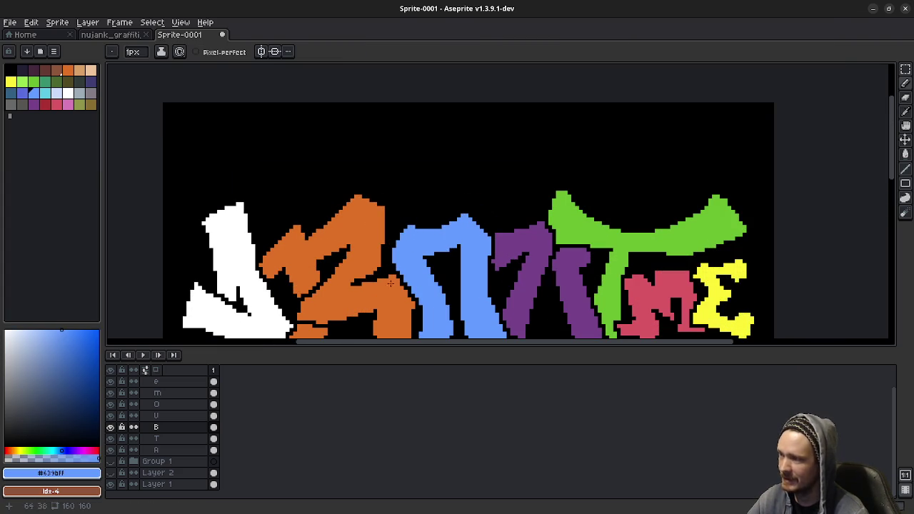
pyautogui.click(166, 406)
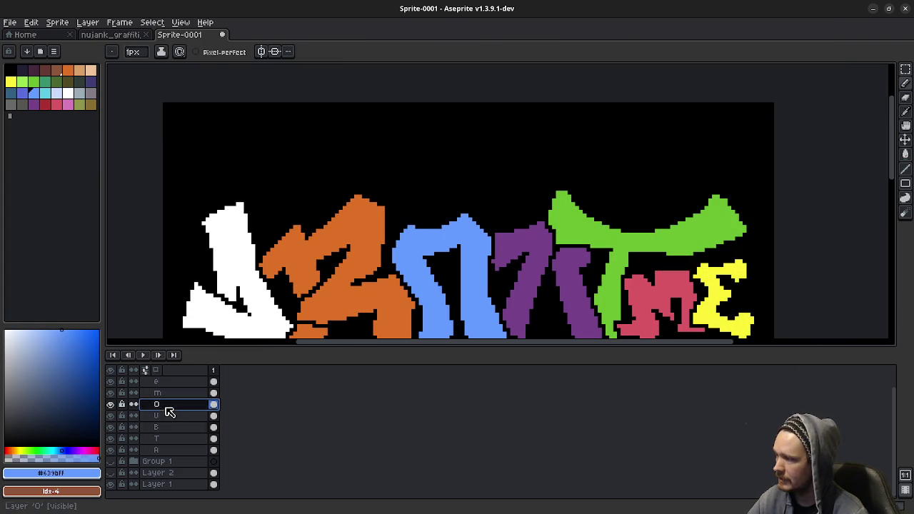
pyautogui.scroll(-2, 462, 330)
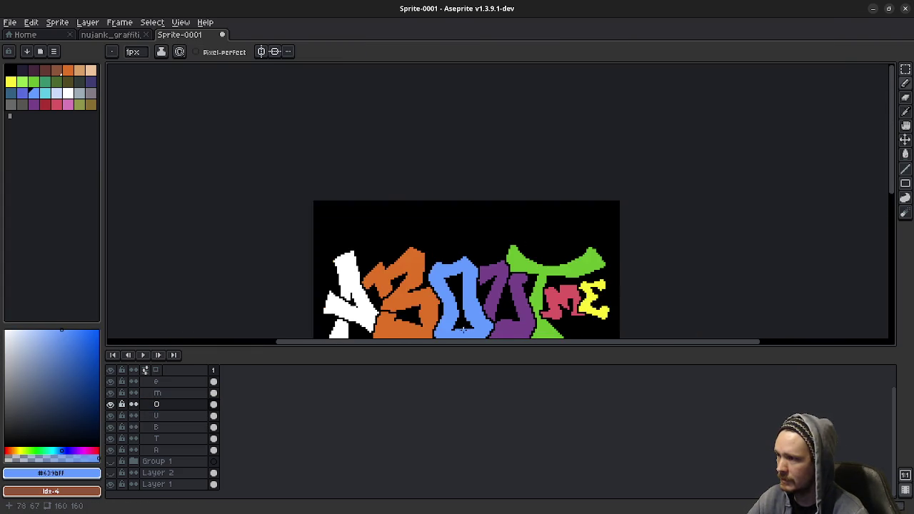
pyautogui.scroll(-2, 474, 309)
pyautogui.scroll(1, 476, 288)
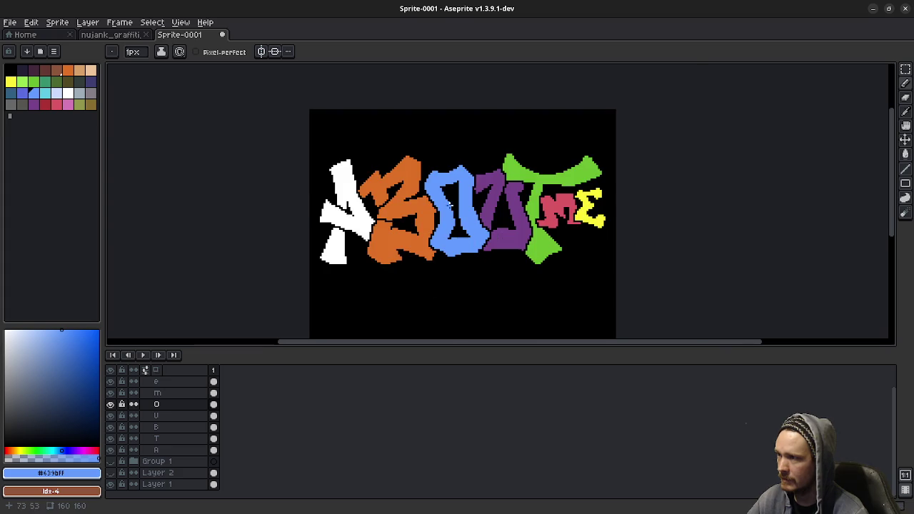
pyautogui.scroll(1, 449, 206)
pyautogui.moveTo(438, 161); pyautogui.dragTo(440, 233)
# Zoom in and out over the lettering to find a close view
pyautogui.scroll(1, 440, 234)
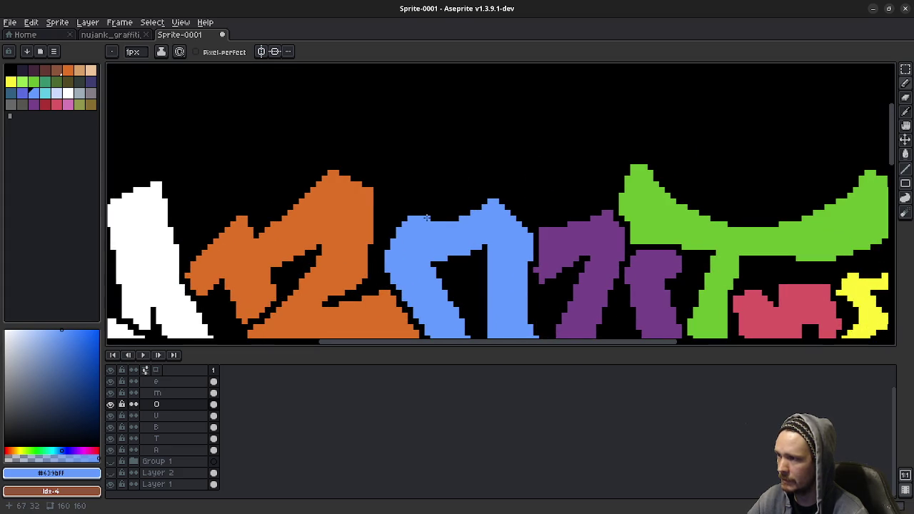
pyautogui.scroll(-1, 486, 280)
pyautogui.scroll(-1, 486, 280)
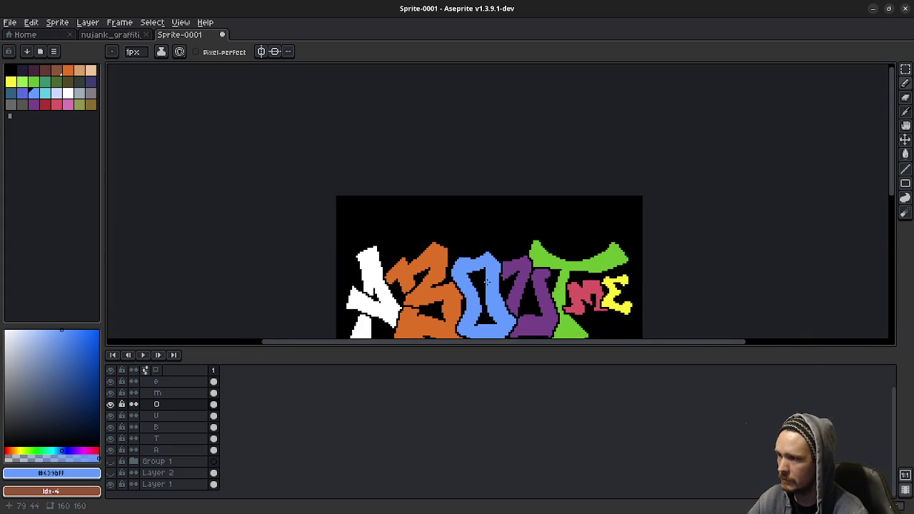
pyautogui.scroll(-1, 492, 286)
pyautogui.scroll(2, 496, 290)
pyautogui.scroll(1, 494, 202)
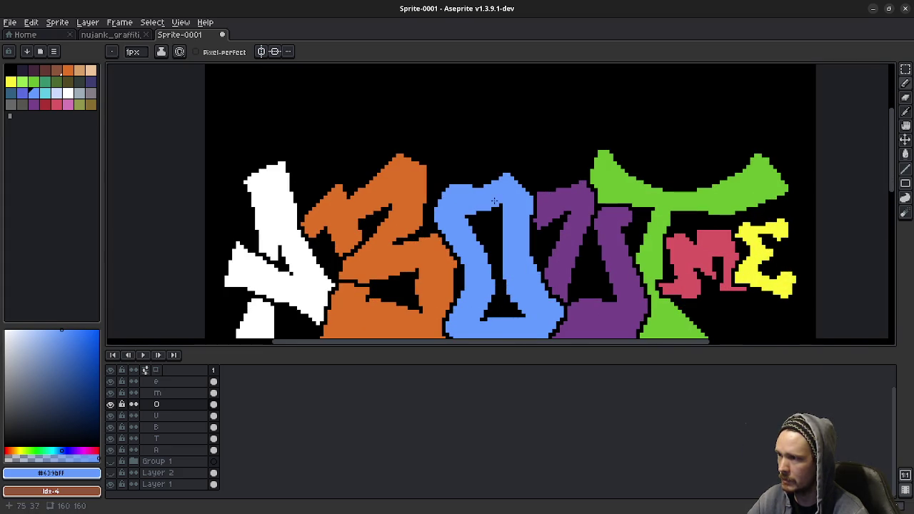
pyautogui.scroll(1, 502, 177)
pyautogui.scroll(1, 500, 224)
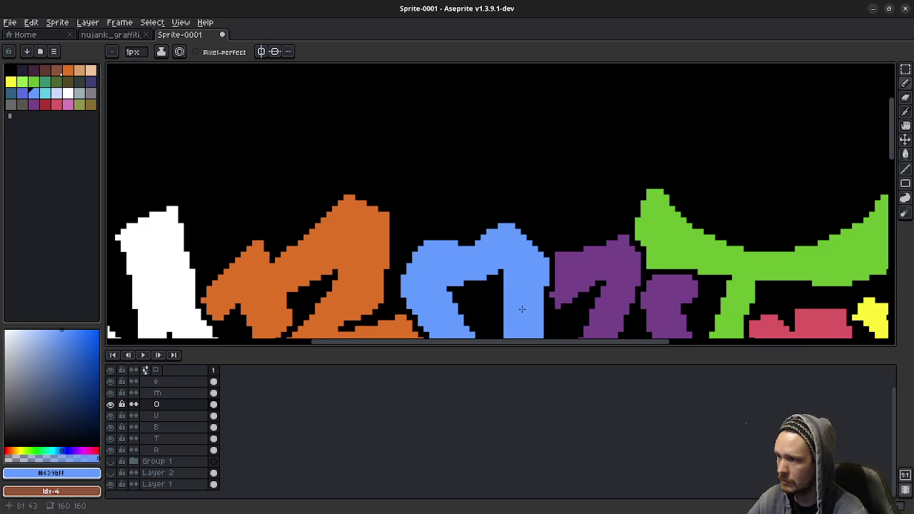
pyautogui.scroll(-1, 520, 302)
pyautogui.scroll(-1, 547, 307)
pyautogui.scroll(-1, 548, 307)
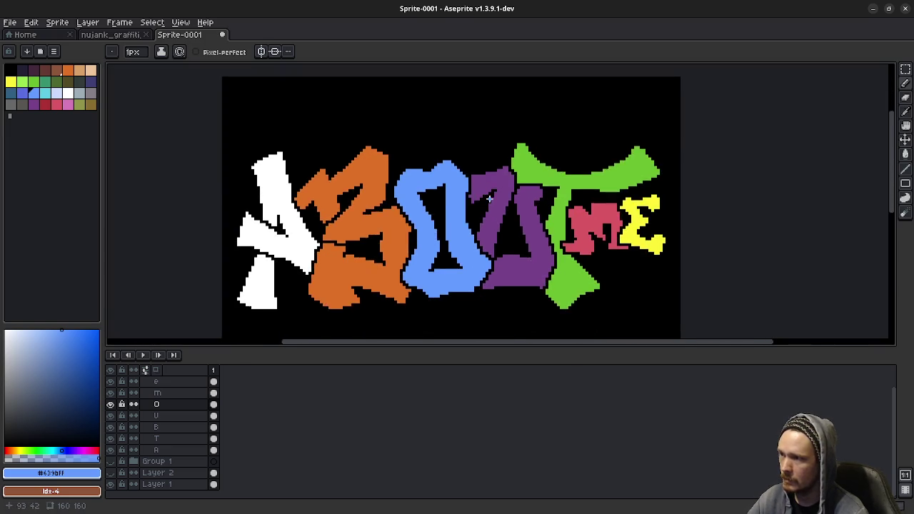
pyautogui.scroll(-1, 528, 272)
pyautogui.scroll(-2, 513, 237)
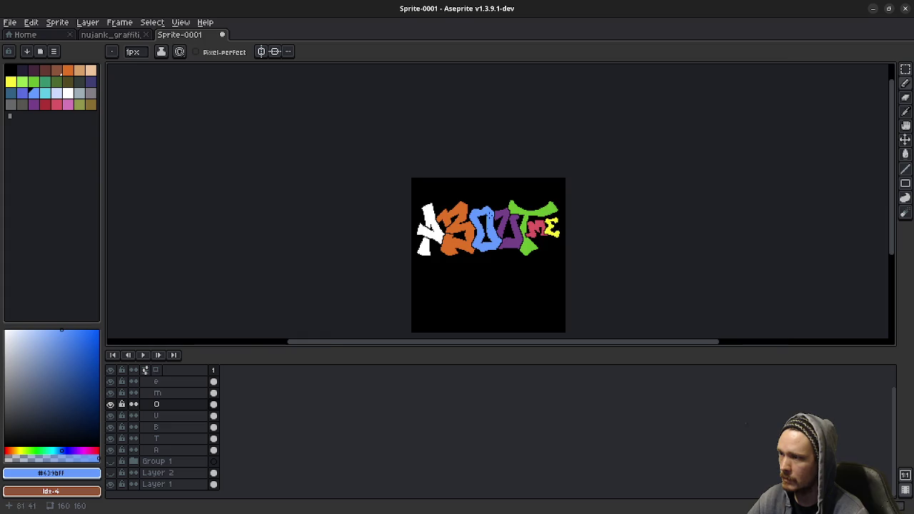
pyautogui.scroll(5, 488, 213)
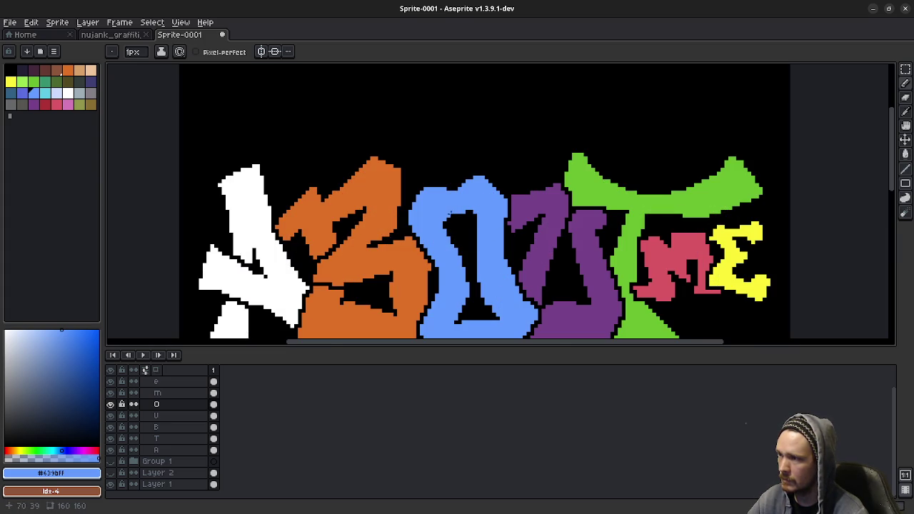
pyautogui.scroll(-2, 495, 257)
pyautogui.scroll(-2, 524, 274)
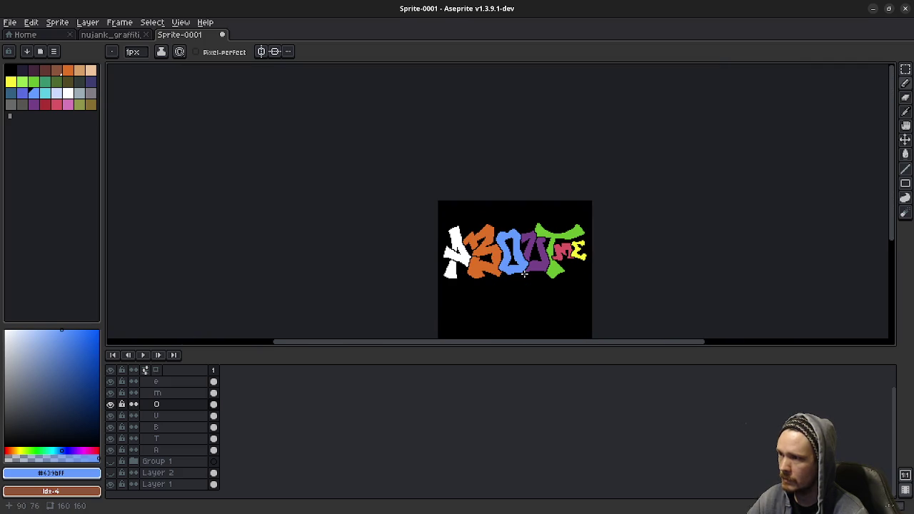
# Undo the last pencil stroke and shift the enlarged view across the letters
pyautogui.hotkey('ctrl', 'z')
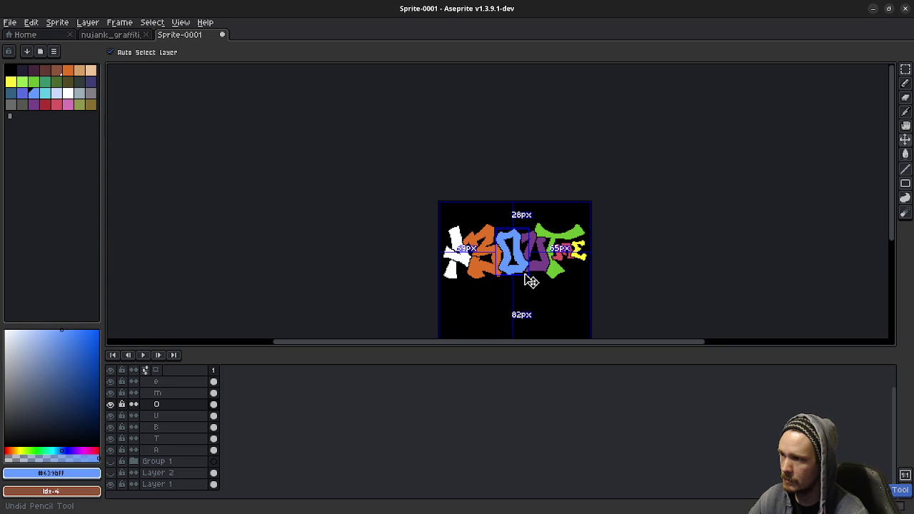
pyautogui.hscroll(2, 429, 299)
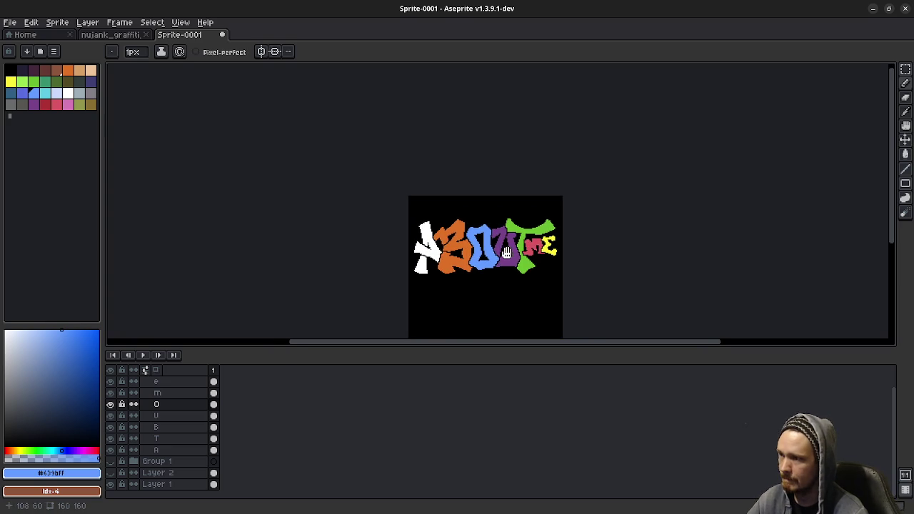
pyautogui.hscroll(1, 430, 299)
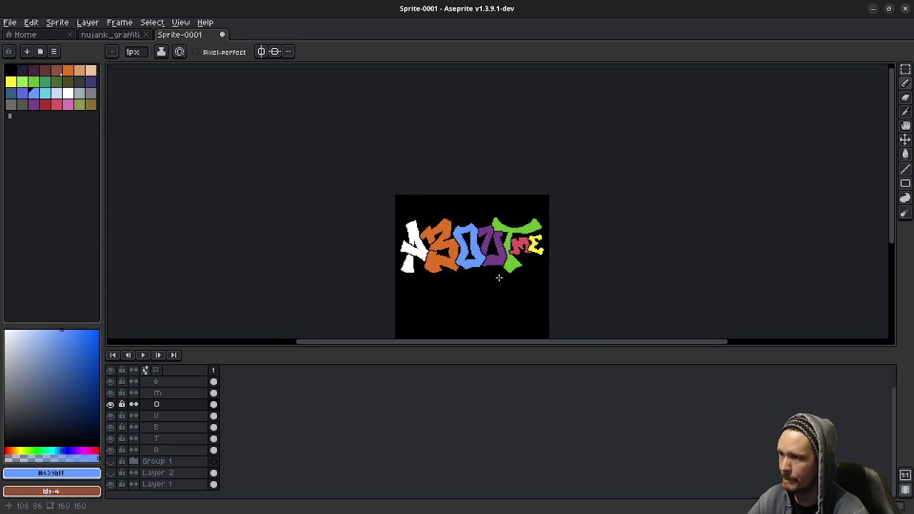
pyautogui.scroll(4, 500, 279)
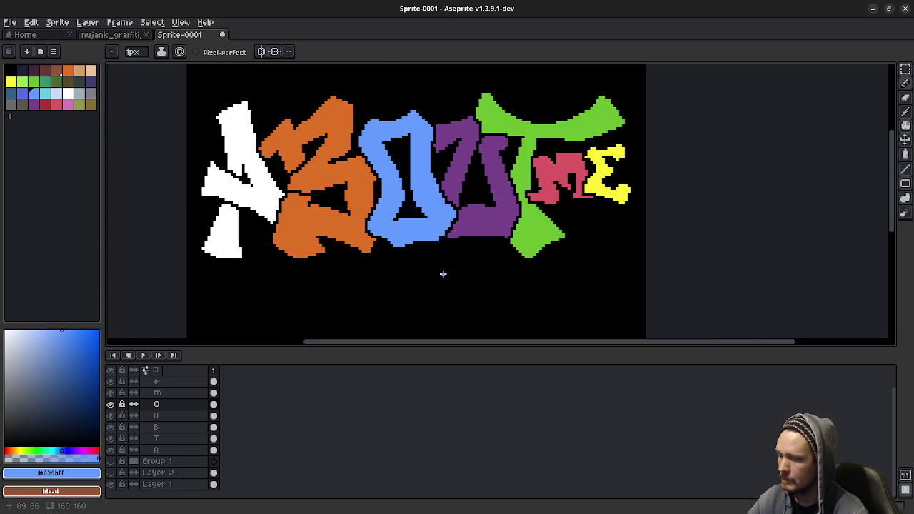
# Try several rectangular marquee selections around the letters, then deselect
pyautogui.press('m')
pyautogui.moveTo(297, 263); pyautogui.dragTo(620, 289)
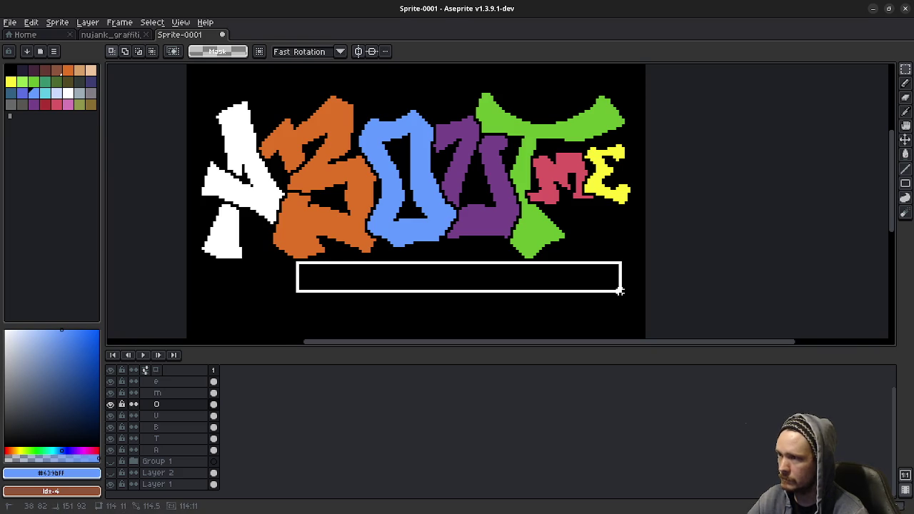
pyautogui.moveTo(414, 204); pyautogui.dragTo(433, 254)
pyautogui.moveTo(554, 175); pyautogui.dragTo(298, 151)
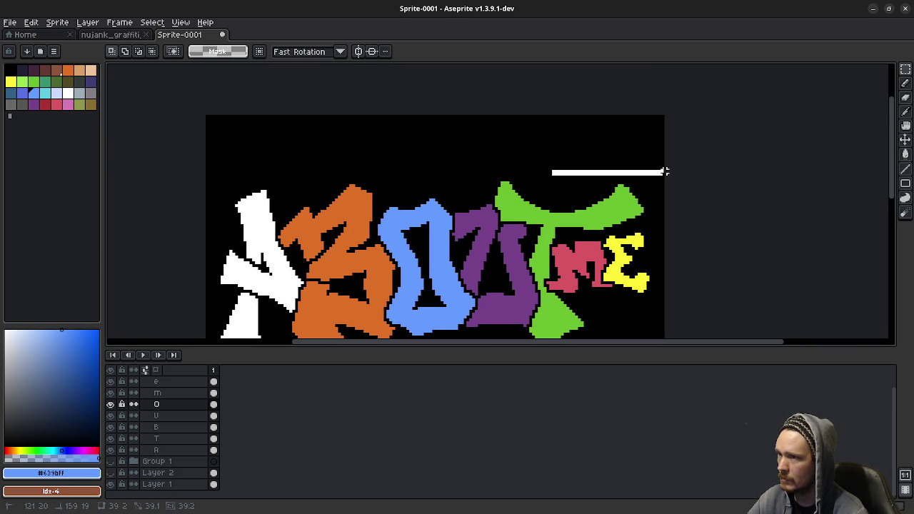
pyautogui.moveTo(299, 151); pyautogui.dragTo(273, 172)
pyautogui.hotkey('ctrl', 'd')
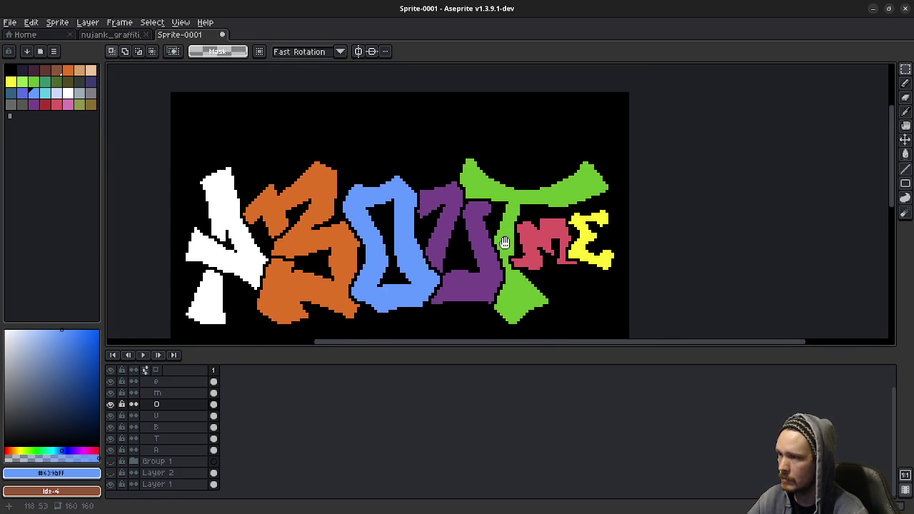
# On layer U, select the blue O and purple U, then clear the selection
pyautogui.scroll(-1, 502, 241)
pyautogui.scroll(-3, 502, 240)
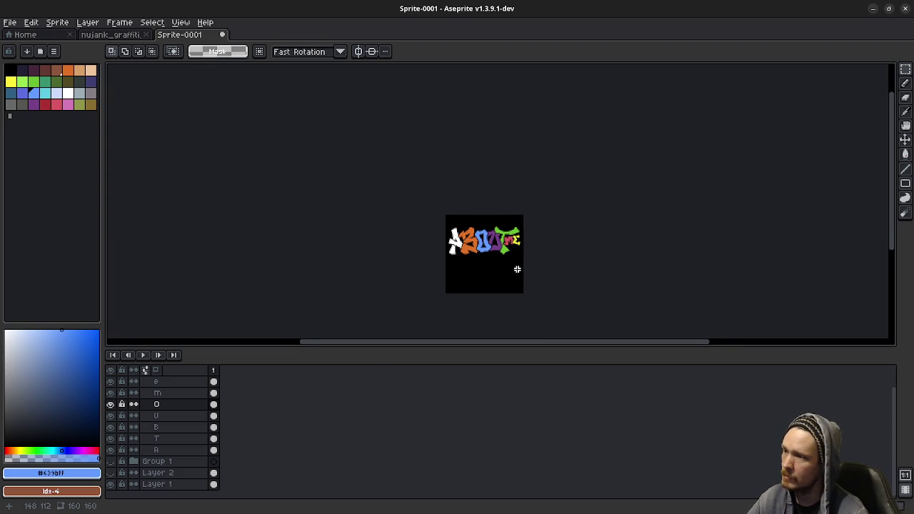
pyautogui.scroll(1, 517, 269)
pyautogui.scroll(1, 517, 269)
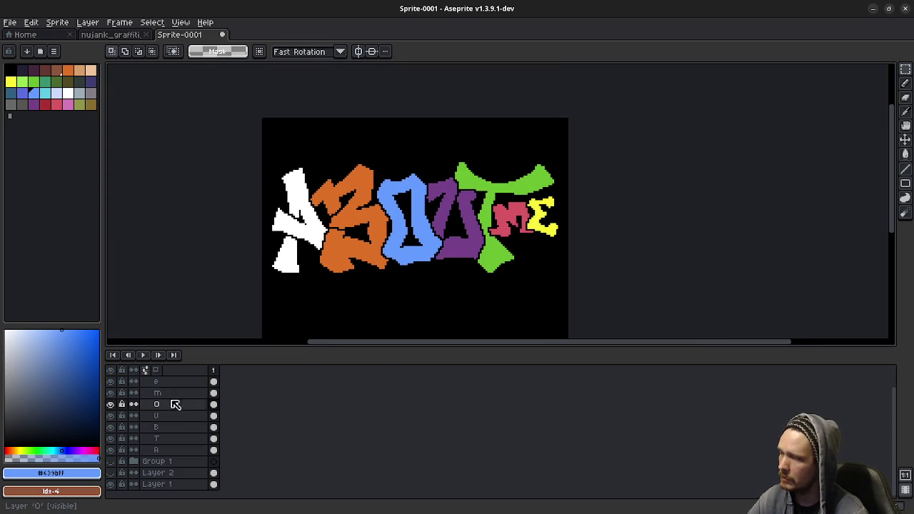
pyautogui.click(172, 417)
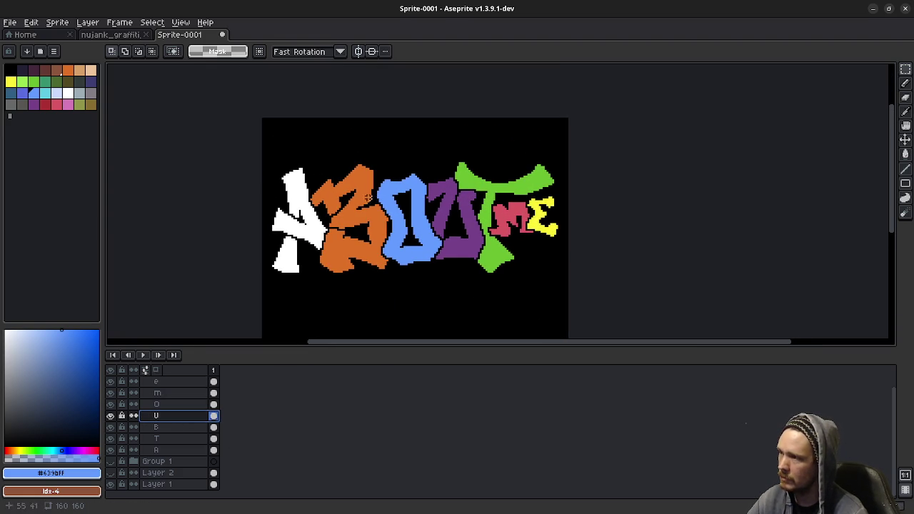
pyautogui.moveTo(400, 163); pyautogui.dragTo(505, 304)
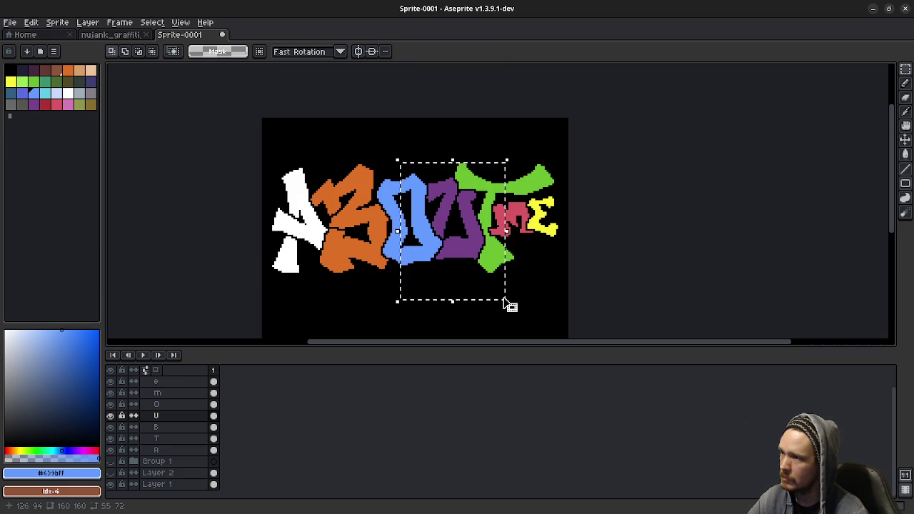
pyautogui.click(543, 300)
# Recentre the sprite and pick white from the palette
pyautogui.scroll(-3, 540, 296)
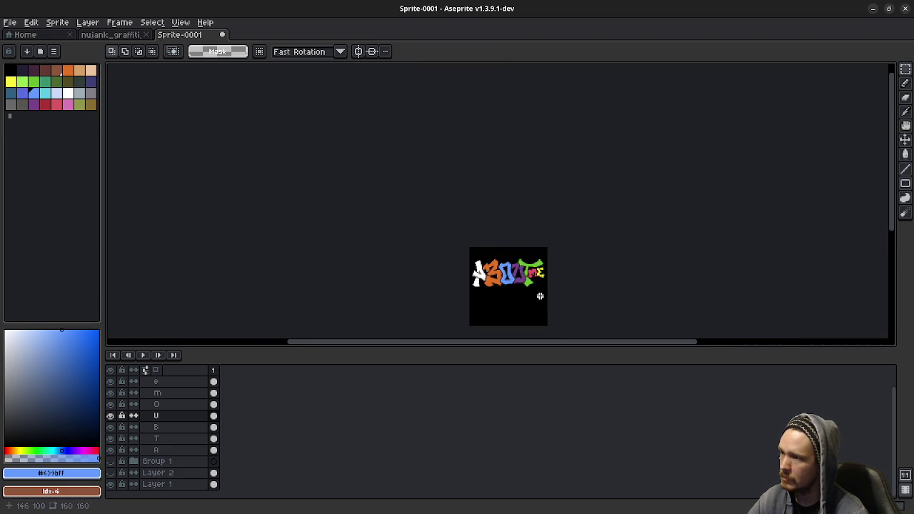
pyautogui.scroll(2, 540, 295)
pyautogui.moveTo(539, 296); pyautogui.dragTo(476, 281)
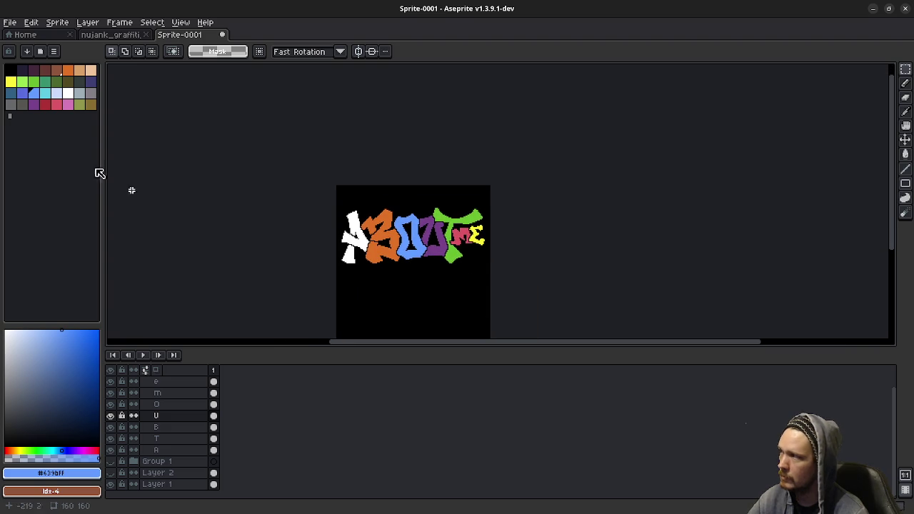
pyautogui.click(67, 92)
# Paint-bucket fill the T, B and U letters white on their layers
pyautogui.press('w')
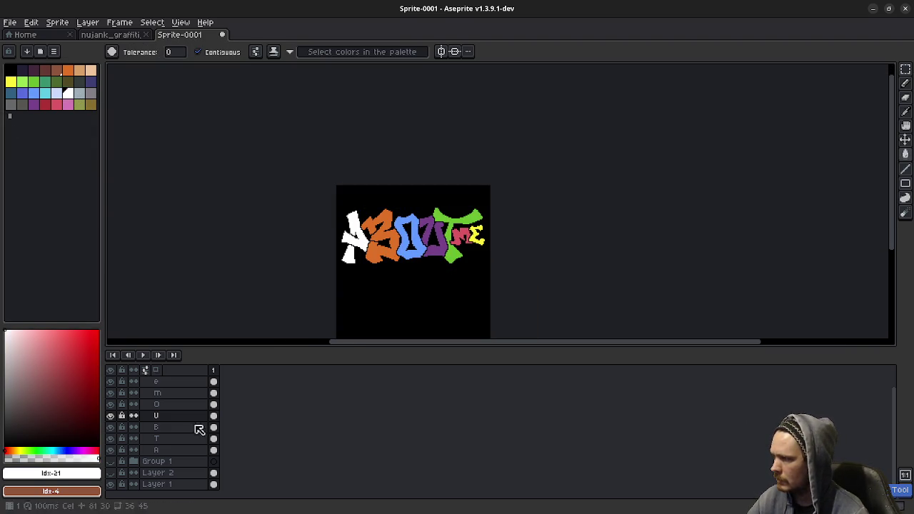
pyautogui.click(169, 440)
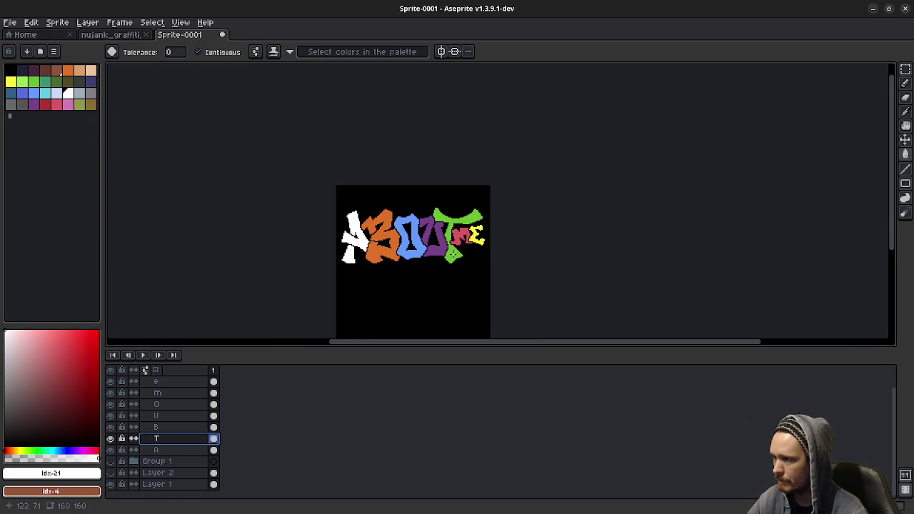
pyautogui.click(454, 254)
pyautogui.click(178, 427)
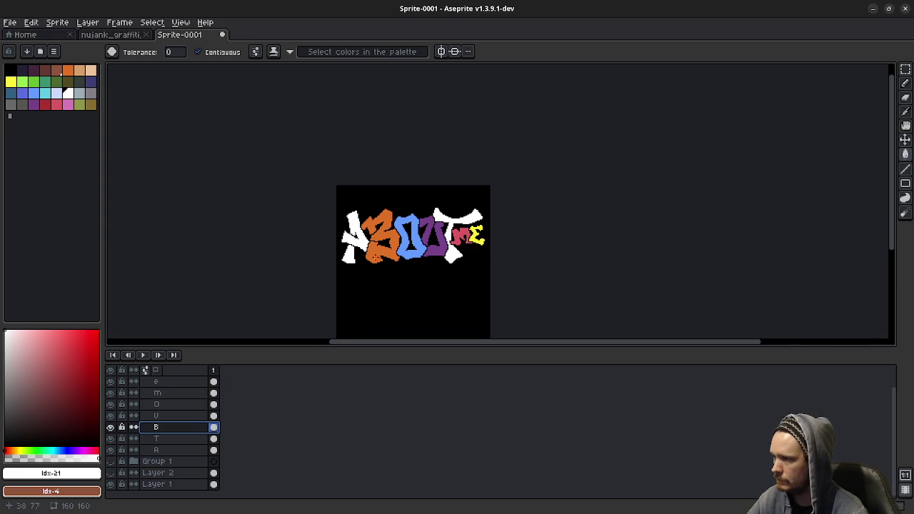
pyautogui.click(379, 254)
pyautogui.click(178, 416)
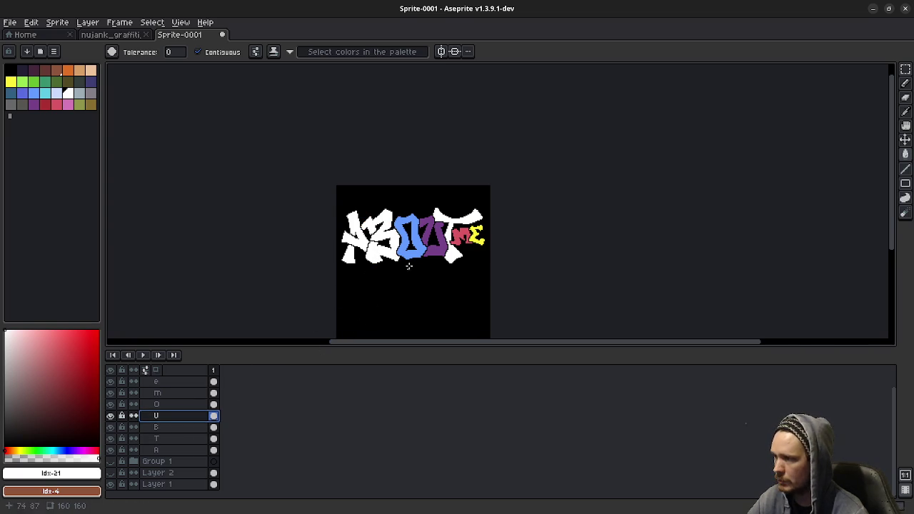
pyautogui.click(432, 249)
# Fill the O, m and e letters white on their layers
pyautogui.click(165, 405)
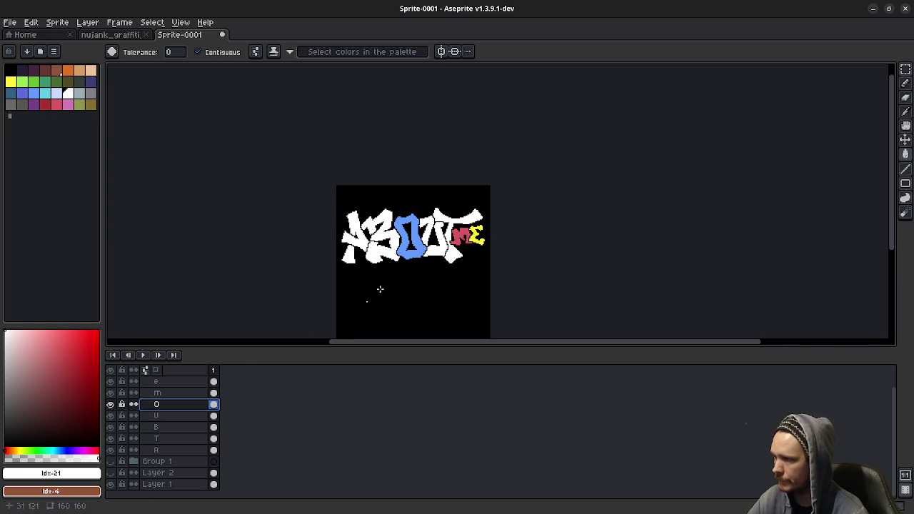
pyautogui.click(412, 261)
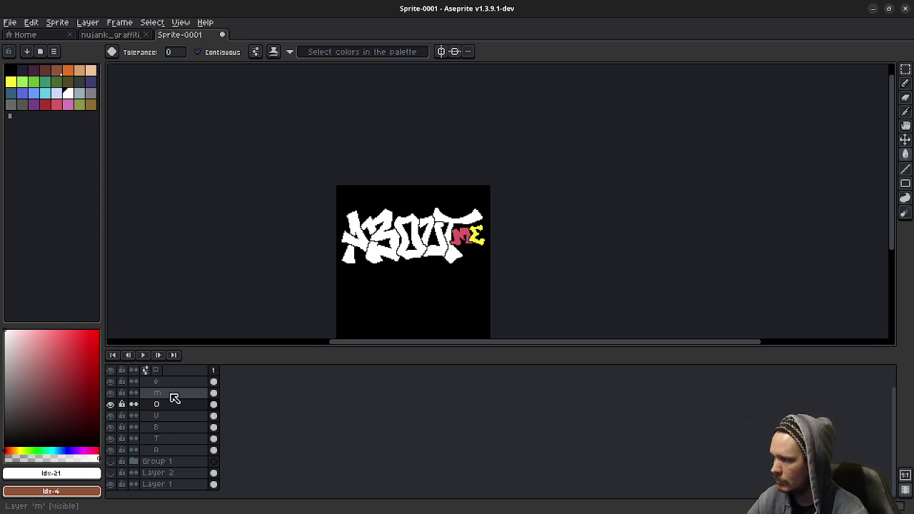
pyautogui.click(171, 394)
pyautogui.click(459, 237)
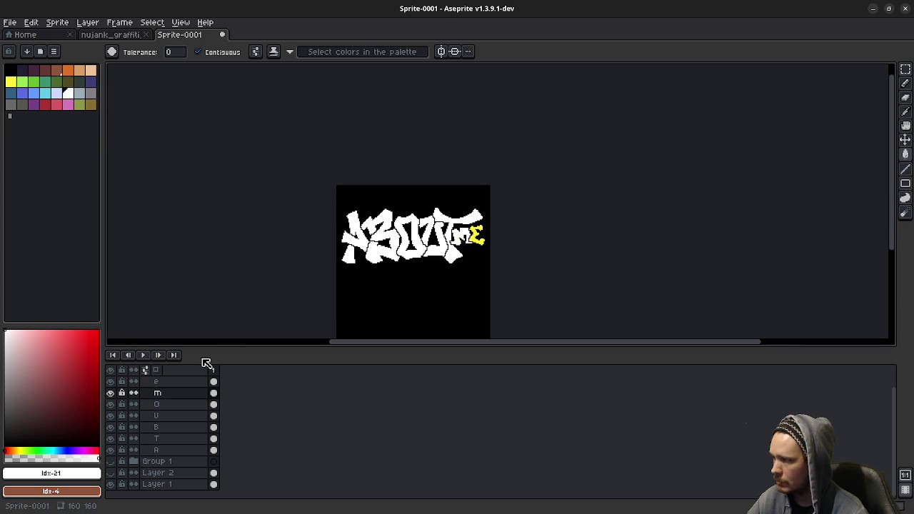
pyautogui.click(172, 386)
pyautogui.click(172, 386)
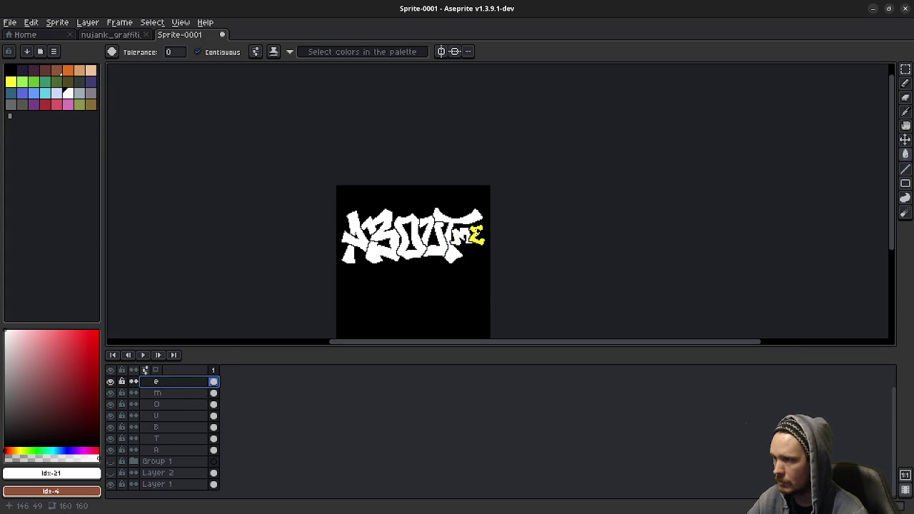
pyautogui.click(477, 236)
# Recentre the lettering in view and make layer A active
pyautogui.moveTo(473, 296); pyautogui.dragTo(457, 304)
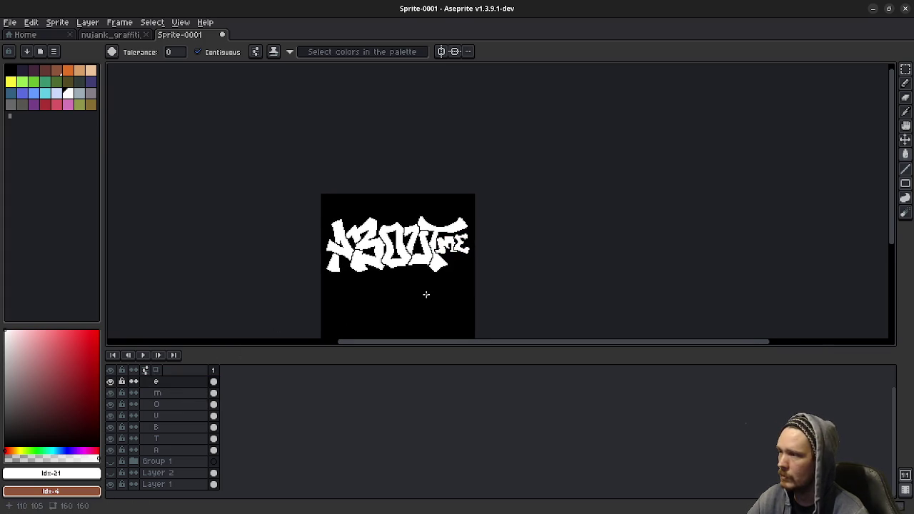
pyautogui.scroll(1, 427, 294)
pyautogui.moveTo(388, 269); pyautogui.dragTo(410, 308)
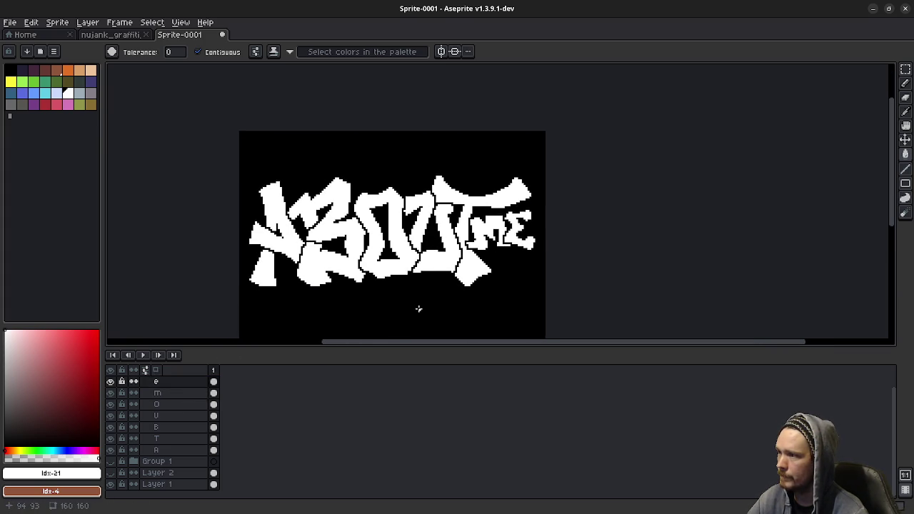
pyautogui.scroll(-1, 419, 309)
pyautogui.scroll(1, 418, 308)
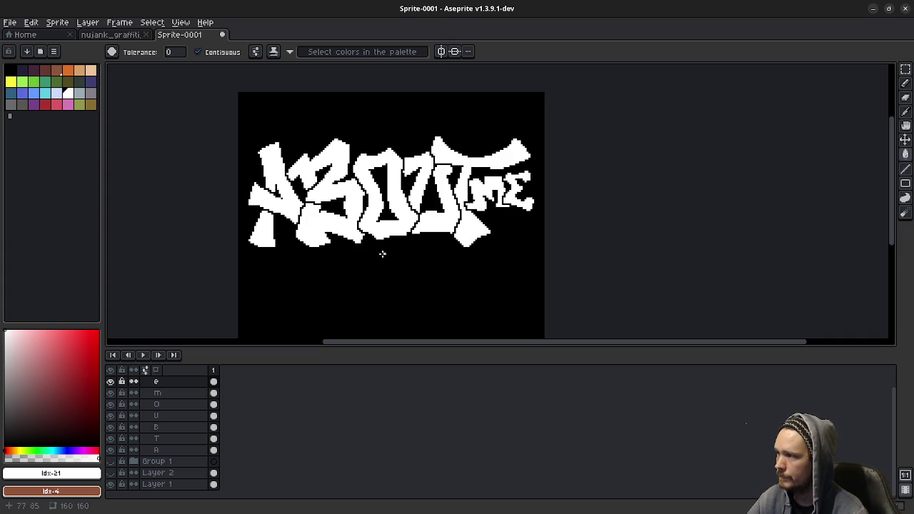
pyautogui.click(156, 450)
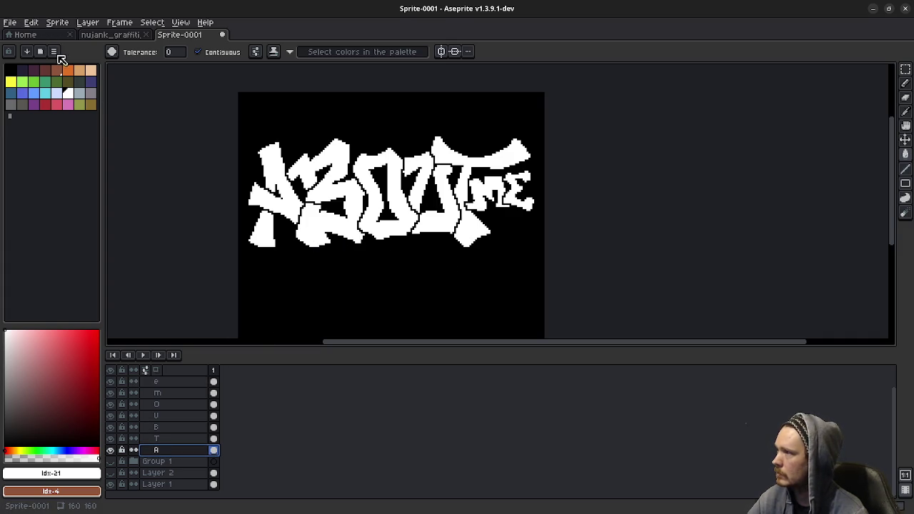
# Switch the colour to black and apply a black outline to the A
pyautogui.hotkey('shift', 'o')
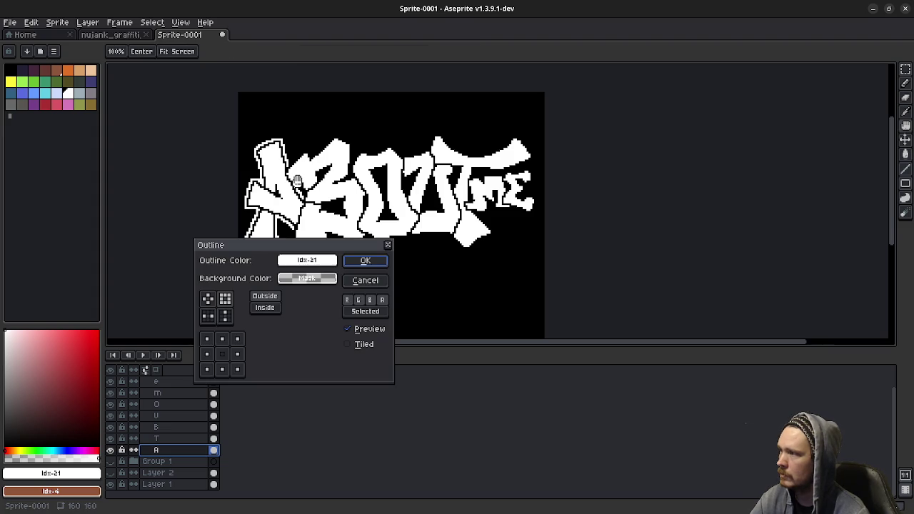
pyautogui.click(365, 280)
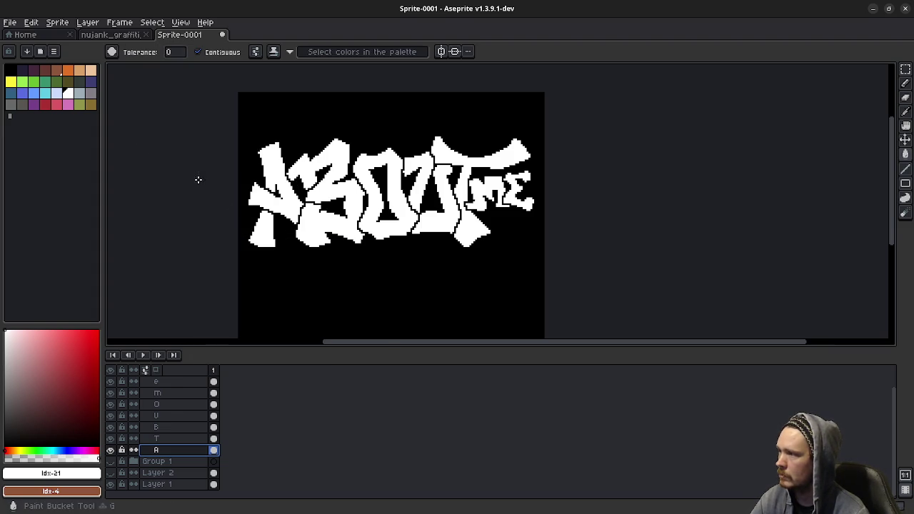
pyautogui.click(11, 70)
pyautogui.hotkey('shift', 'o')
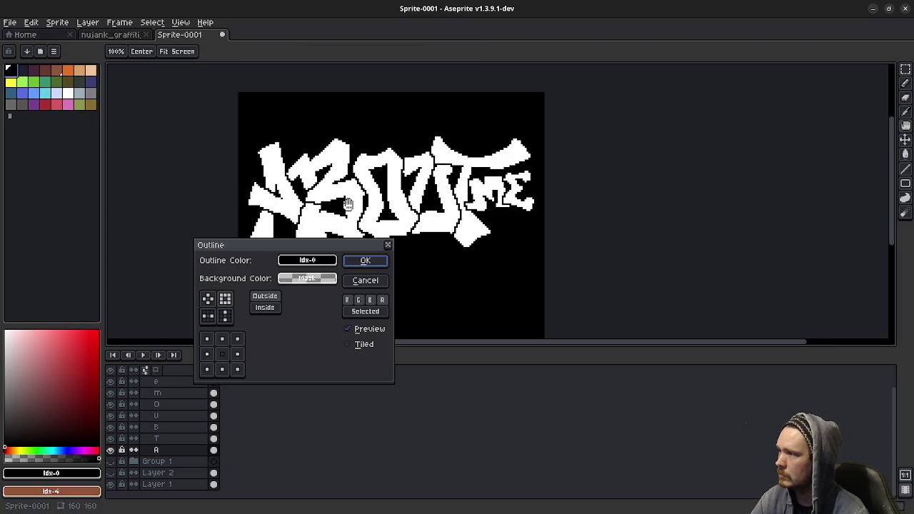
pyautogui.click(364, 260)
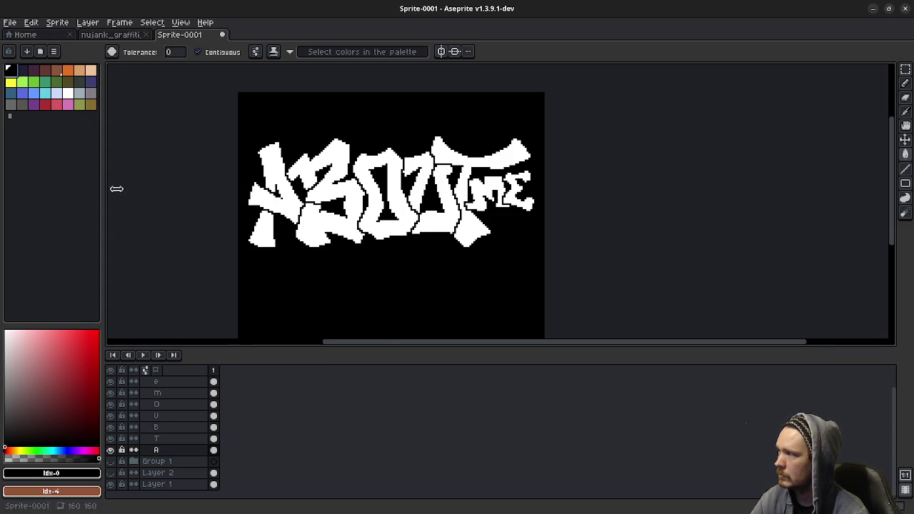
# Apply the black outline effect to the T, B and U layers
pyautogui.click(155, 439)
pyautogui.hotkey('shift', 'o')
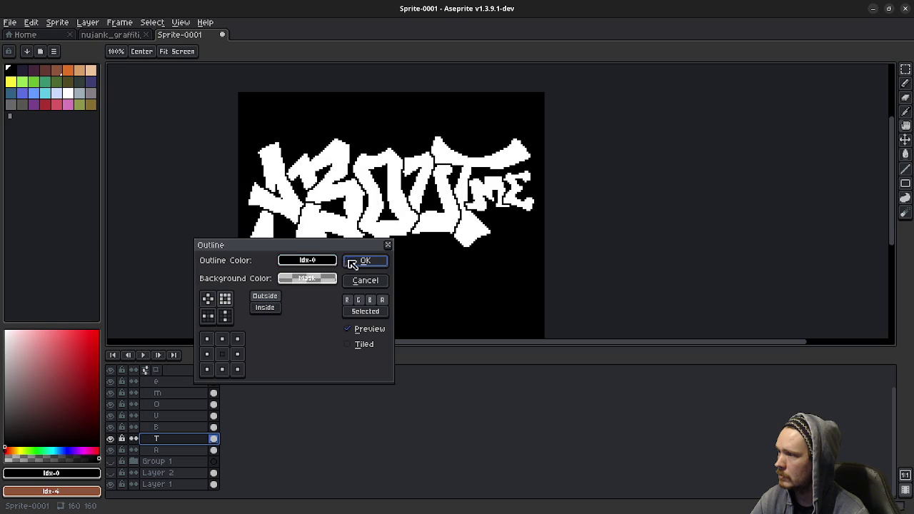
pyautogui.click(365, 262)
pyautogui.click(164, 427)
pyautogui.hotkey('shift', 'o')
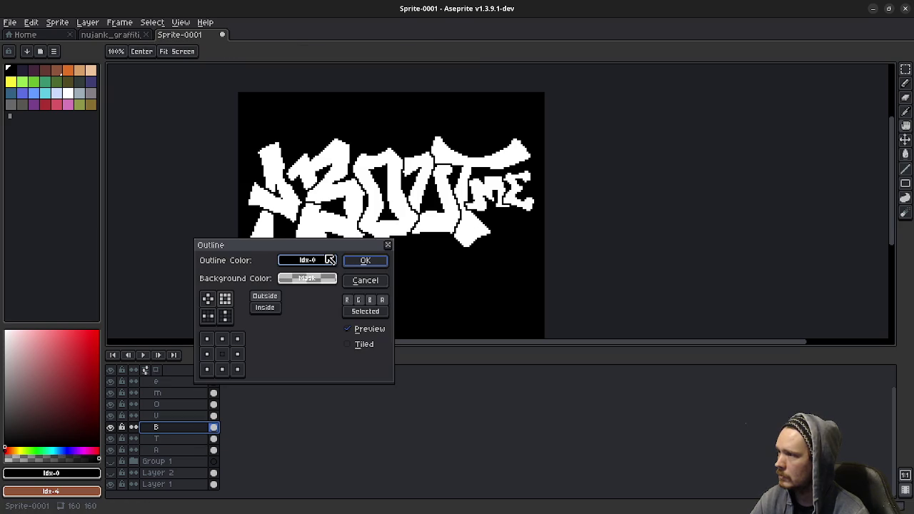
pyautogui.click(361, 260)
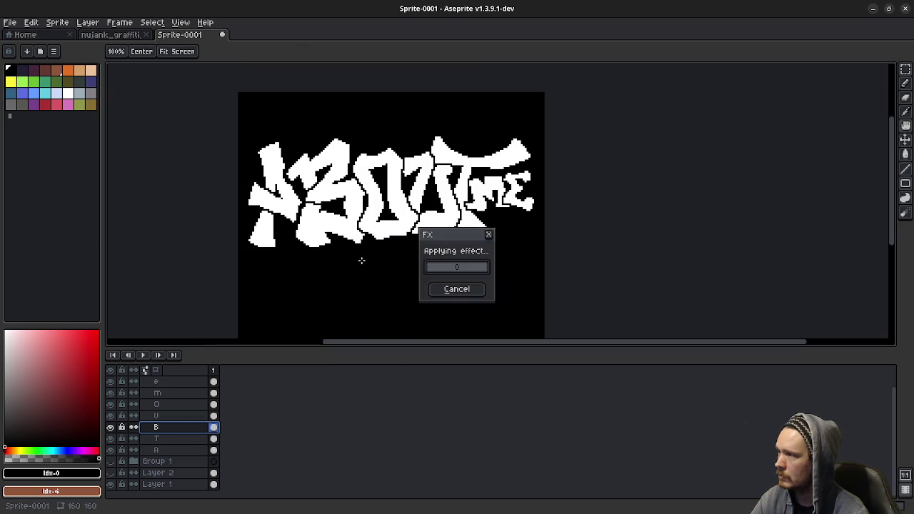
pyautogui.click(175, 416)
pyautogui.hotkey('shift', 'o')
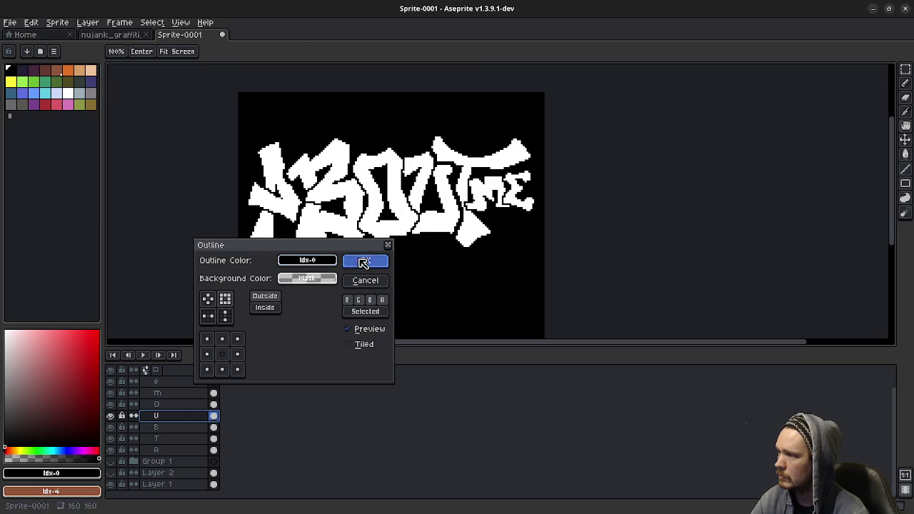
pyautogui.click(361, 261)
# Apply the black outline effect to the O, m and e layers
pyautogui.click(175, 404)
pyautogui.hotkey('shift', 'o')
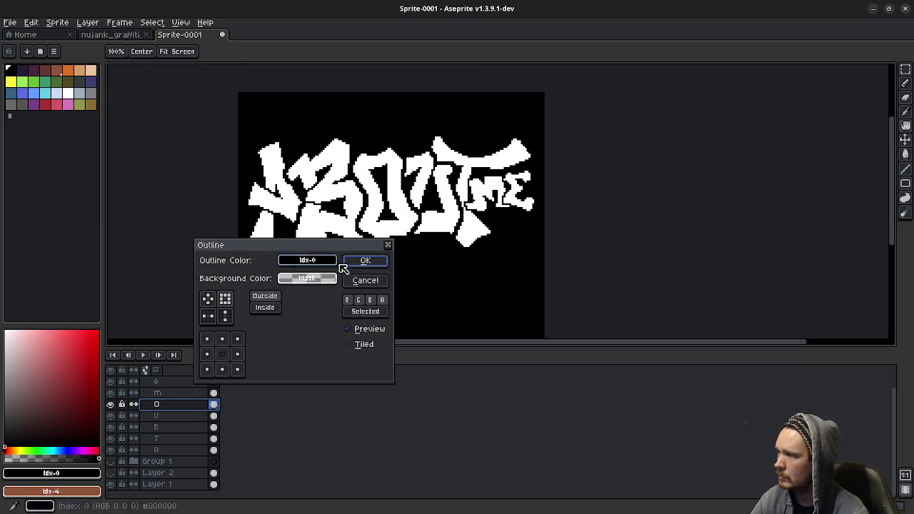
pyautogui.click(361, 261)
pyautogui.click(171, 393)
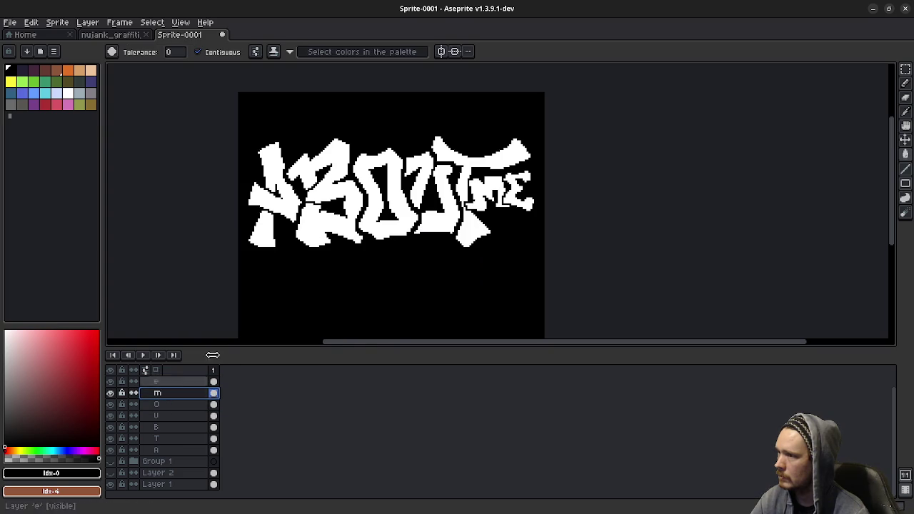
pyautogui.hotkey('shift', 'o')
pyautogui.click(361, 261)
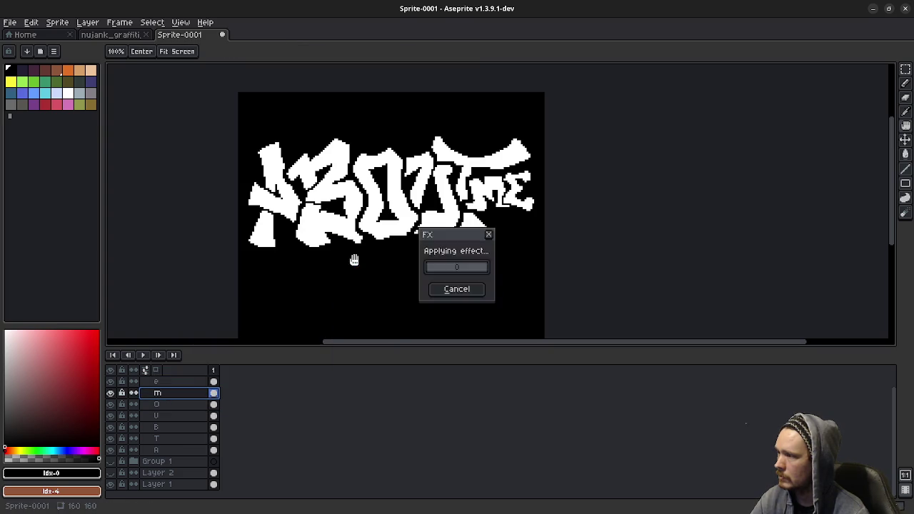
pyautogui.click(175, 382)
pyautogui.hotkey('shift', 'o')
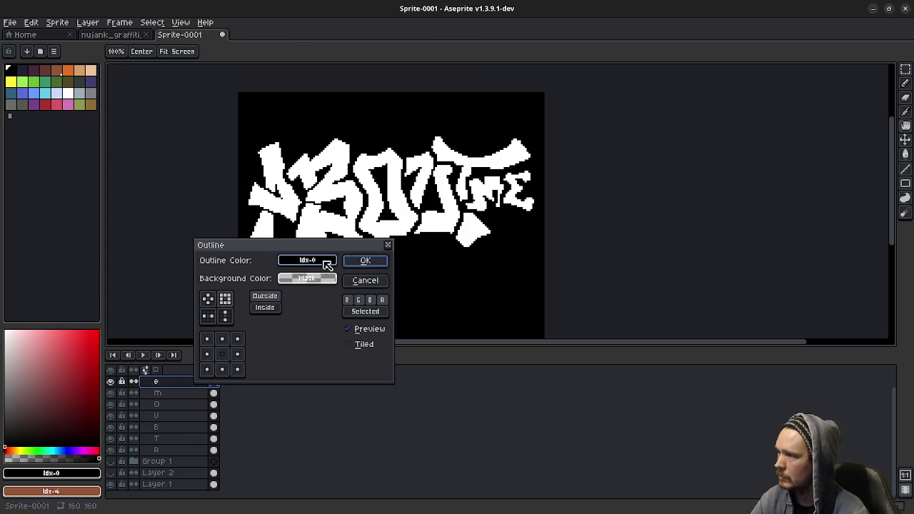
pyautogui.click(362, 261)
pyautogui.scroll(-2, 522, 237)
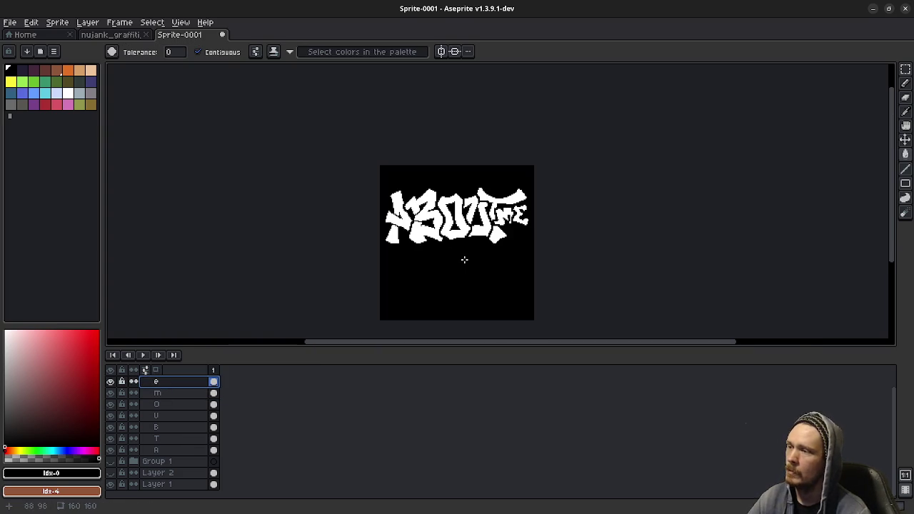
pyautogui.scroll(-1, 464, 260)
pyautogui.scroll(1, 492, 252)
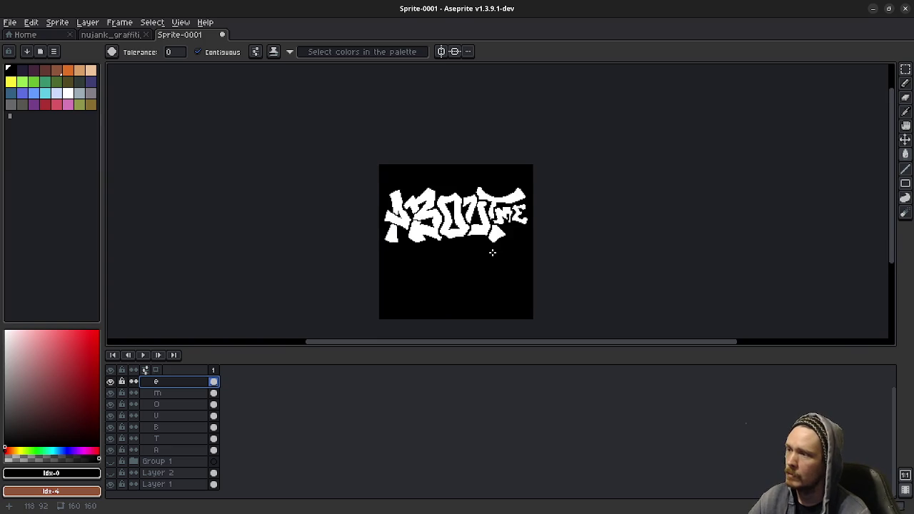
pyautogui.moveTo(492, 252); pyautogui.dragTo(470, 258)
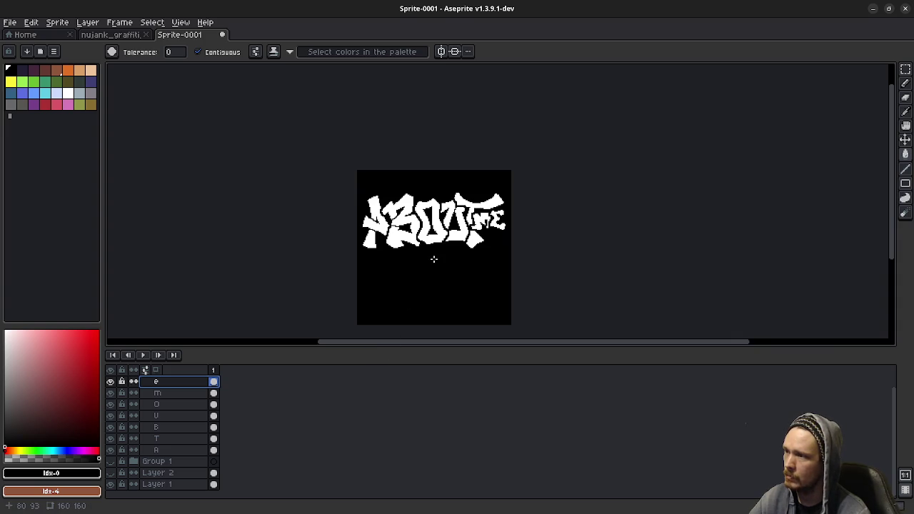
pyautogui.click(175, 393)
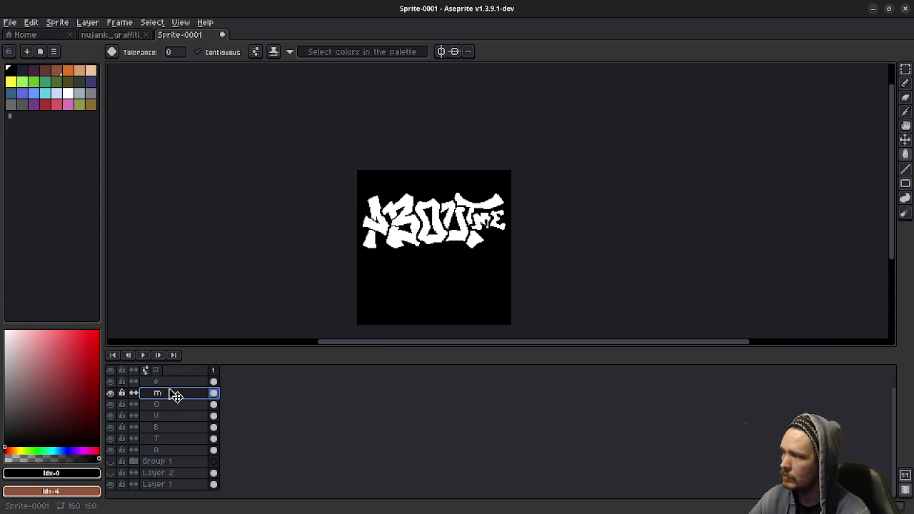
pyautogui.moveTo(175, 394); pyautogui.dragTo(173, 382)
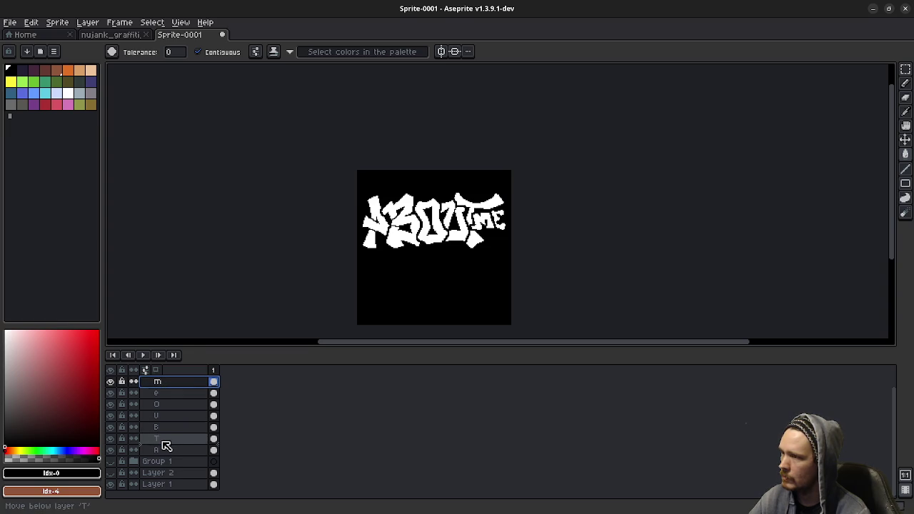
pyautogui.moveTo(164, 394); pyautogui.dragTo(164, 444)
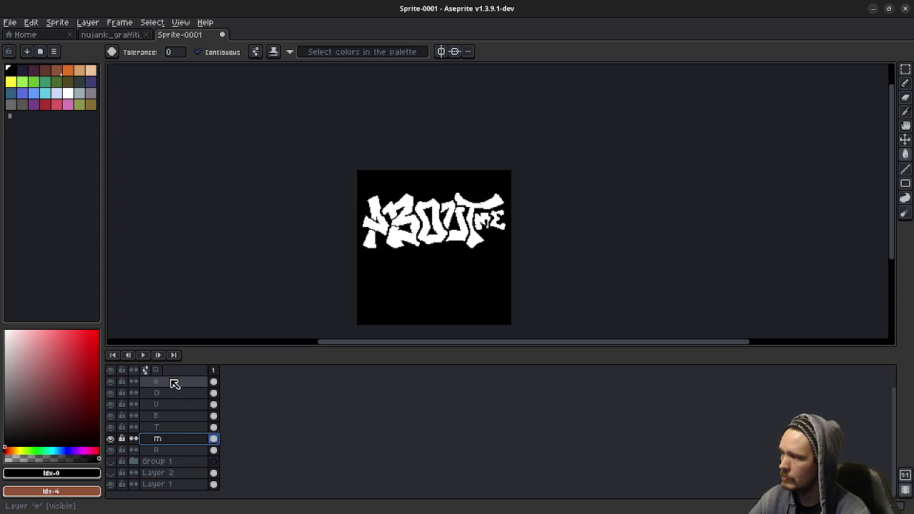
pyautogui.moveTo(174, 381); pyautogui.dragTo(173, 448)
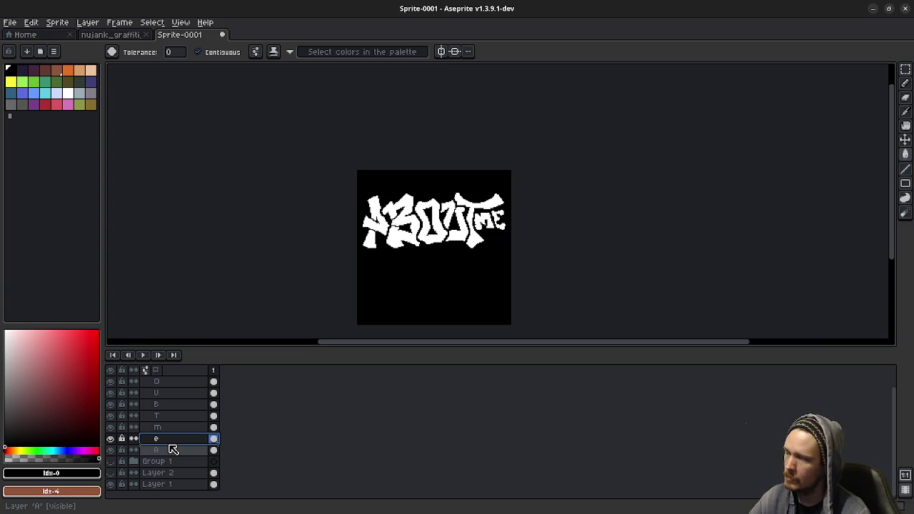
pyautogui.hotkey('ctrl', 'z')
pyautogui.hotkey('ctrl', 'z')
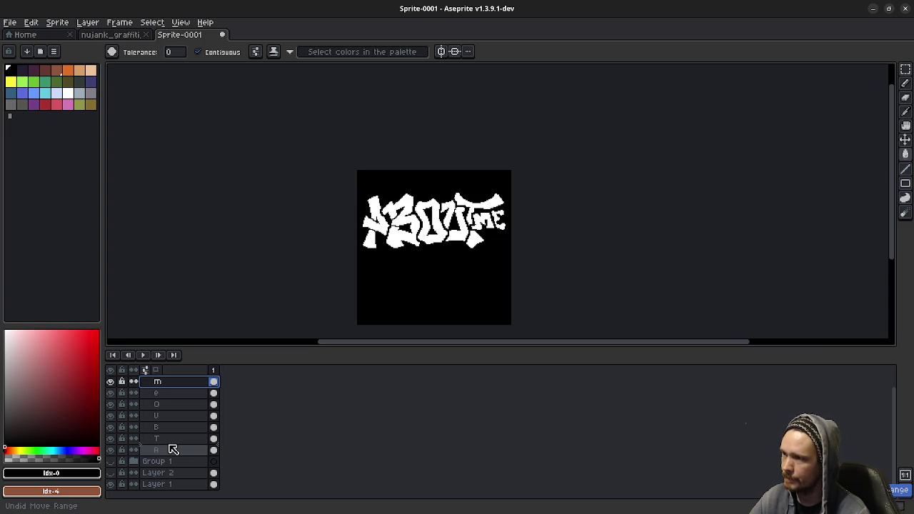
pyautogui.hotkey('ctrl', 'z')
pyautogui.hotkey('ctrl', 'y')
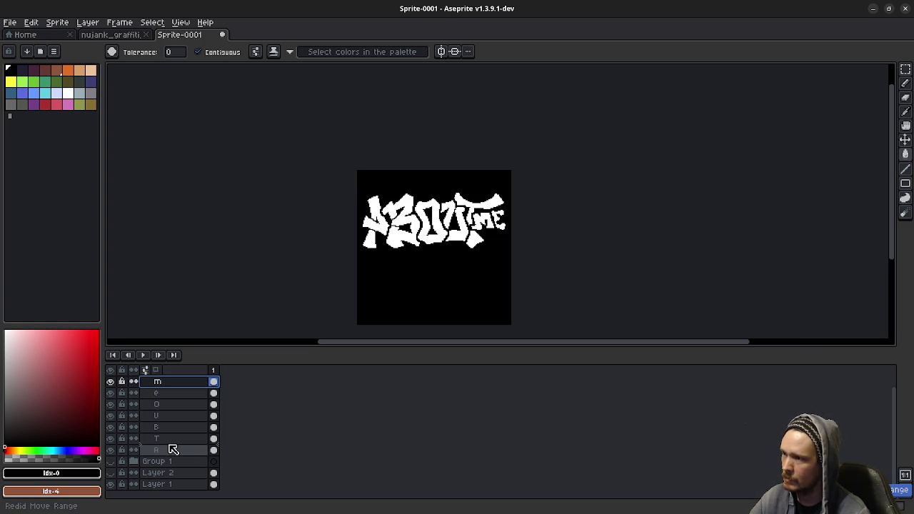
pyautogui.hotkey('ctrl', 'z')
pyautogui.hotkey('ctrl', 'y')
pyautogui.hotkey('ctrl', 'z')
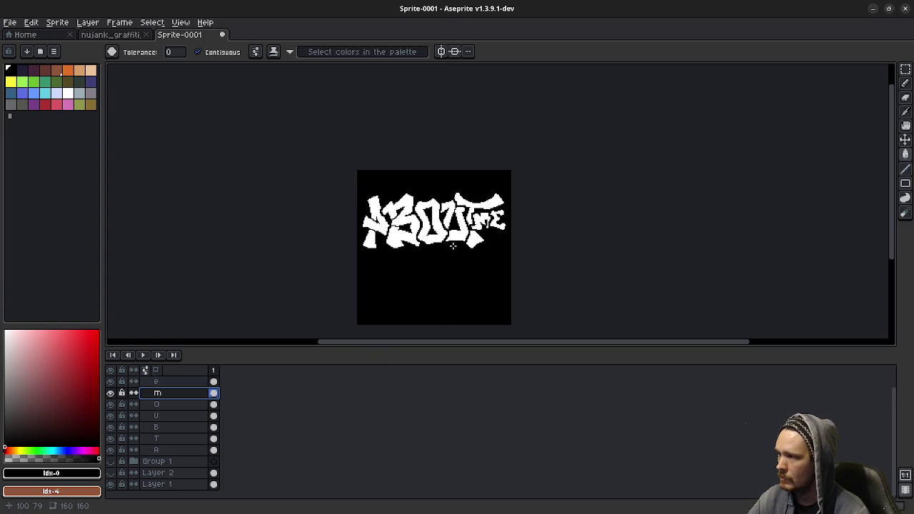
pyautogui.click(163, 405)
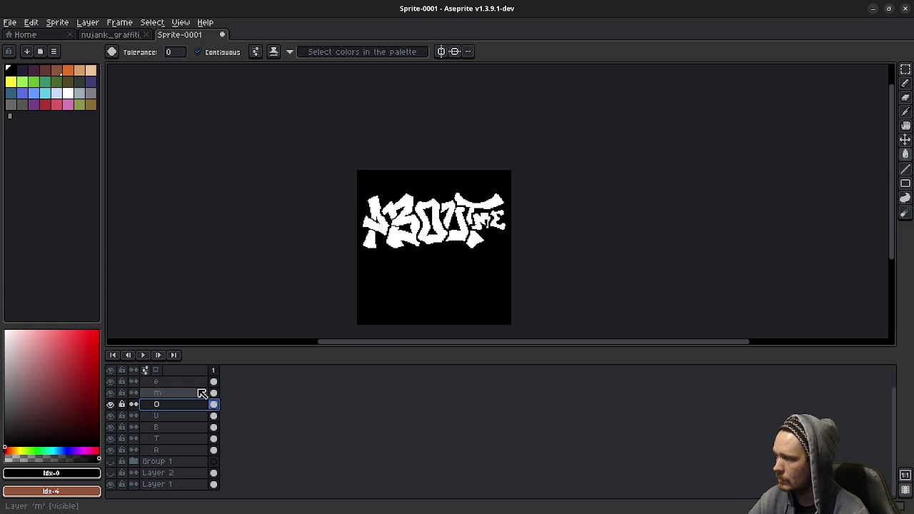
pyautogui.press('m')
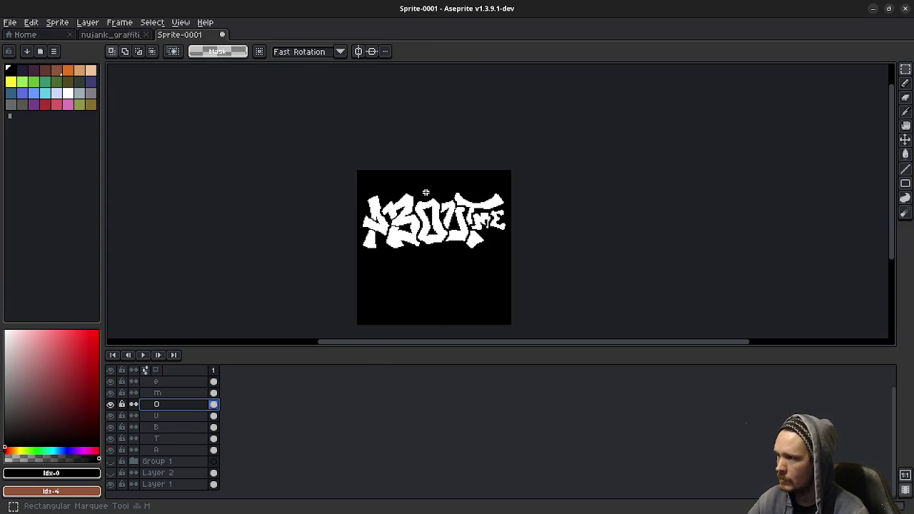
pyautogui.moveTo(398, 182); pyautogui.dragTo(490, 277)
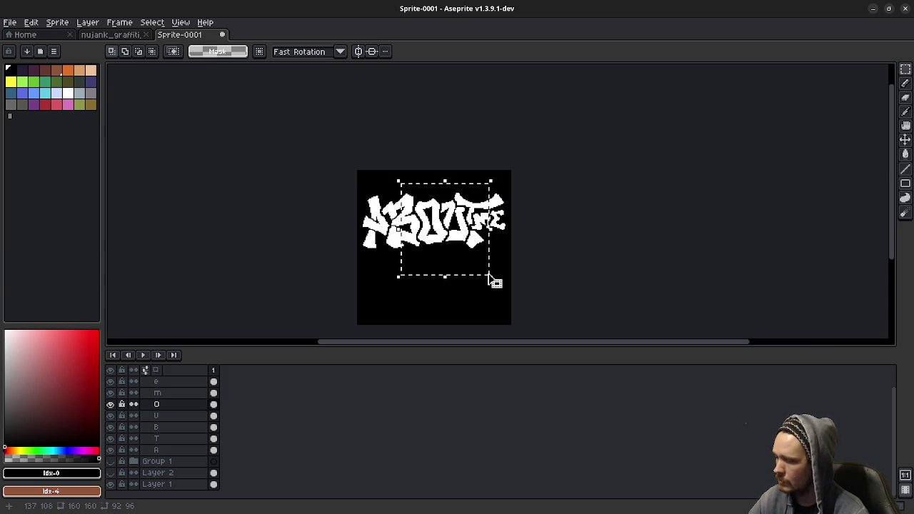
pyautogui.click(488, 274)
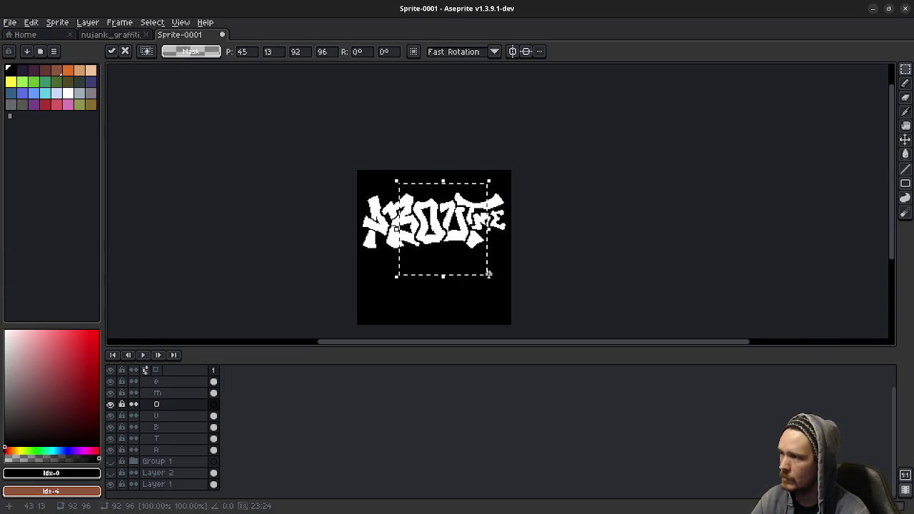
pyautogui.moveTo(161, 454); pyautogui.dragTo(177, 427)
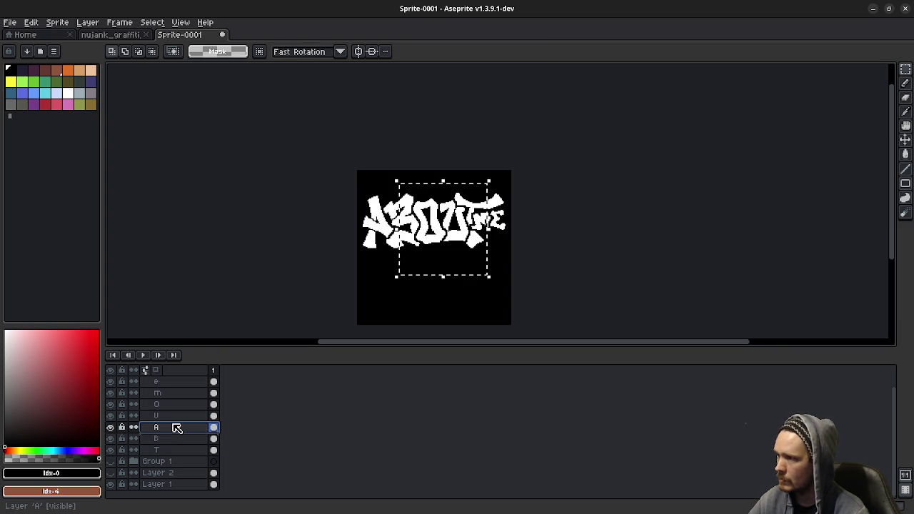
pyautogui.click(581, 248)
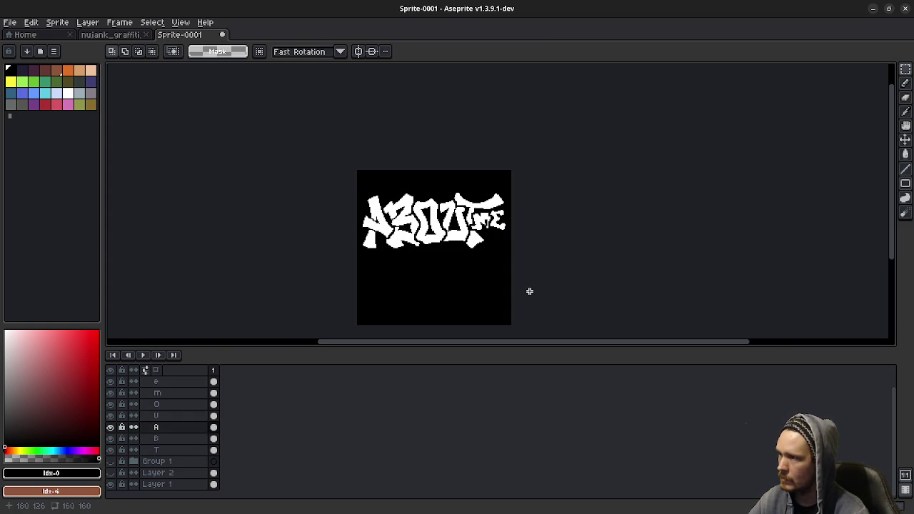
pyautogui.scroll(-2, 529, 291)
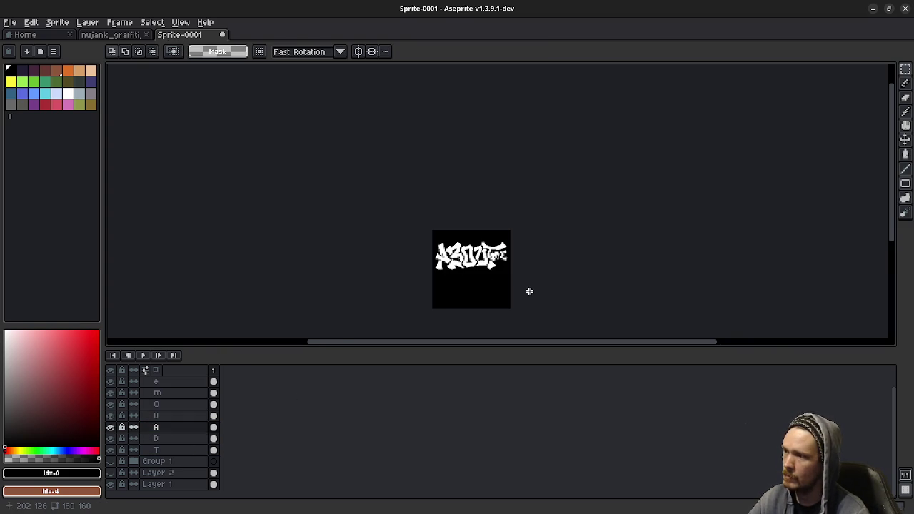
pyautogui.hotkey('ctrl', 'z')
pyautogui.hotkey('ctrl', 'z')
pyautogui.hotkey('ctrl', 'z')
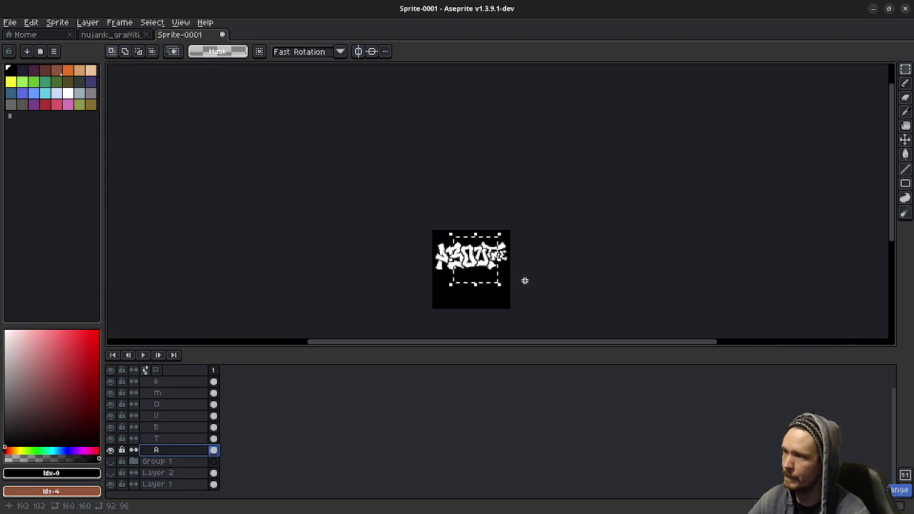
pyautogui.click(472, 279)
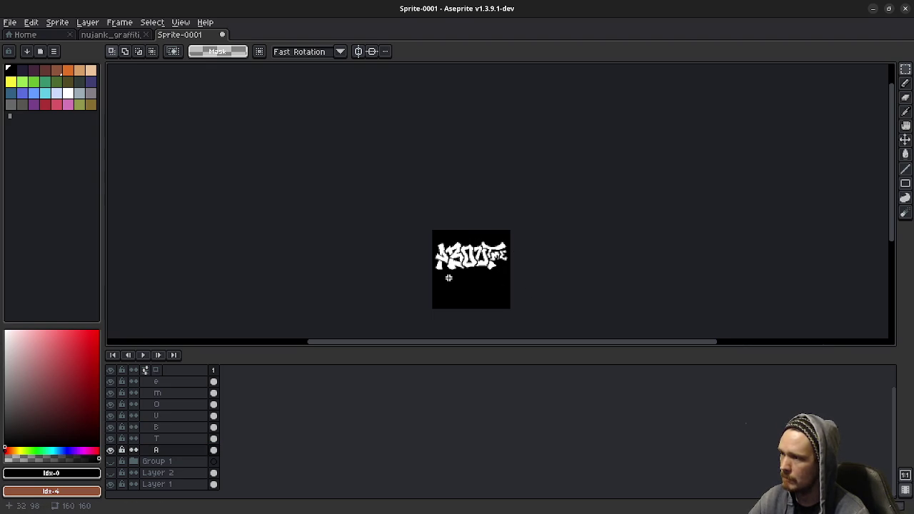
pyautogui.scroll(2, 448, 278)
pyautogui.moveTo(514, 271); pyautogui.dragTo(477, 277)
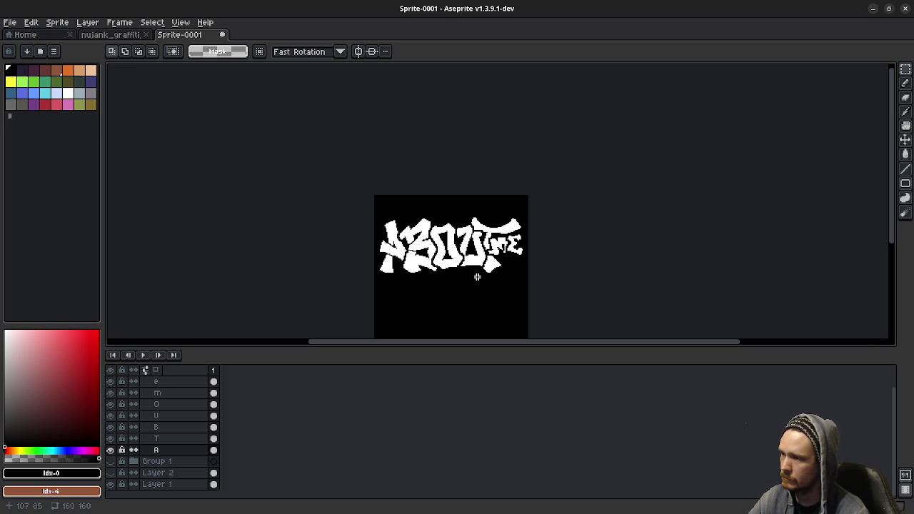
pyautogui.click(173, 416)
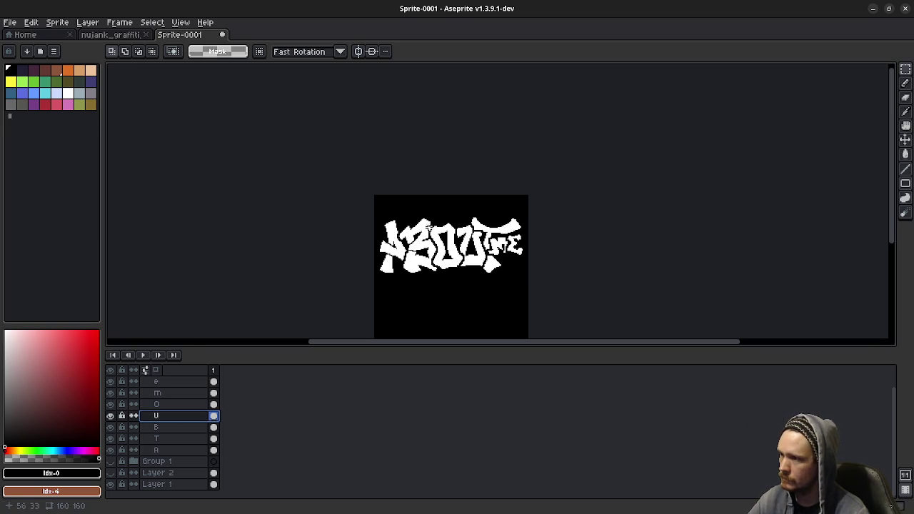
pyautogui.moveTo(429, 214); pyautogui.dragTo(520, 284)
pyautogui.click(514, 279)
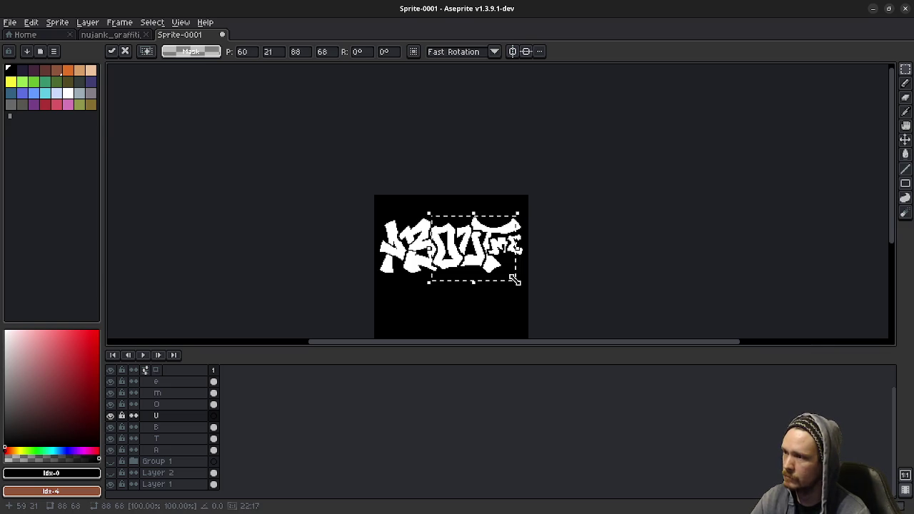
pyautogui.click(474, 298)
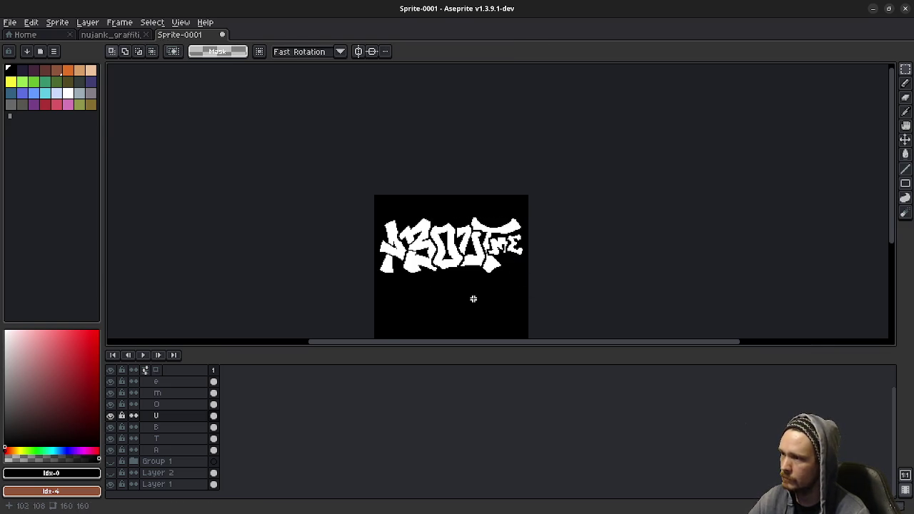
pyautogui.click(169, 438)
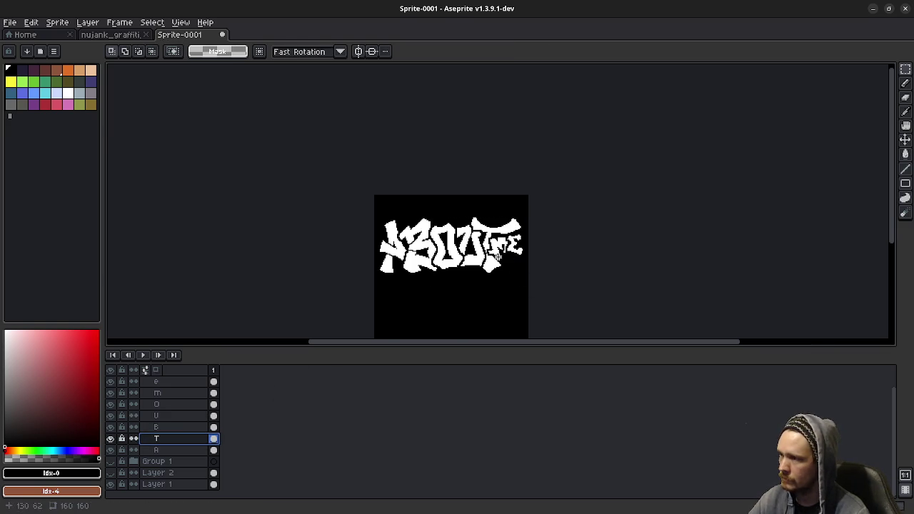
pyautogui.moveTo(438, 205); pyautogui.dragTo(532, 292)
pyautogui.press('Delete')
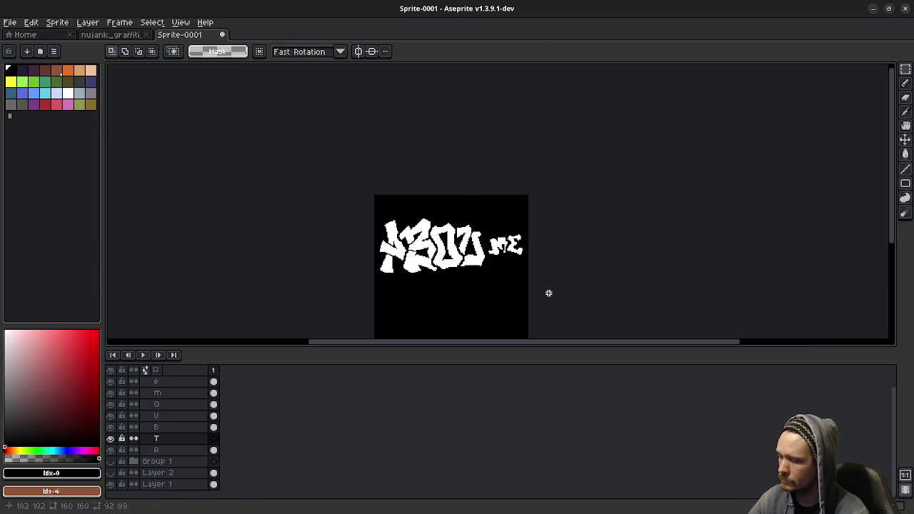
pyautogui.hotkey('ctrl', 'z')
pyautogui.click(421, 303)
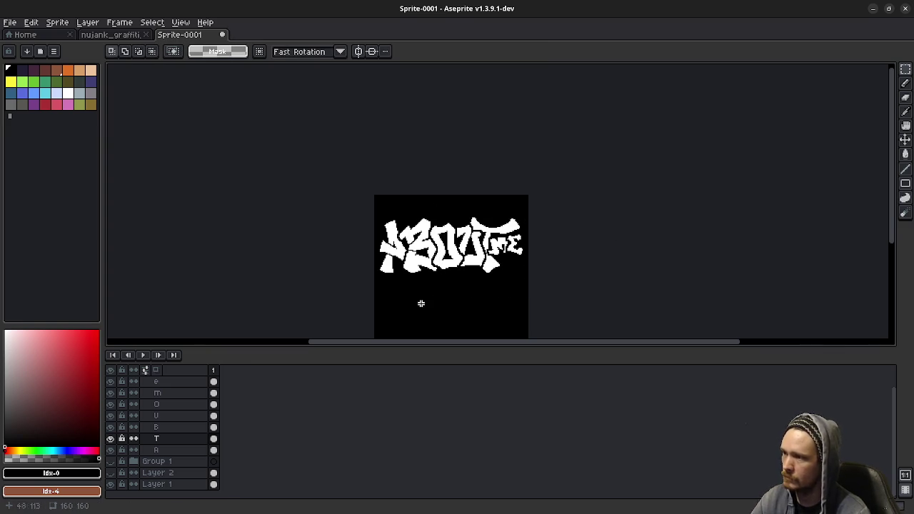
pyautogui.click(188, 394)
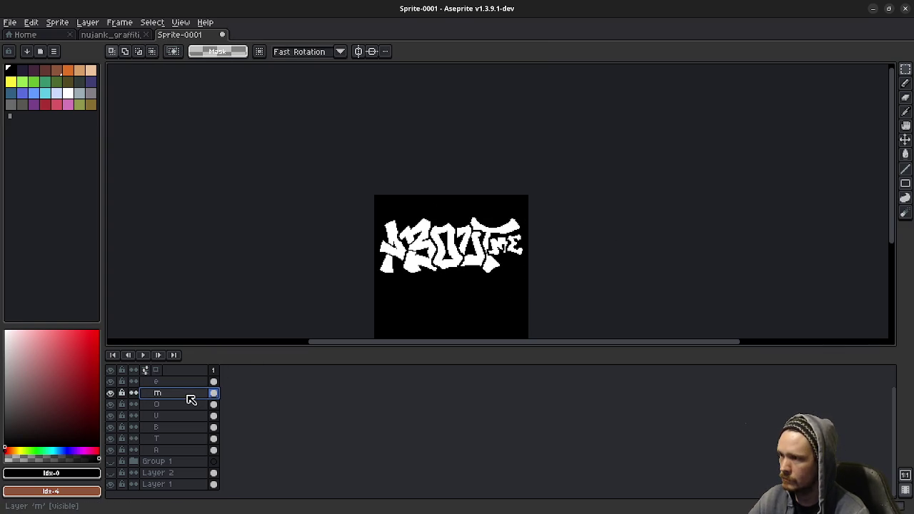
pyautogui.scroll(2, 485, 267)
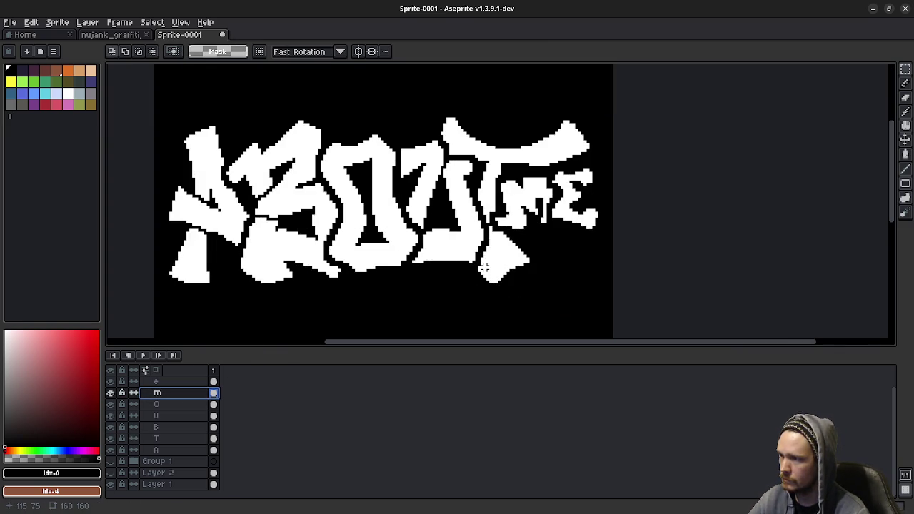
pyautogui.scroll(-1, 485, 267)
pyautogui.scroll(-1, 485, 266)
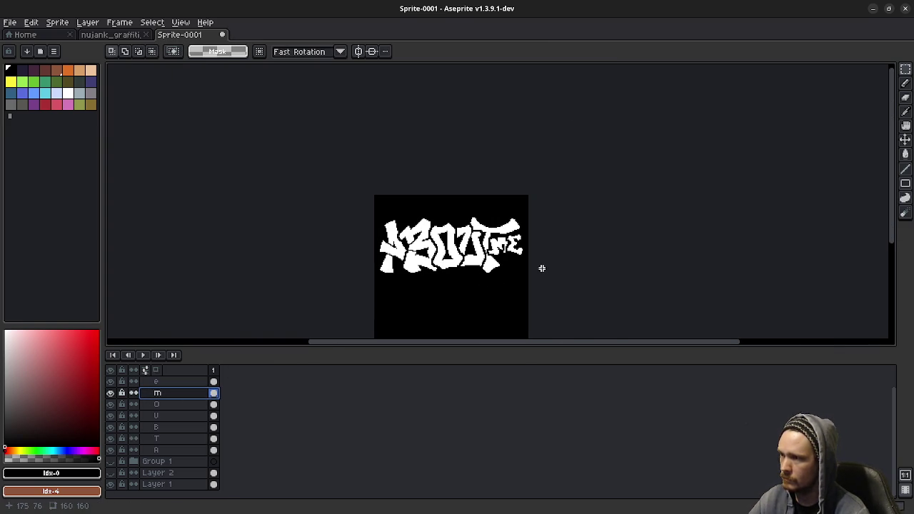
pyautogui.scroll(-2, 433, 257)
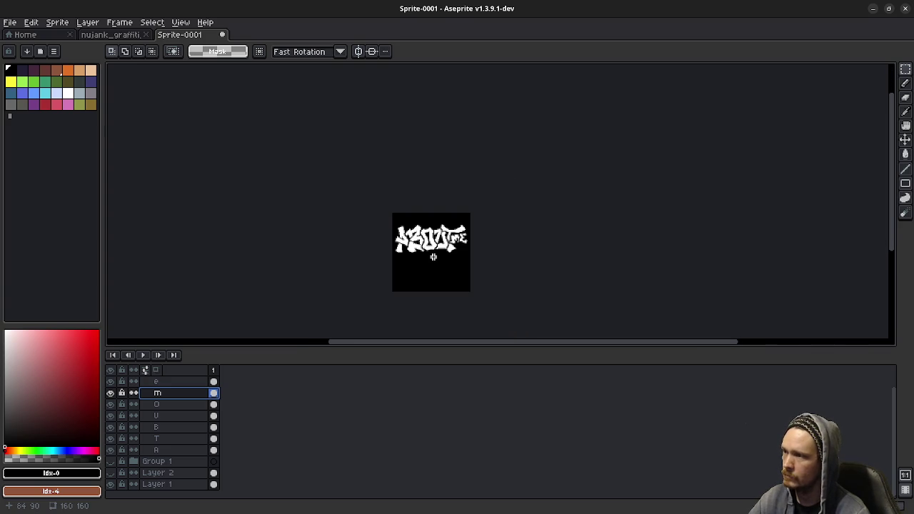
pyautogui.scroll(-1, 433, 257)
pyautogui.scroll(-1, 433, 257)
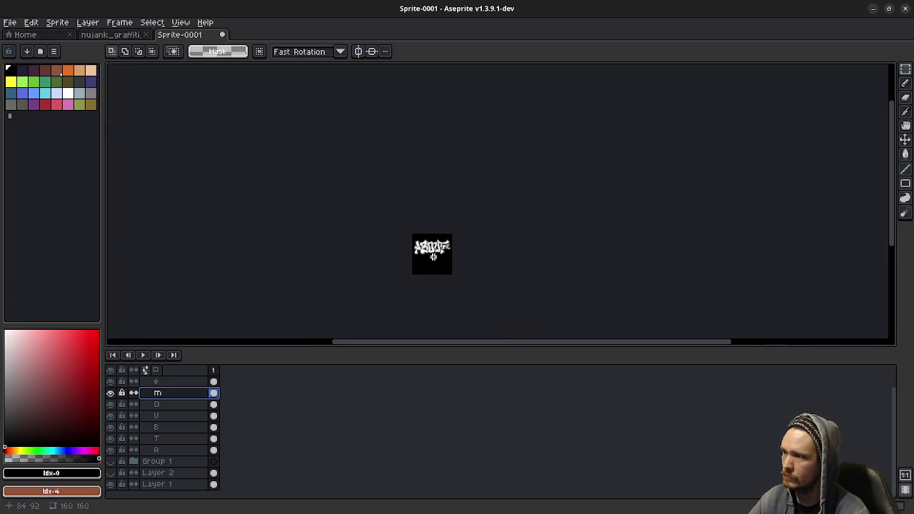
pyautogui.scroll(1, 433, 257)
pyautogui.scroll(1, 433, 257)
pyautogui.scroll(1, 434, 257)
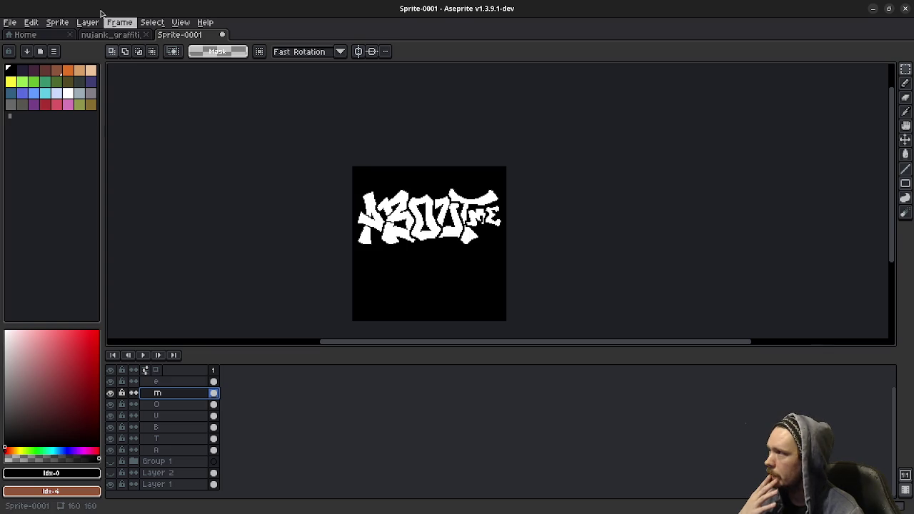
# Switch to the nujank_graffiti_400 sprite and hide Group 1
pyautogui.click(120, 34)
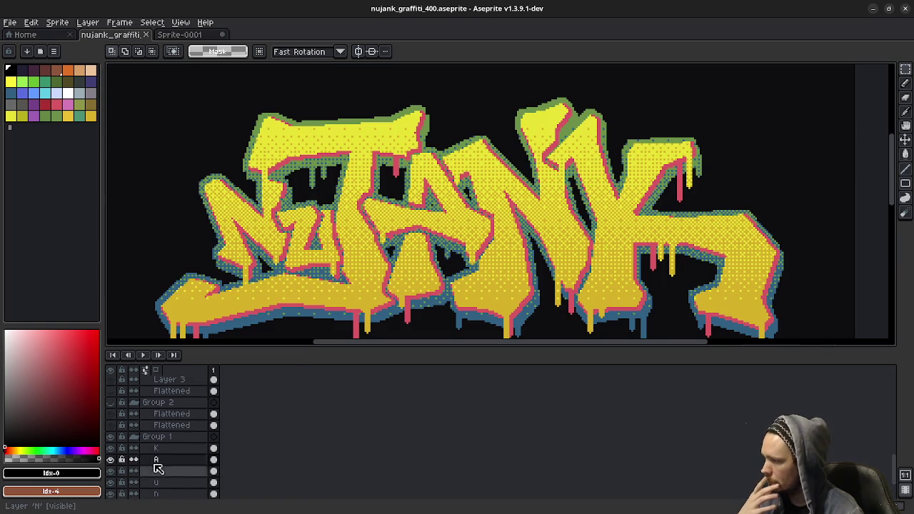
pyautogui.click(118, 440)
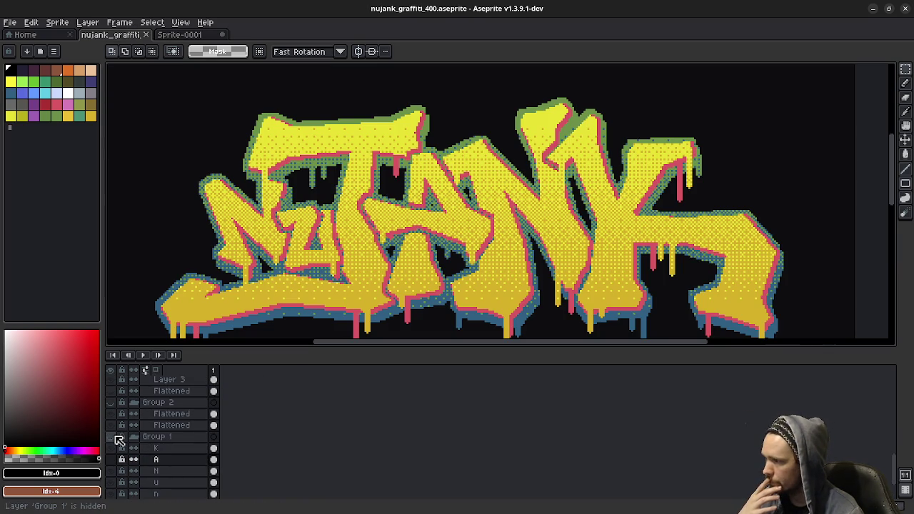
pyautogui.scroll(-3, 172, 453)
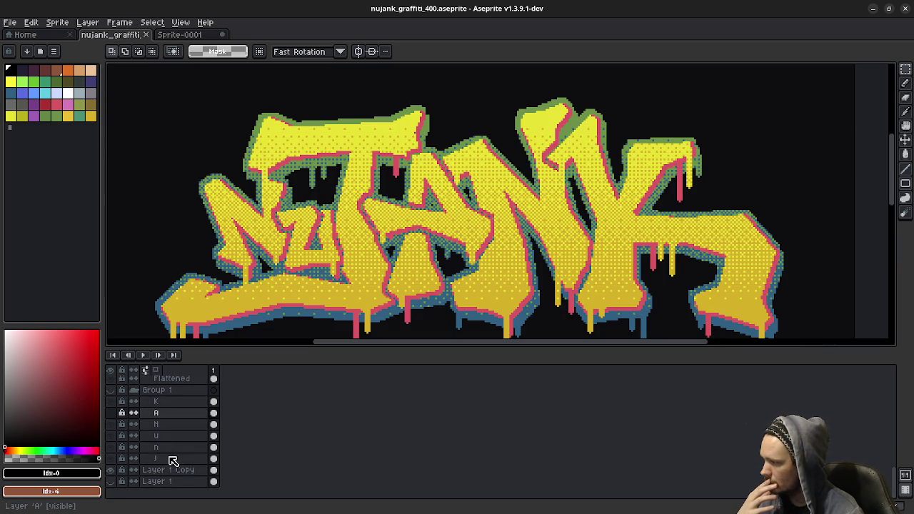
pyautogui.scroll(2, 172, 461)
pyautogui.scroll(2, 172, 461)
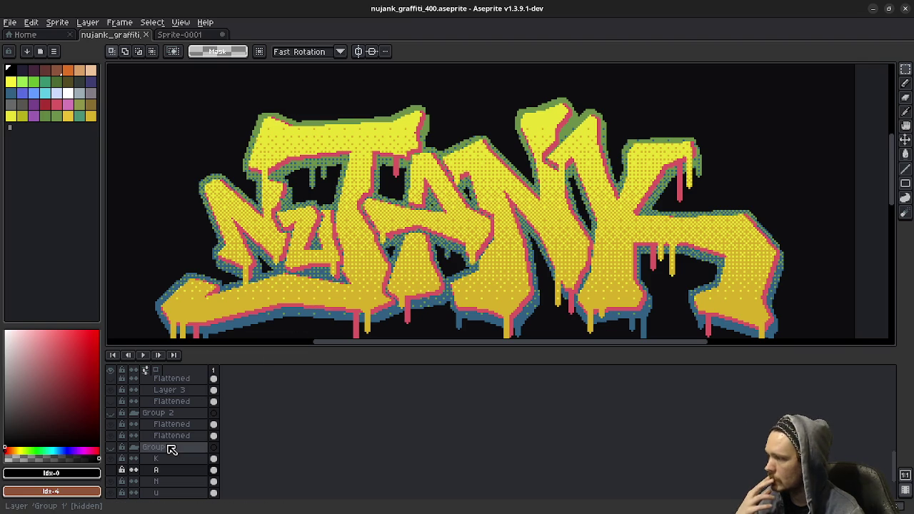
pyautogui.scroll(2, 171, 446)
pyautogui.scroll(2, 171, 448)
pyautogui.scroll(2, 171, 449)
pyautogui.scroll(2, 170, 448)
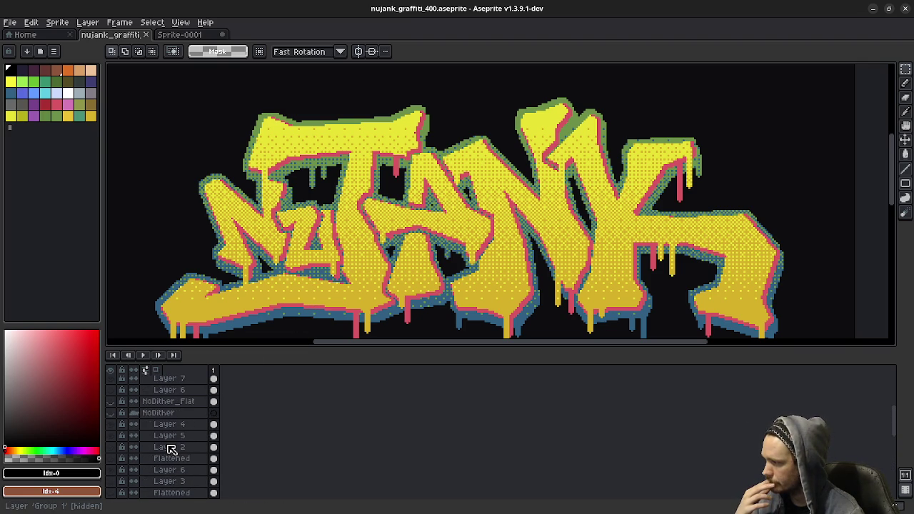
pyautogui.scroll(2, 152, 453)
pyautogui.scroll(2, 136, 443)
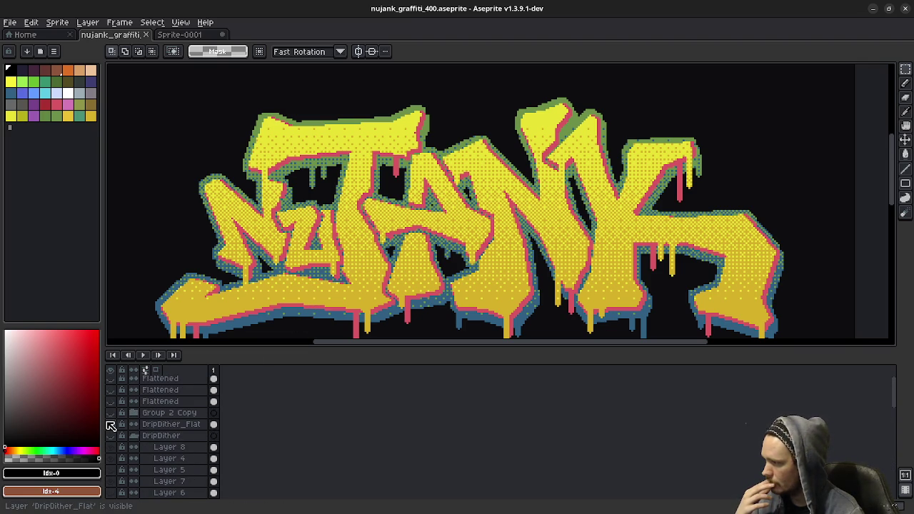
# Hide DripDither_Flat, then briefly preview the NoDither and Dither_Flat versions
pyautogui.click(114, 427)
pyautogui.scroll(-2, 135, 433)
pyautogui.scroll(-2, 135, 433)
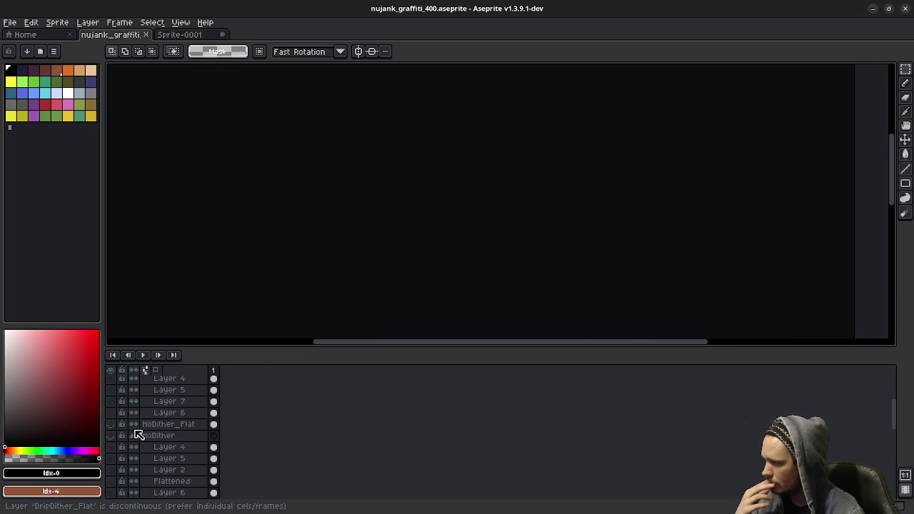
pyautogui.scroll(-3, 139, 435)
pyautogui.click(112, 392)
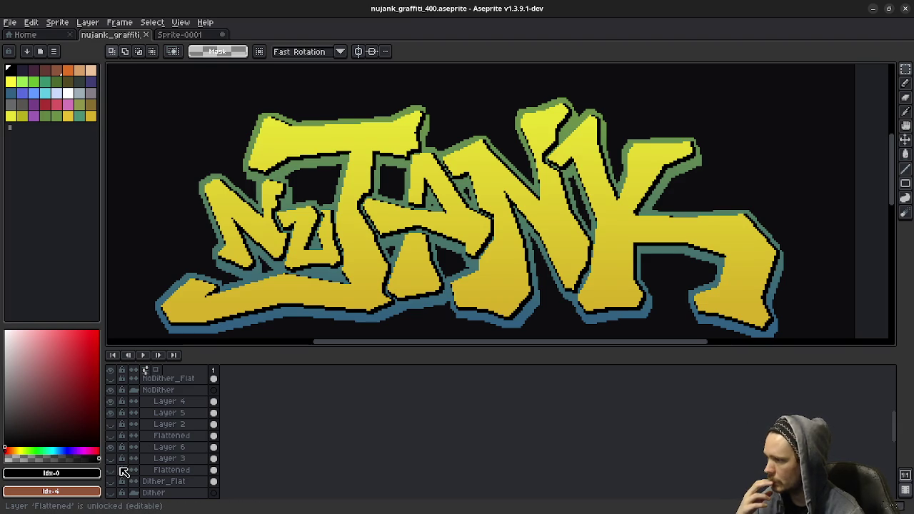
pyautogui.click(111, 390)
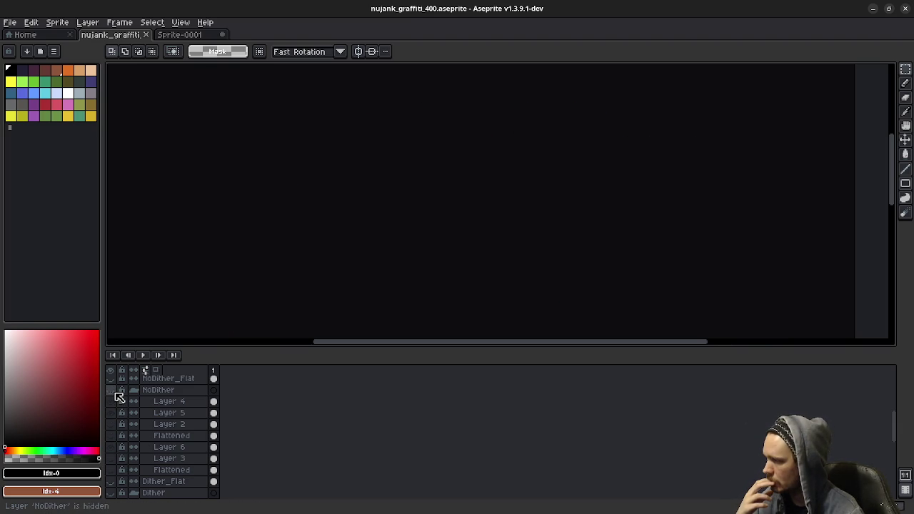
pyautogui.click(110, 482)
pyautogui.click(111, 481)
# Briefly preview the Dither group and Group 2, then show Group 1 again
pyautogui.scroll(-2, 114, 486)
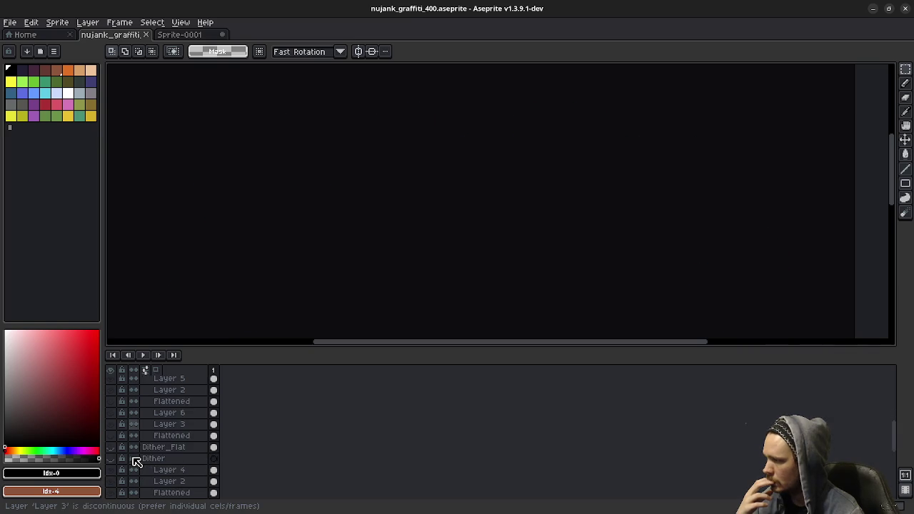
pyautogui.click(111, 424)
pyautogui.click(111, 424)
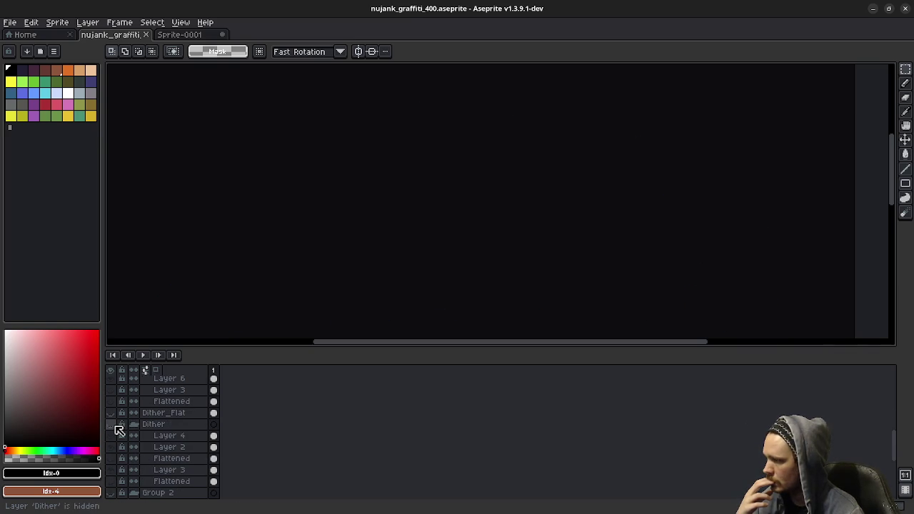
pyautogui.scroll(-1, 114, 460)
pyautogui.click(111, 459)
pyautogui.click(110, 459)
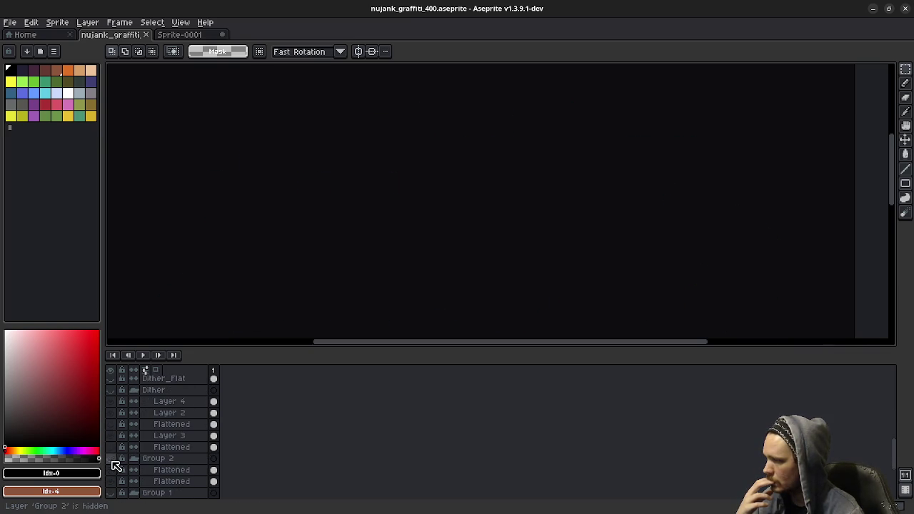
pyautogui.scroll(-1, 125, 454)
pyautogui.click(111, 470)
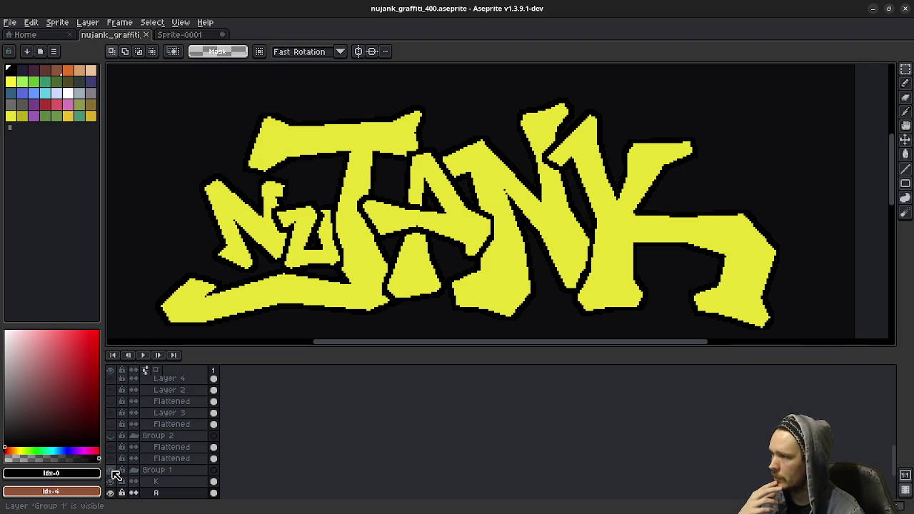
# Hide Group 1 again so none of the NUJANK artwork is visible
pyautogui.scroll(-1, 116, 475)
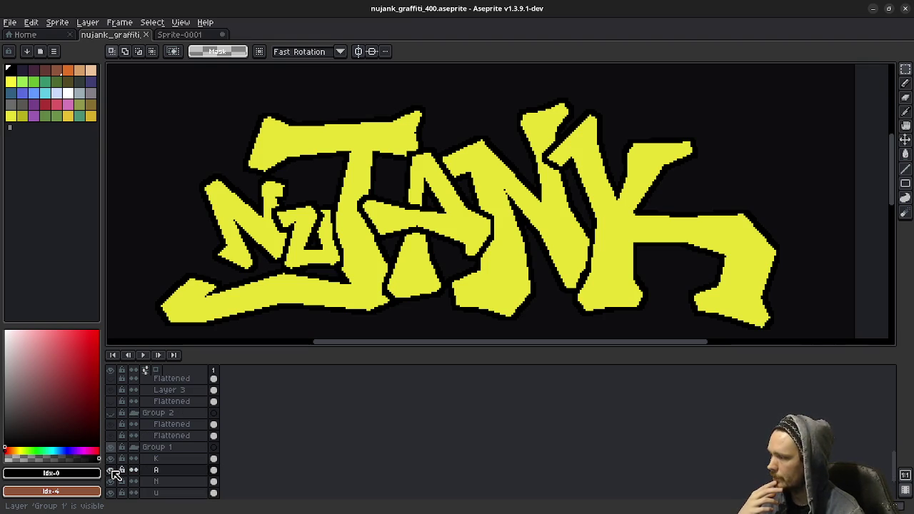
pyautogui.scroll(-1, 116, 475)
pyautogui.scroll(1, 116, 475)
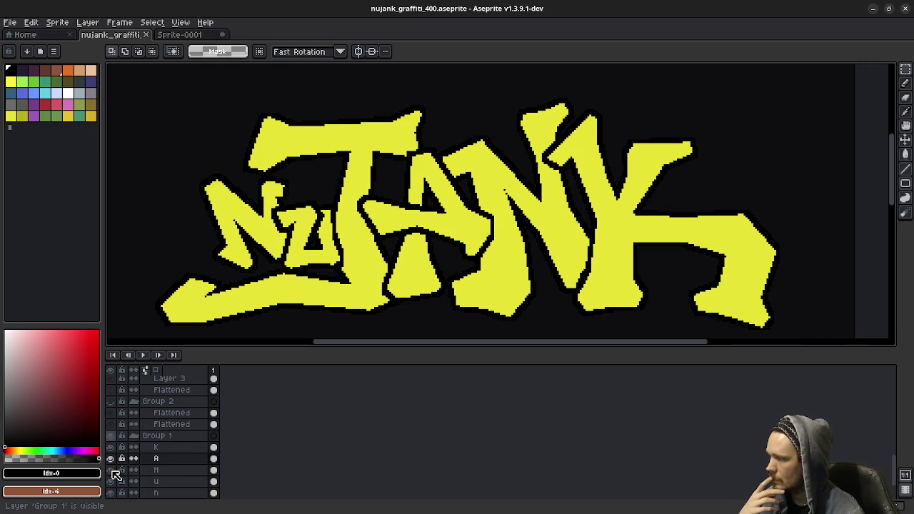
pyautogui.click(111, 435)
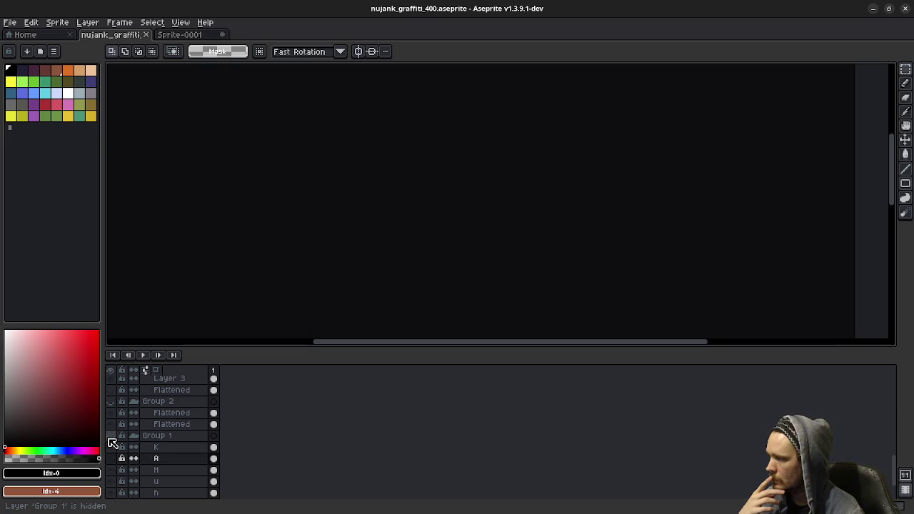
pyautogui.scroll(1, 112, 442)
pyautogui.scroll(3, 112, 442)
pyautogui.scroll(2, 112, 442)
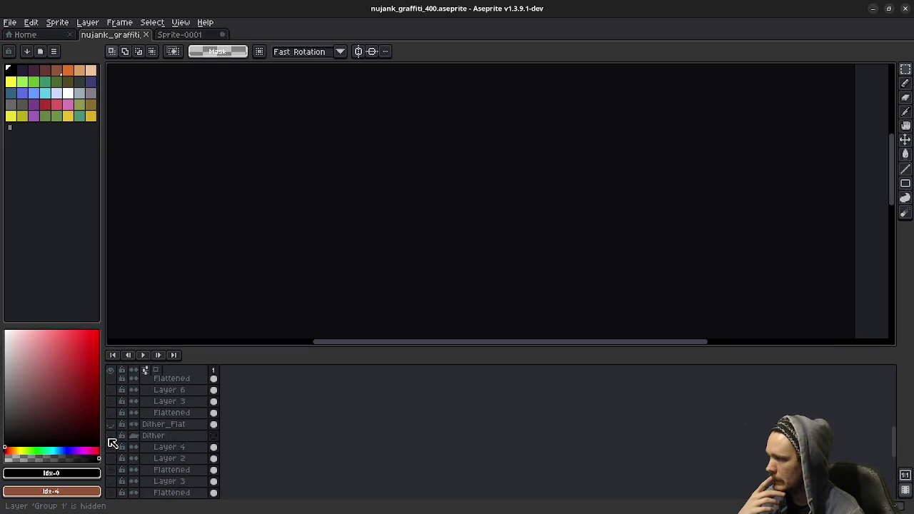
pyautogui.scroll(2, 112, 442)
pyautogui.scroll(2, 112, 443)
pyautogui.scroll(2, 112, 436)
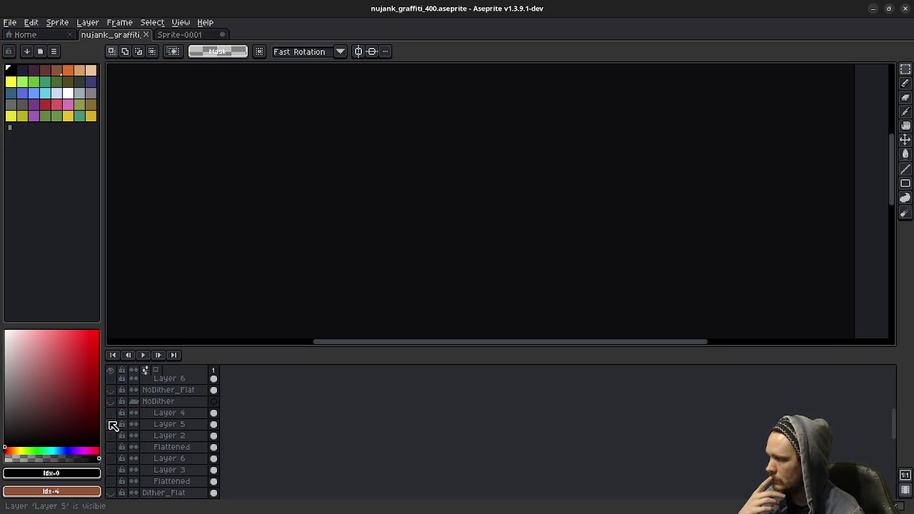
pyautogui.scroll(1, 113, 421)
pyautogui.scroll(2, 115, 415)
pyautogui.scroll(2, 114, 414)
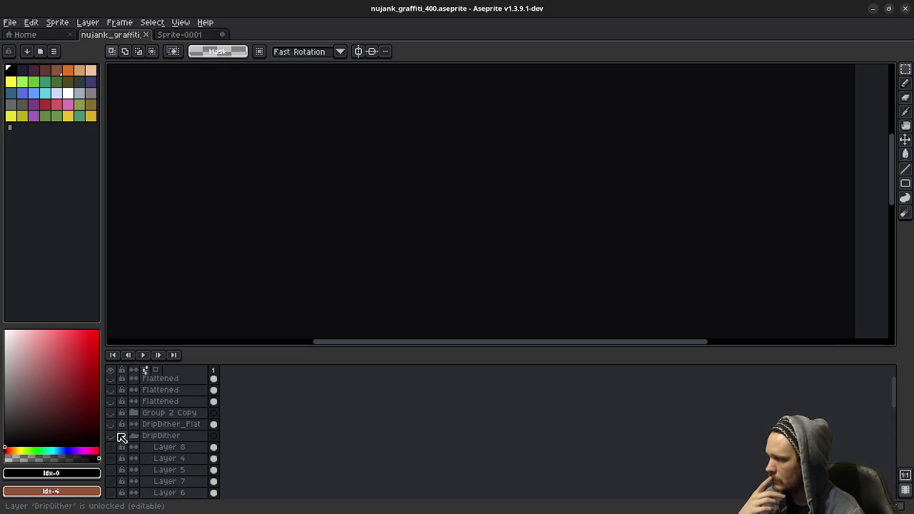
pyautogui.scroll(1, 116, 436)
# Show the DripDither_Flat NUJANK artwork, pan to its bottom drips, and minimize Aseprite
pyautogui.click(110, 427)
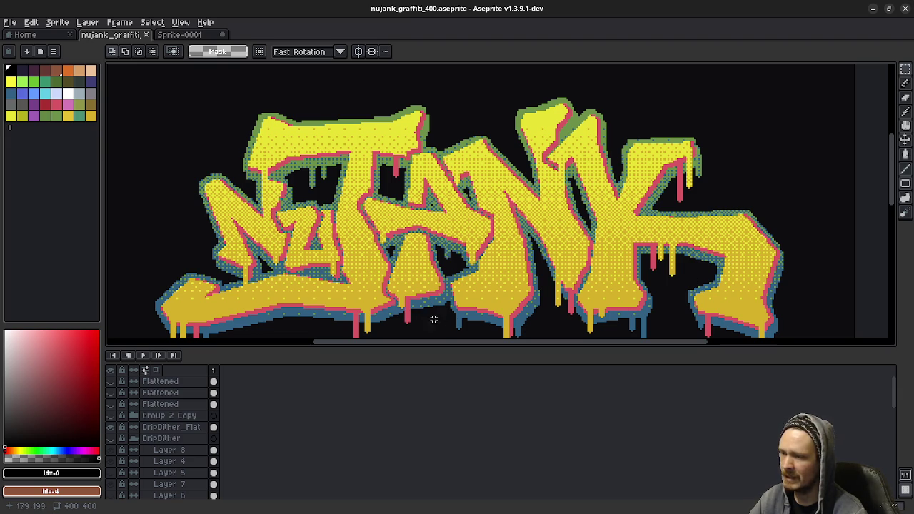
pyautogui.moveTo(464, 303)
pyautogui.mouseDown()
pyautogui.moveTo(457, 278)
pyautogui.moveTo(453, 290)
pyautogui.mouseUp()
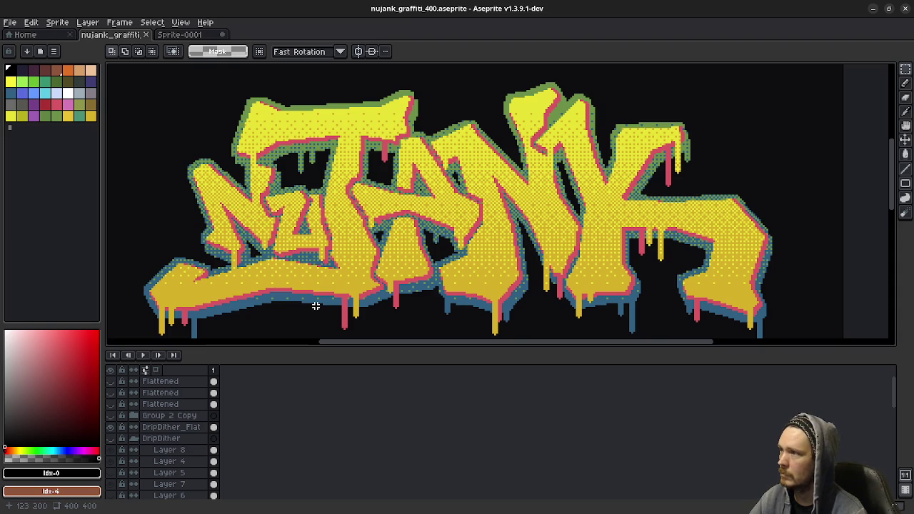
pyautogui.click(874, 9)
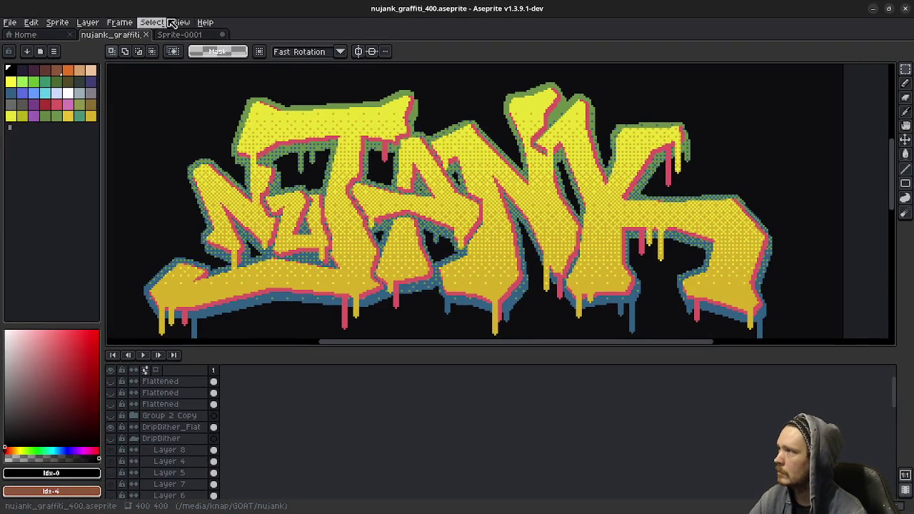
# Switch to Sprite-0001 and save it as about_me_graffiti.aseprite
pyautogui.click(180, 35)
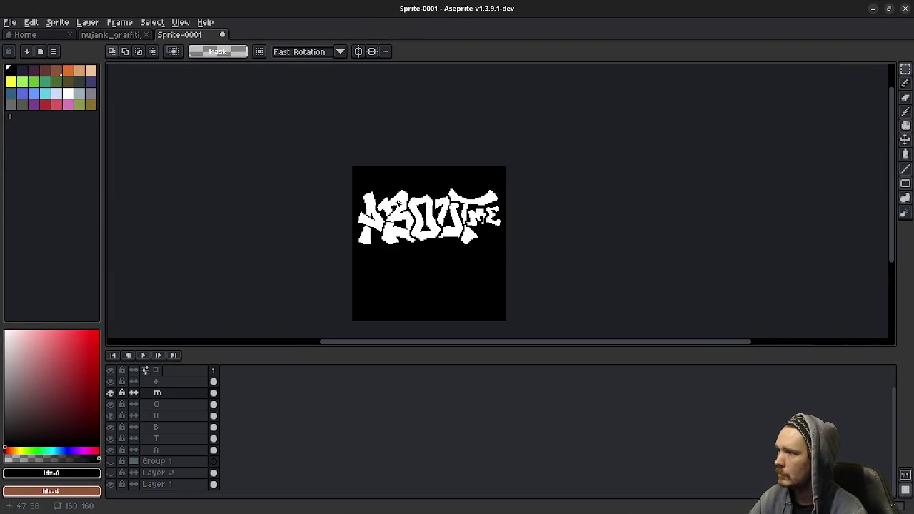
pyautogui.hotkey('ctrl', 's')
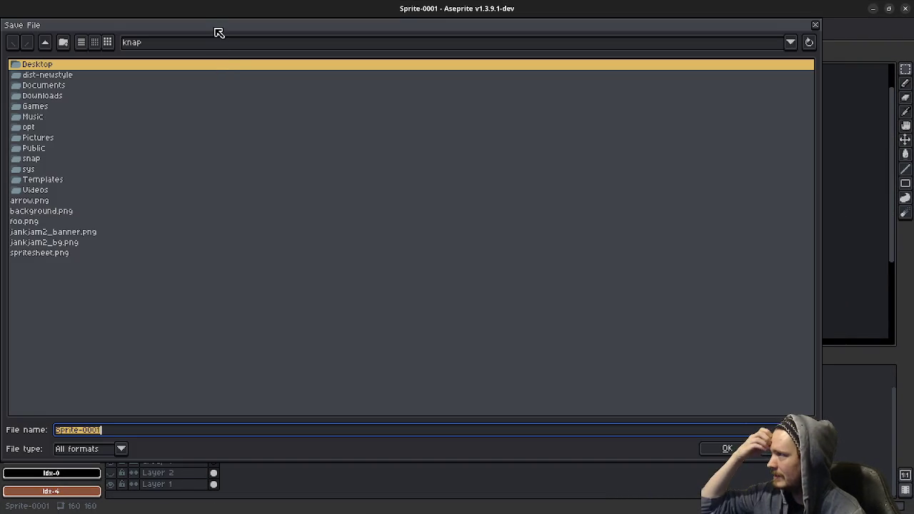
pyautogui.moveTo(219, 33); pyautogui.dragTo(276, 57)
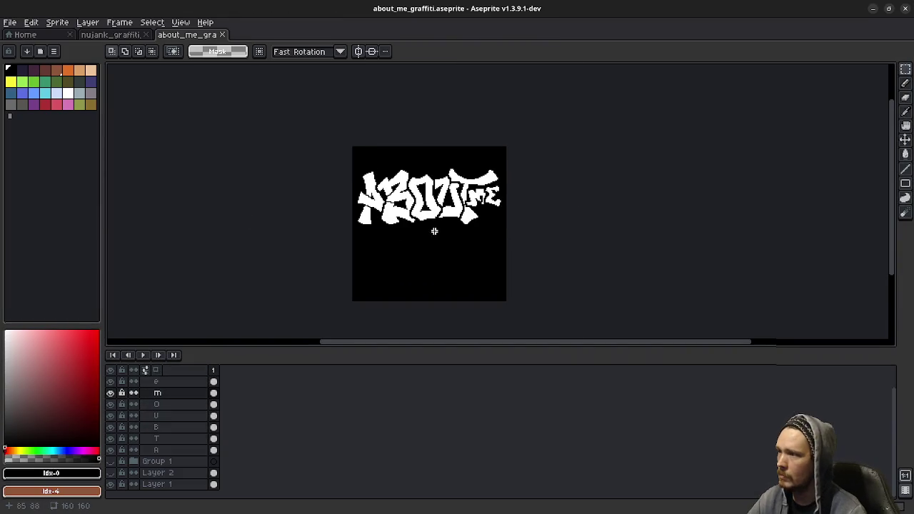
# Duplicate the Group 1 Copy letter group and hide the original
pyautogui.scroll(3, 434, 230)
pyautogui.scroll(1, 173, 421)
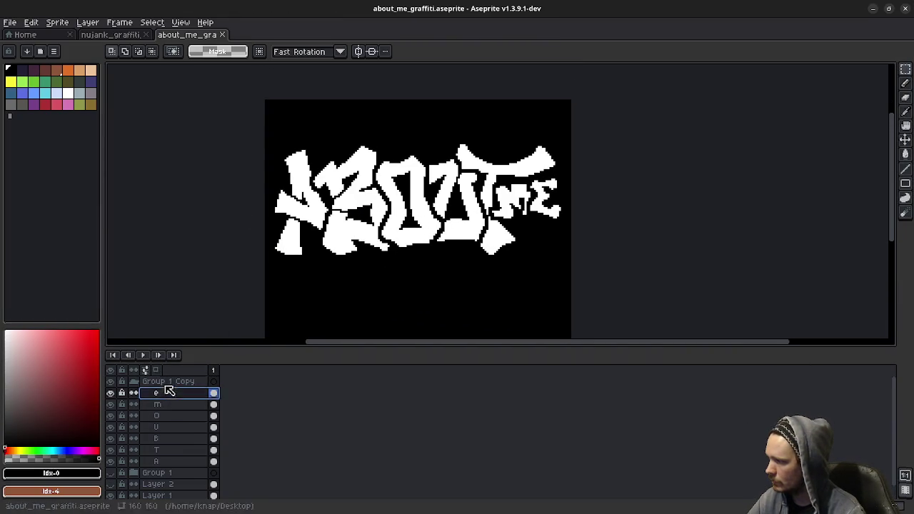
pyautogui.doubleClick(174, 383)
pyautogui.rightClick(171, 383)
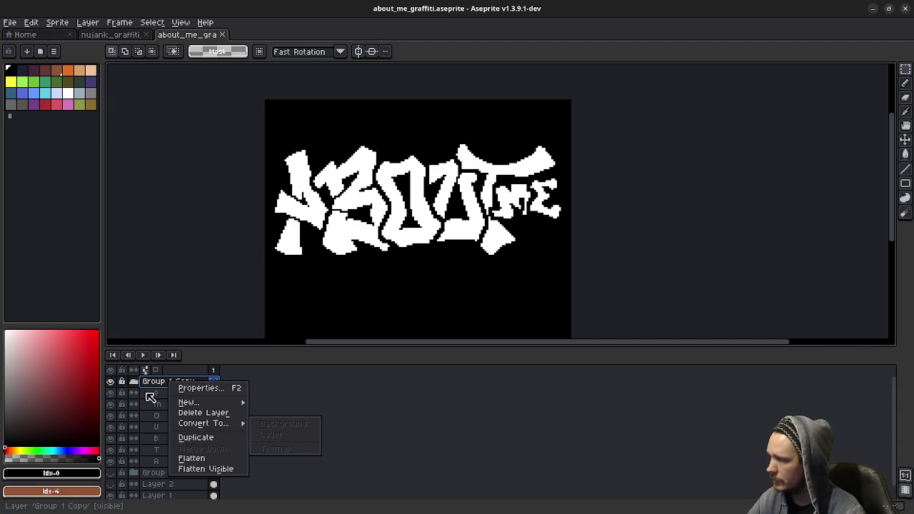
pyautogui.click(202, 440)
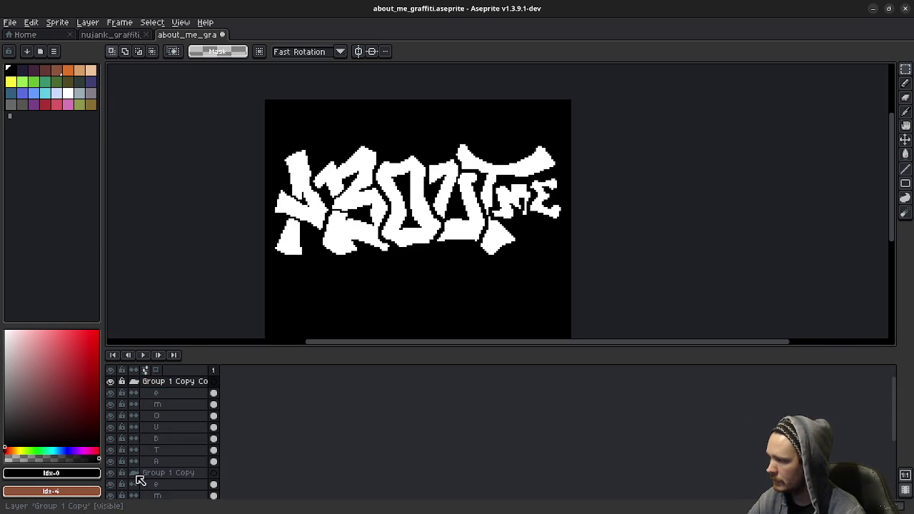
pyautogui.click(111, 472)
# Flatten the duplicated group into a single Flattened layer and check its visibility
pyautogui.doubleClick(150, 383)
pyautogui.press('Escape')
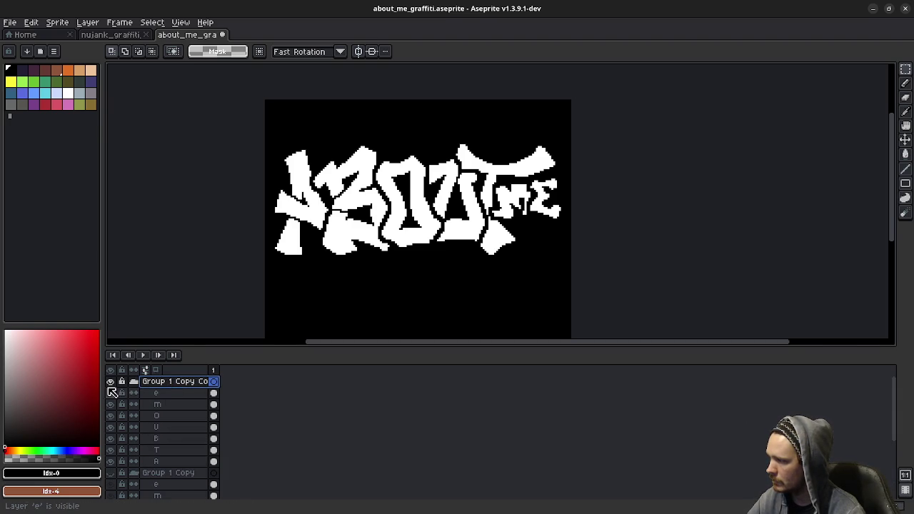
pyautogui.rightClick(164, 387)
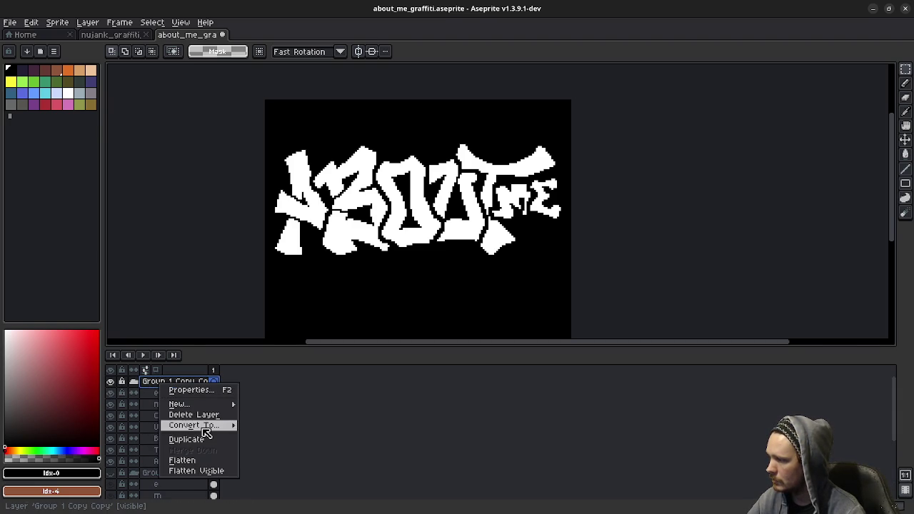
pyautogui.moveTo(193, 425)
pyautogui.click(199, 465)
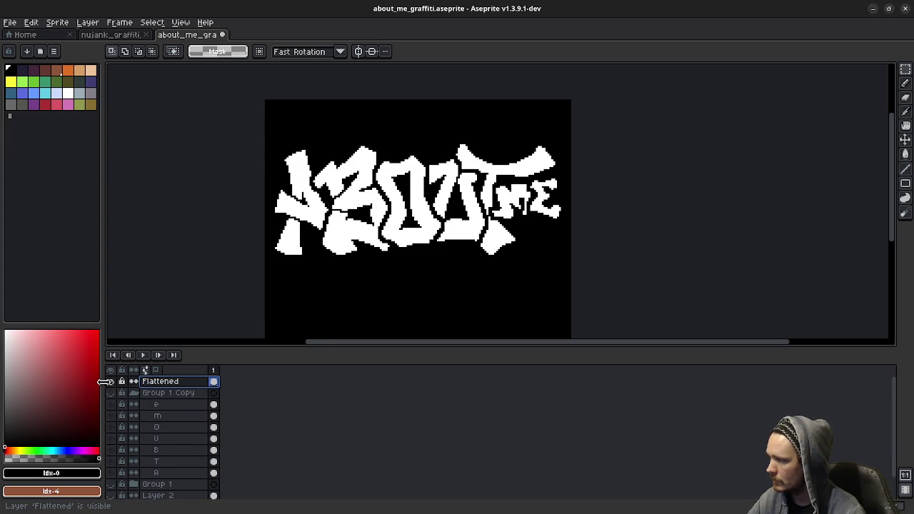
pyautogui.click(111, 382)
pyautogui.click(111, 382)
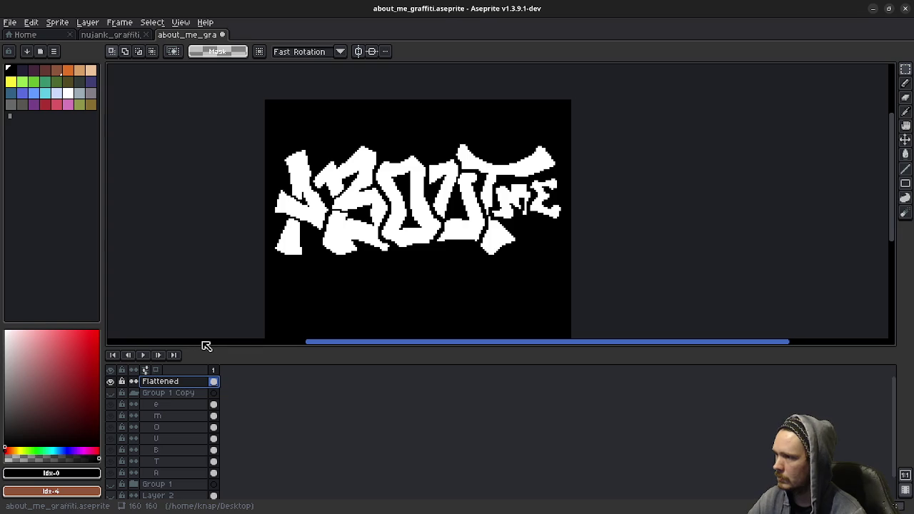
# Duplicate the Flattened layer into Flattened Copy, keeping the original Flattened layer active
pyautogui.moveTo(165, 384); pyautogui.dragTo(168, 387)
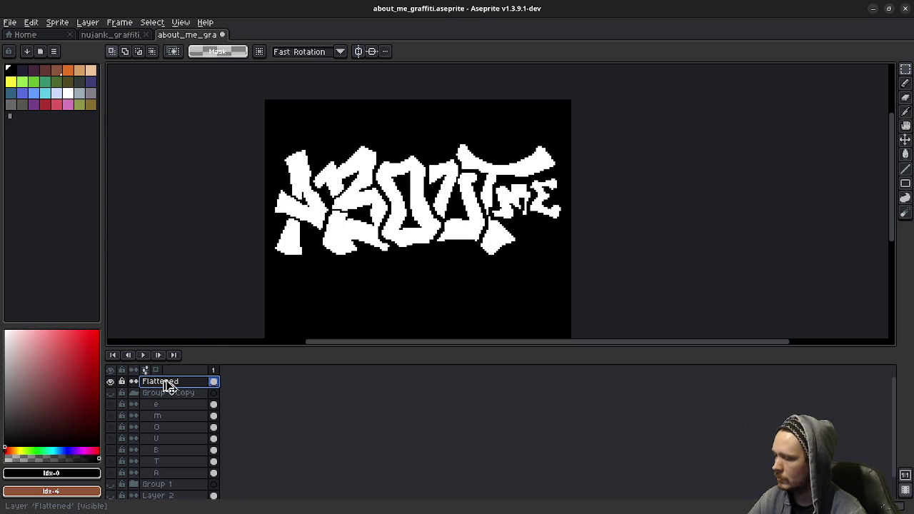
pyautogui.rightClick(166, 383)
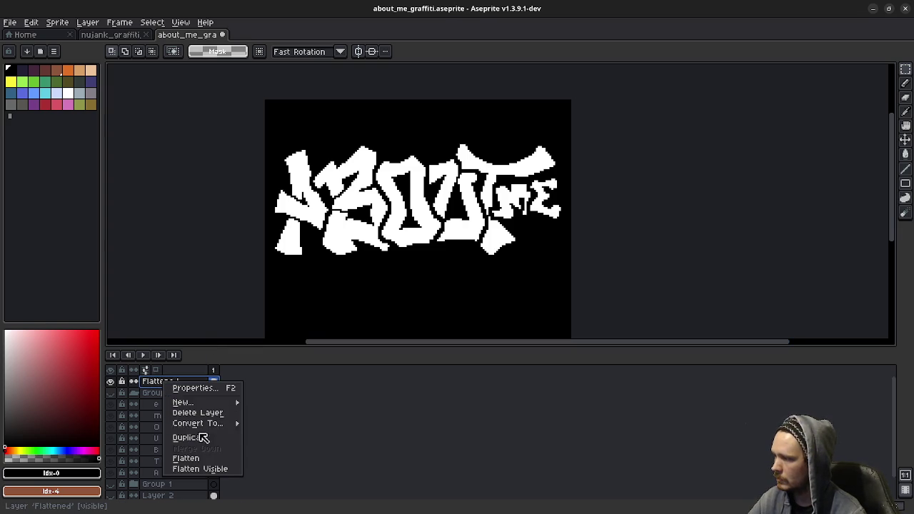
pyautogui.click(200, 434)
pyautogui.click(173, 393)
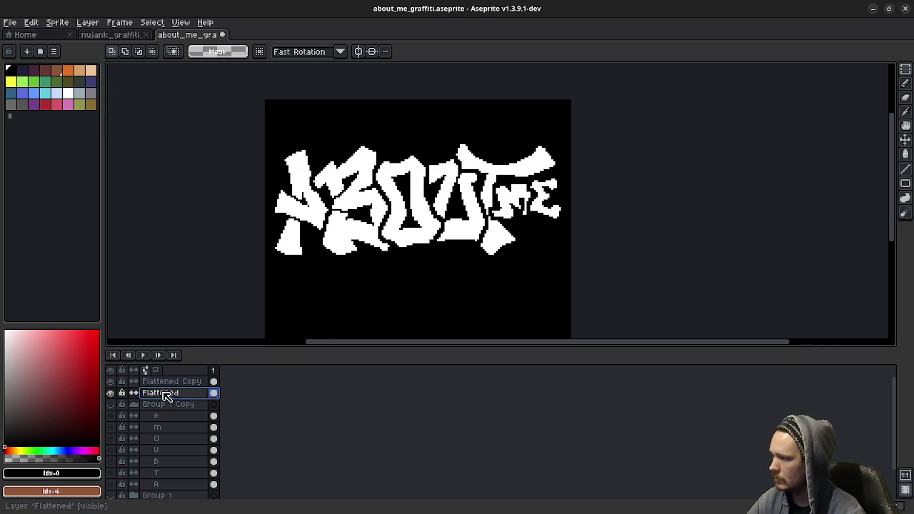
# Marquee the lettering, try and undo a transform, then hide the black background layer
pyautogui.moveTo(242, 119); pyautogui.dragTo(599, 277)
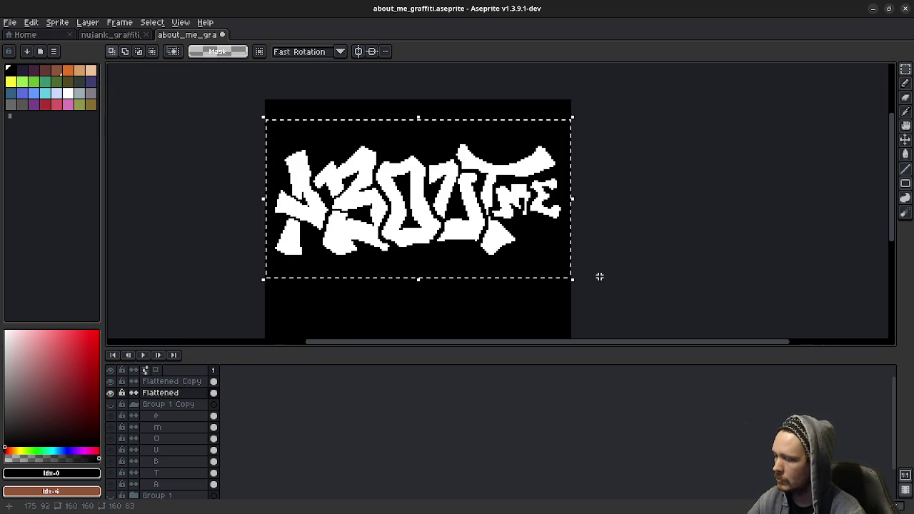
pyautogui.hotkey('ctrl', 't')
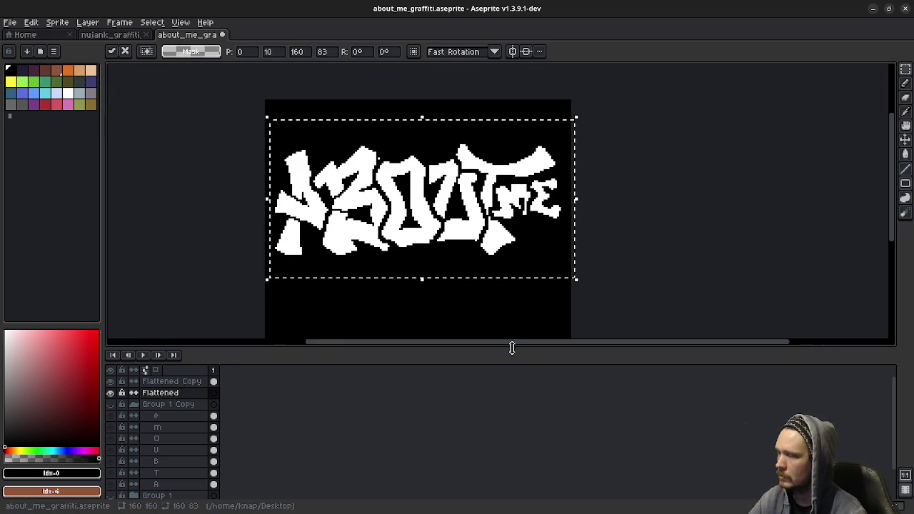
pyautogui.hotkey('ctrl', 'z')
pyautogui.hotkey('ctrl', 'y')
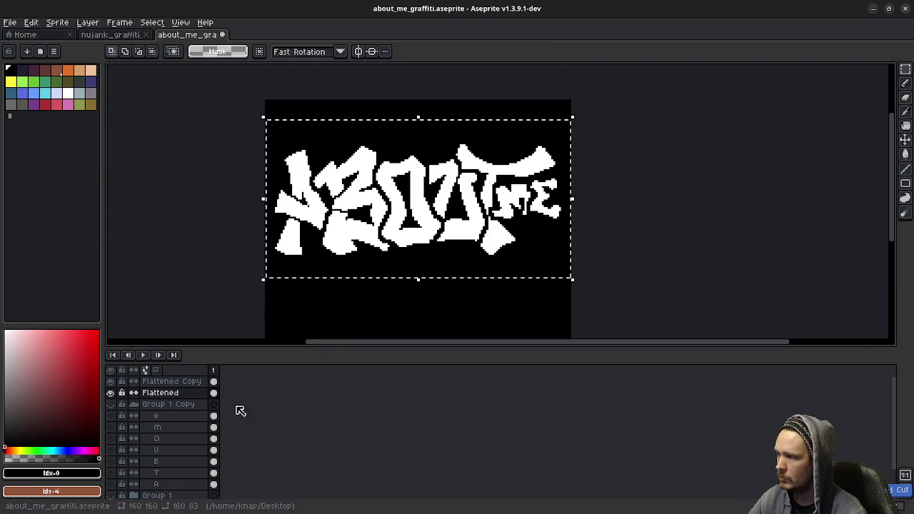
pyautogui.scroll(-2, 157, 442)
pyautogui.click(110, 481)
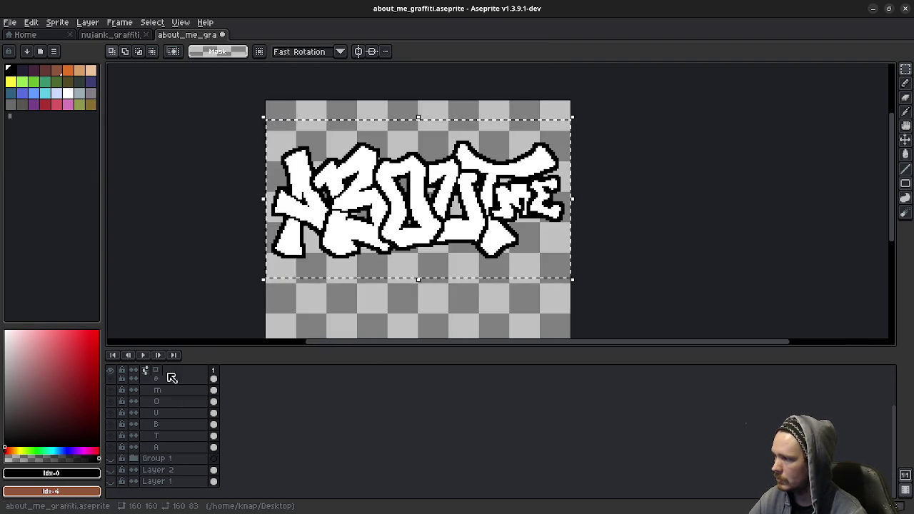
# Hide the Flattened Copy layer, make Flattened active, and clear the selection
pyautogui.scroll(2, 168, 382)
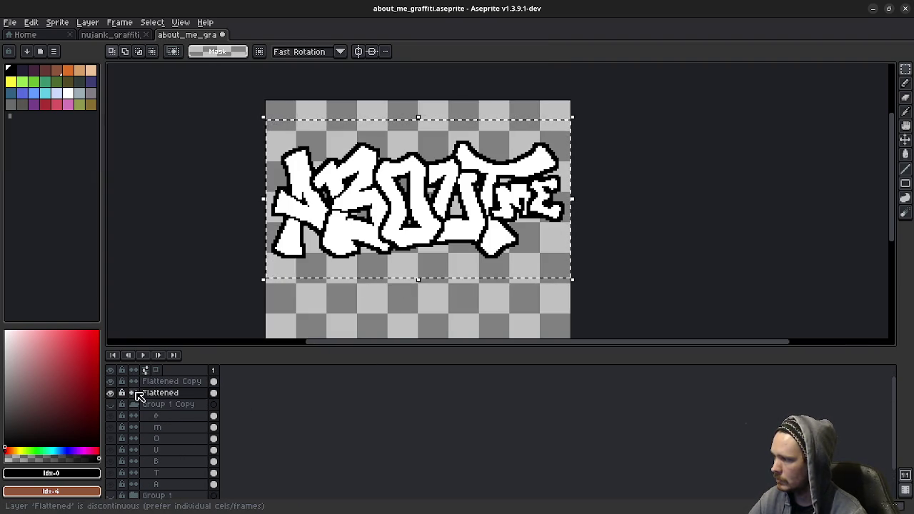
pyautogui.doubleClick(166, 383)
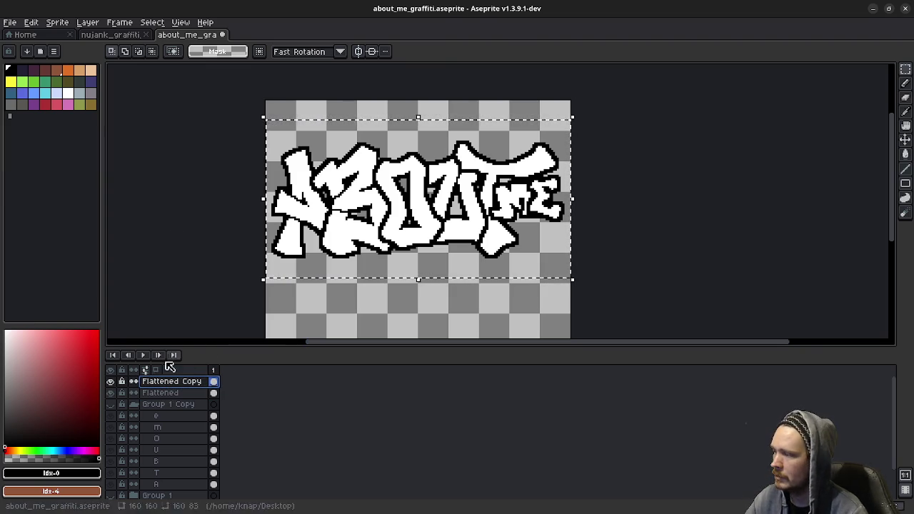
pyautogui.click(153, 393)
pyautogui.click(110, 382)
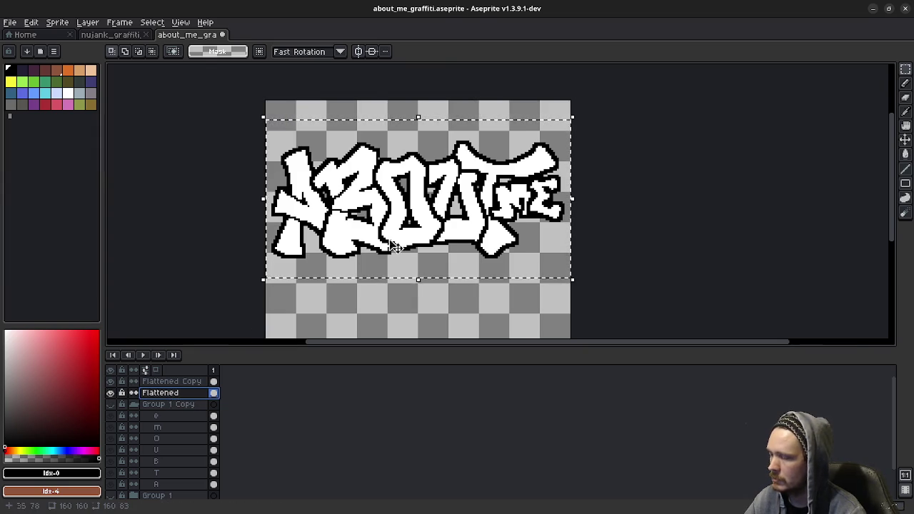
pyautogui.moveTo(517, 268); pyautogui.dragTo(504, 267)
pyautogui.hotkey('ctrl', 'd')
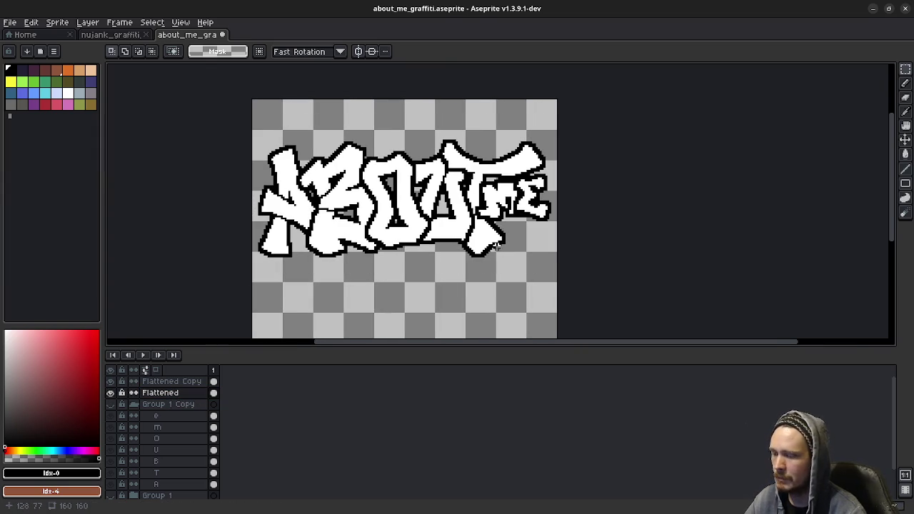
# Marquee the Flattened lettering and nudge it 2 pixels right and 2 down
pyautogui.click(213, 393)
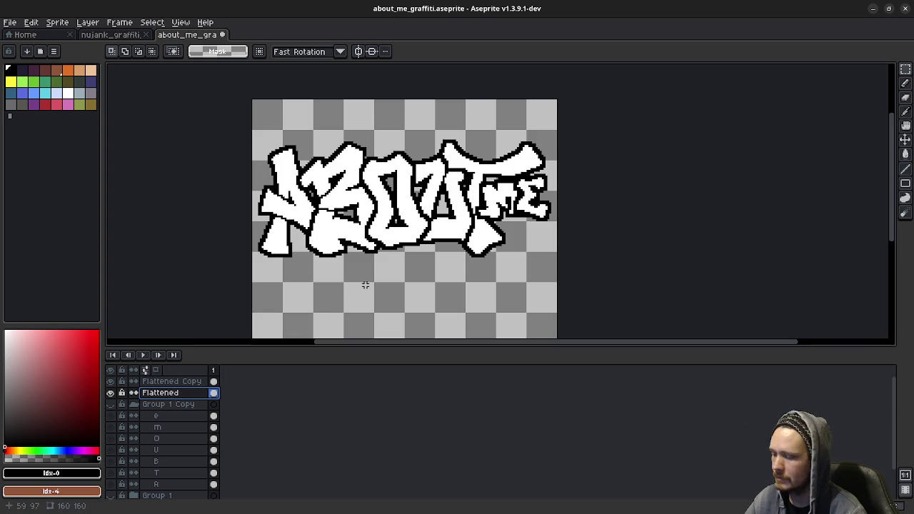
pyautogui.moveTo(237, 117); pyautogui.dragTo(571, 277)
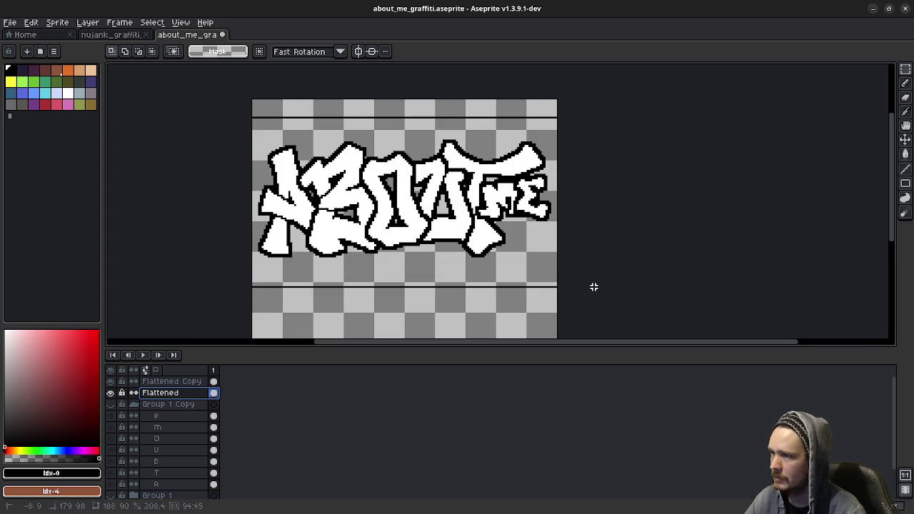
pyautogui.hotkey('ctrl', 't')
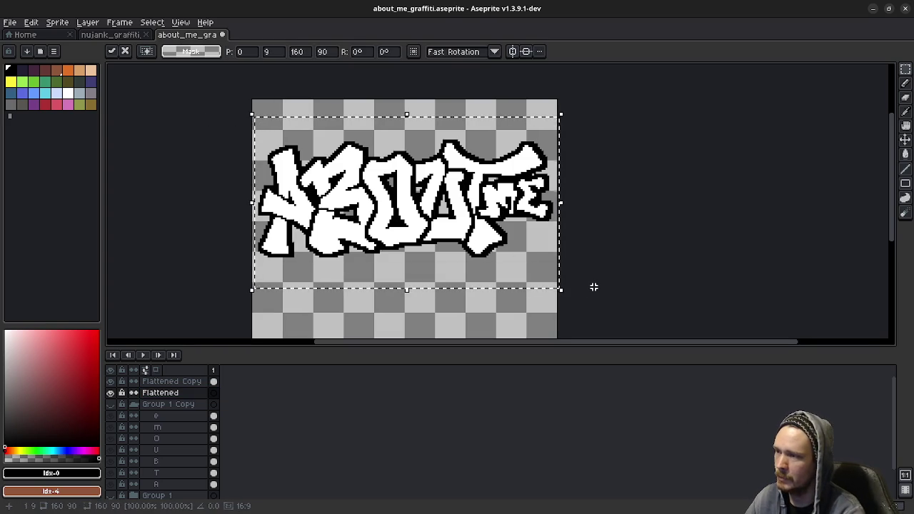
pyautogui.press('Right')
pyautogui.press('Right')
pyautogui.press('Down')
pyautogui.press('Down')
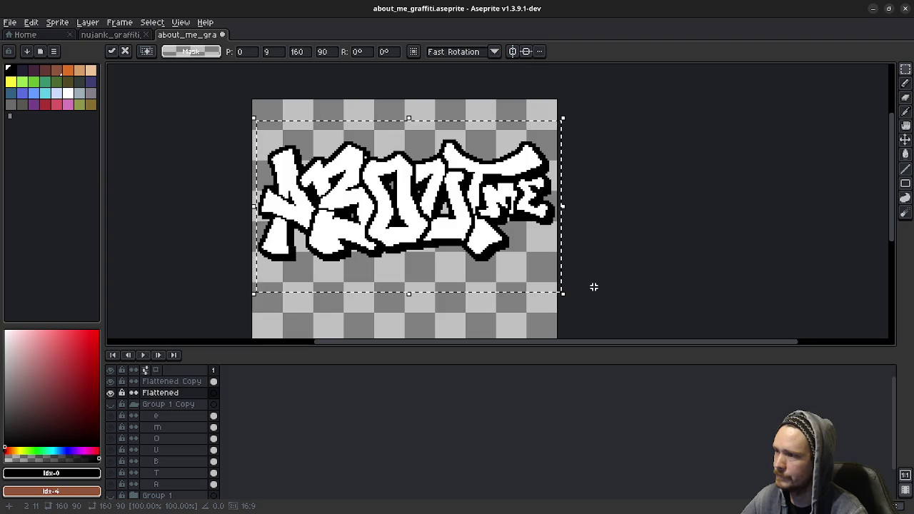
# Flood-fill every Flattened letter (A, B, O, U, T, m) solid black as a silhouette
pyautogui.click(110, 382)
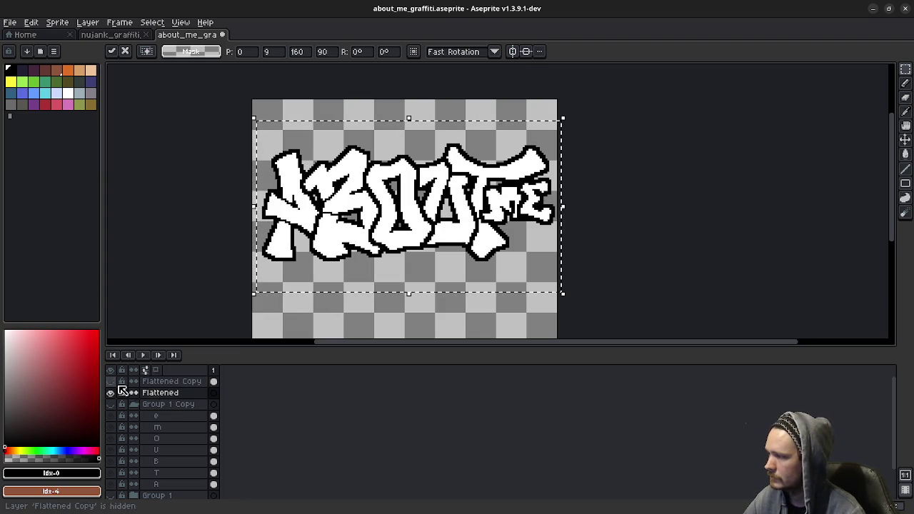
pyautogui.click(69, 94)
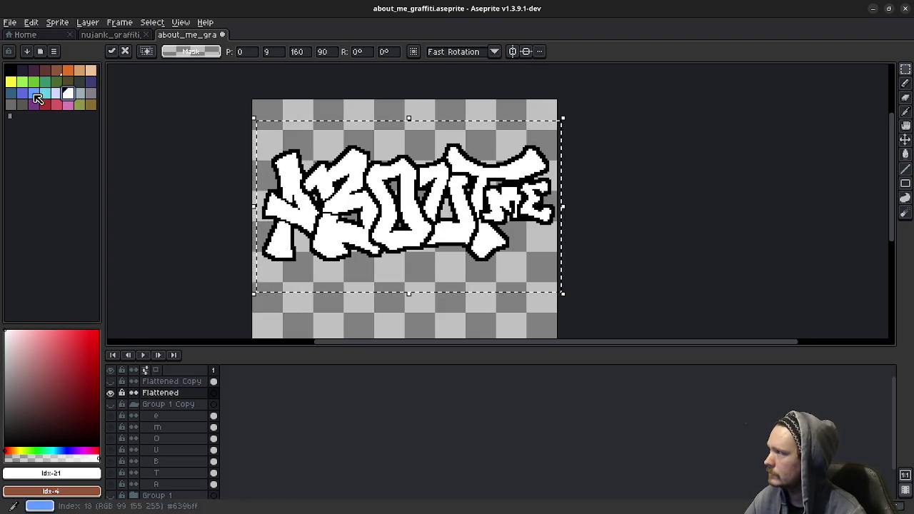
pyautogui.click(15, 71)
pyautogui.press('g')
pyautogui.click(285, 173)
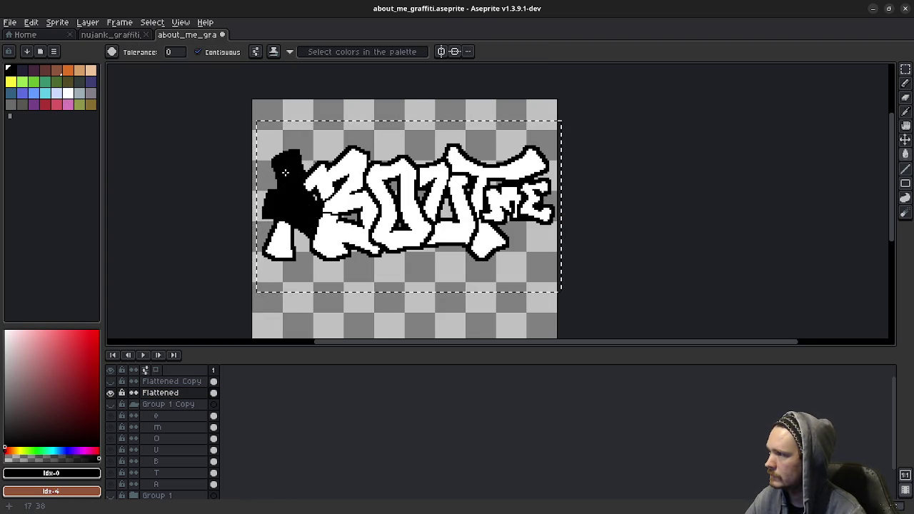
pyautogui.click(315, 178)
pyautogui.click(404, 224)
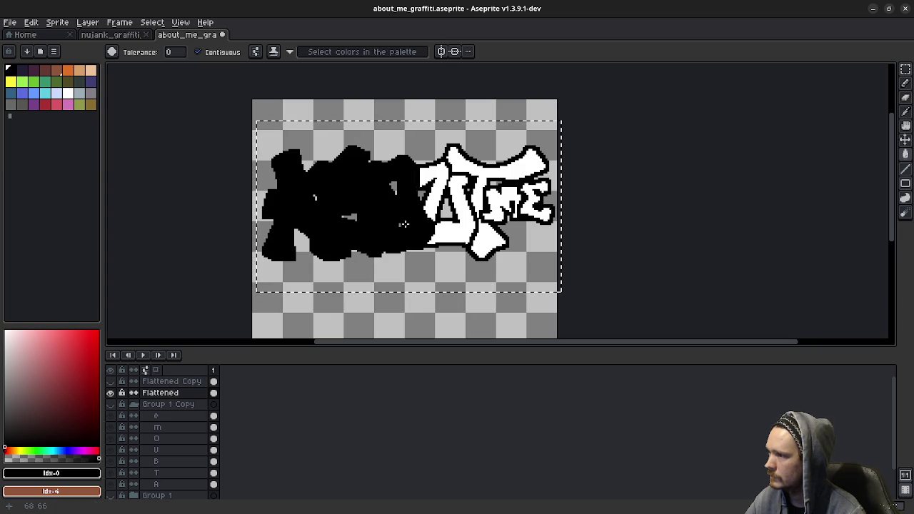
pyautogui.click(432, 192)
pyautogui.click(450, 214)
pyautogui.click(488, 242)
pyautogui.click(500, 164)
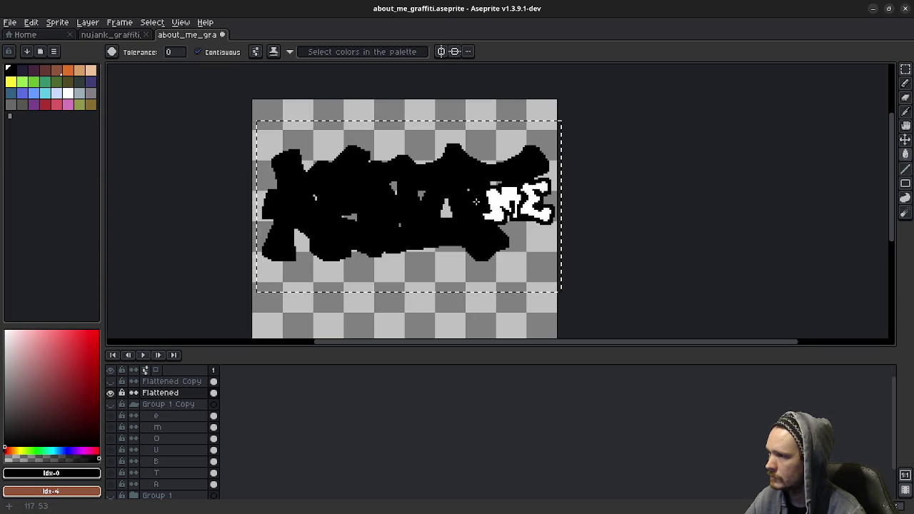
pyautogui.click(501, 204)
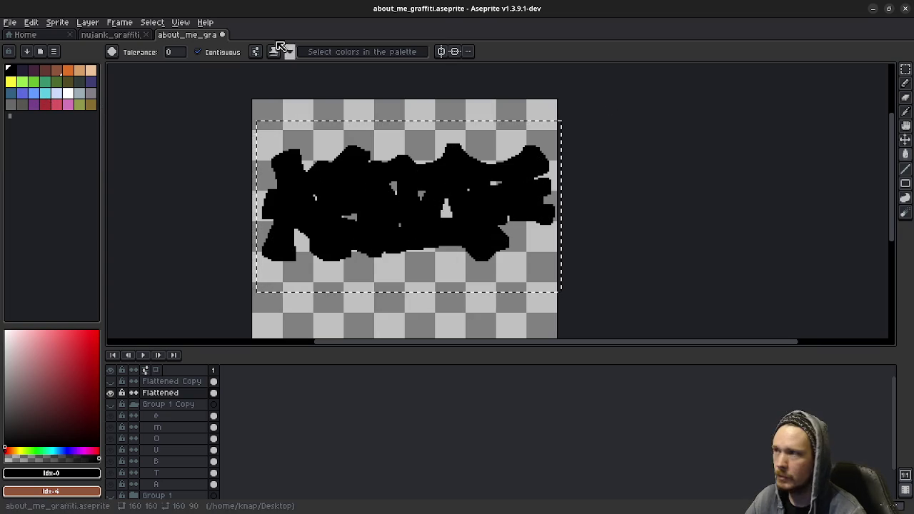
# Glance at the NUJANK document, return to ABOUT ME, and pick a red palette colour
pyautogui.click(122, 35)
pyautogui.click(187, 34)
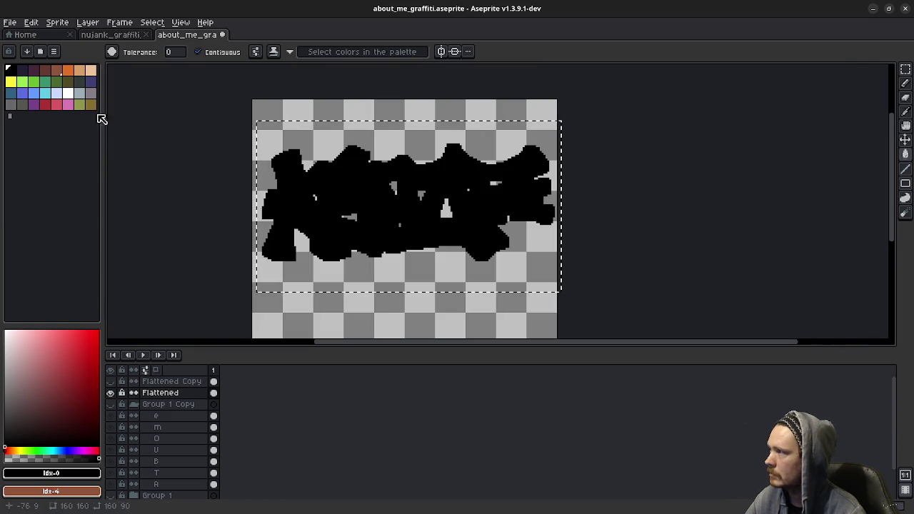
pyautogui.click(57, 105)
# Sample the pink colour from the NUJANK DripDither_Flat artwork and switch to Paint Bucket
pyautogui.hotkey('ctrl', 'shift', 'Tab')
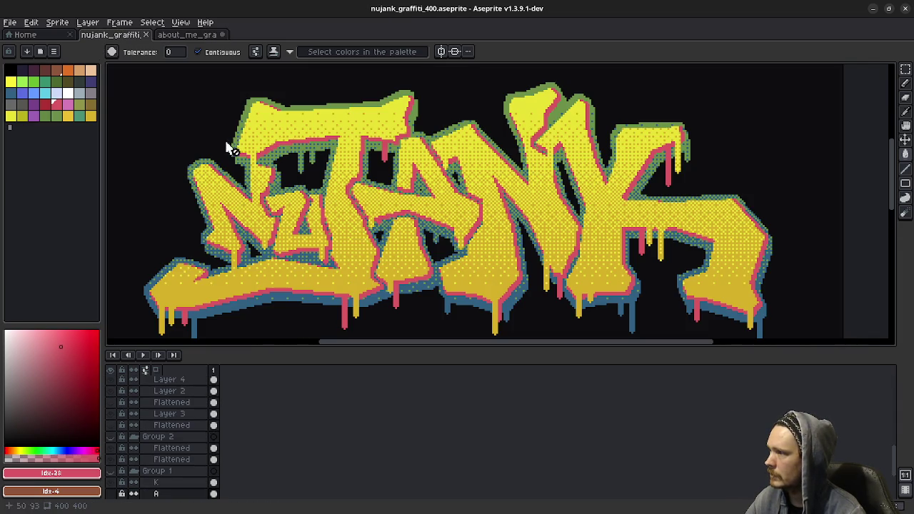
pyautogui.press('b')
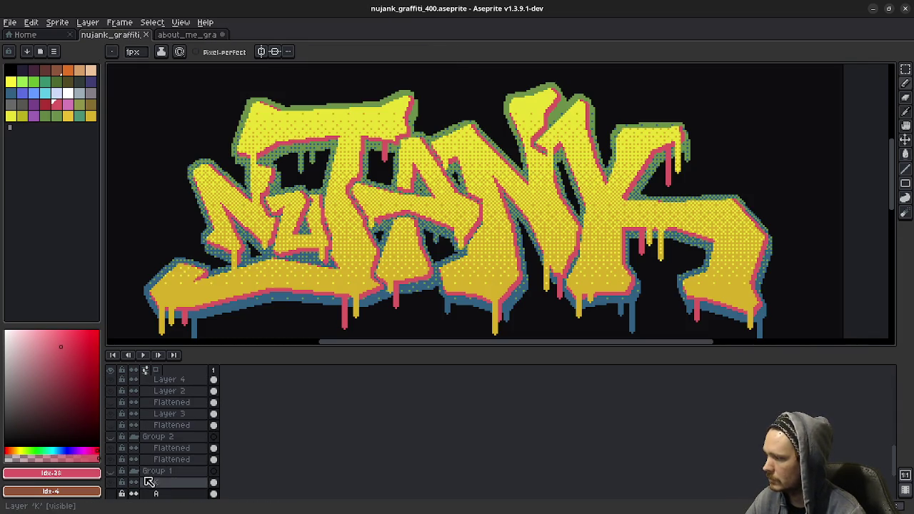
pyautogui.scroll(3, 152, 448)
pyautogui.scroll(2, 153, 447)
pyautogui.scroll(3, 153, 447)
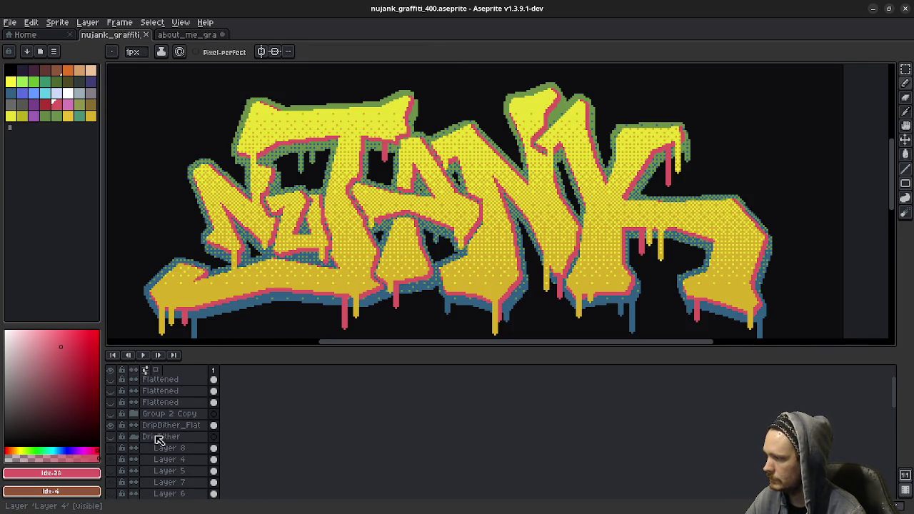
pyautogui.click(168, 425)
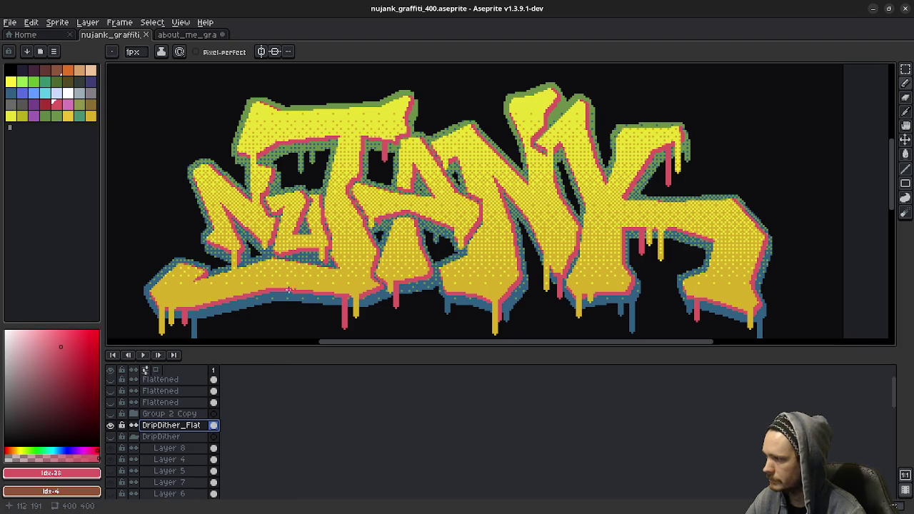
pyautogui.press('alt')
pyautogui.click(189, 35)
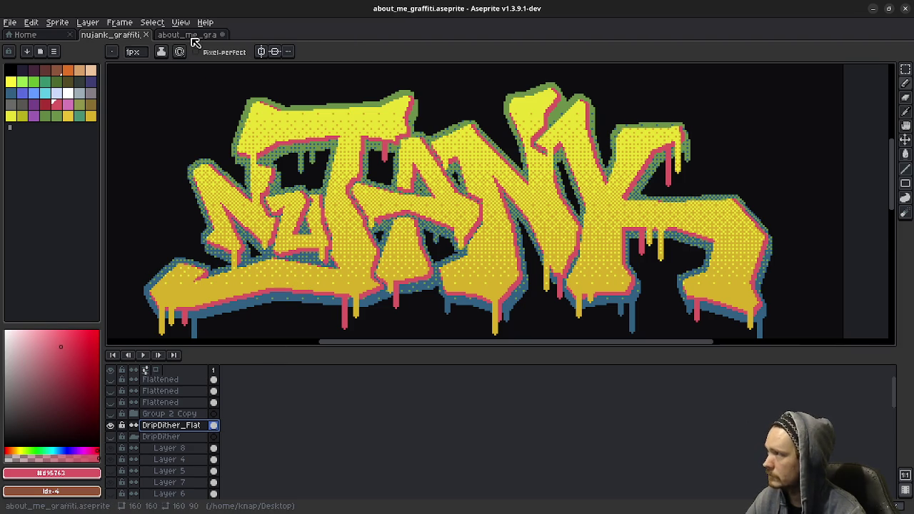
pyautogui.press('g')
# Fill the silhouette pink #d95763, show the outlined lettering, and compare against NUJANK
pyautogui.click(377, 218)
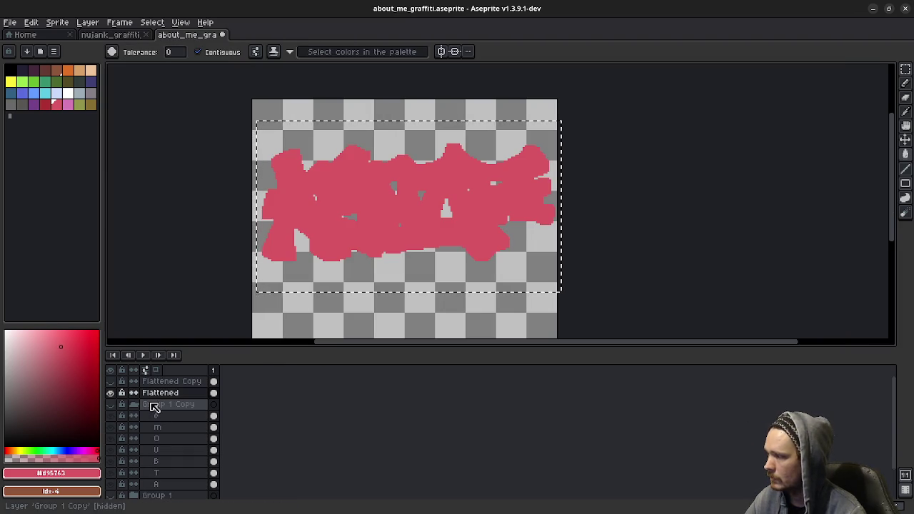
pyautogui.click(110, 382)
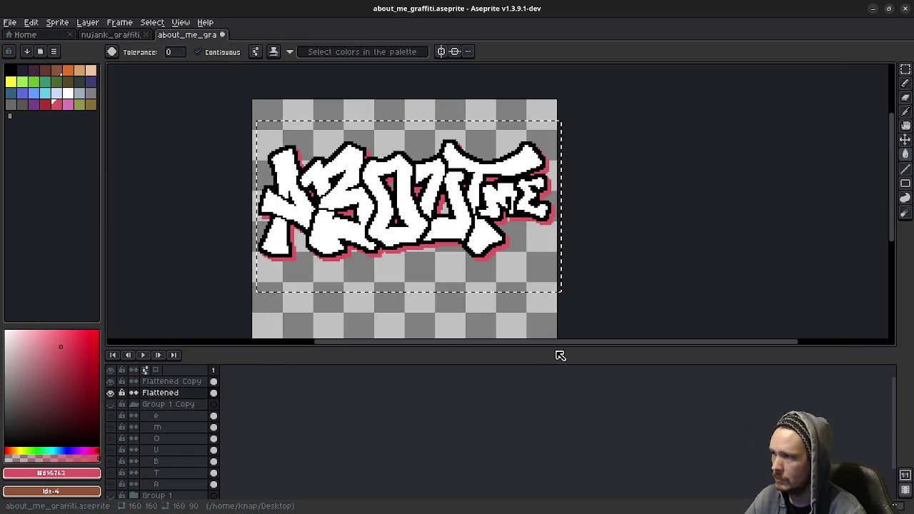
pyautogui.click(111, 34)
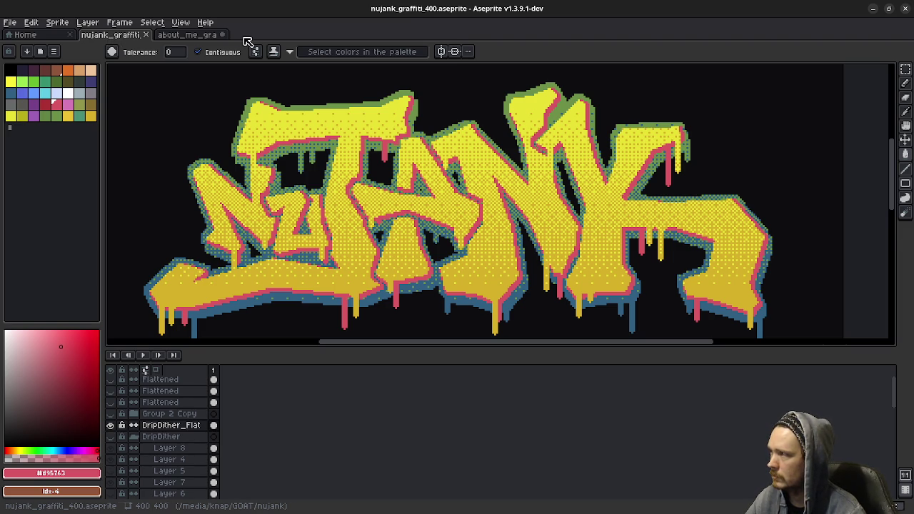
pyautogui.click(184, 34)
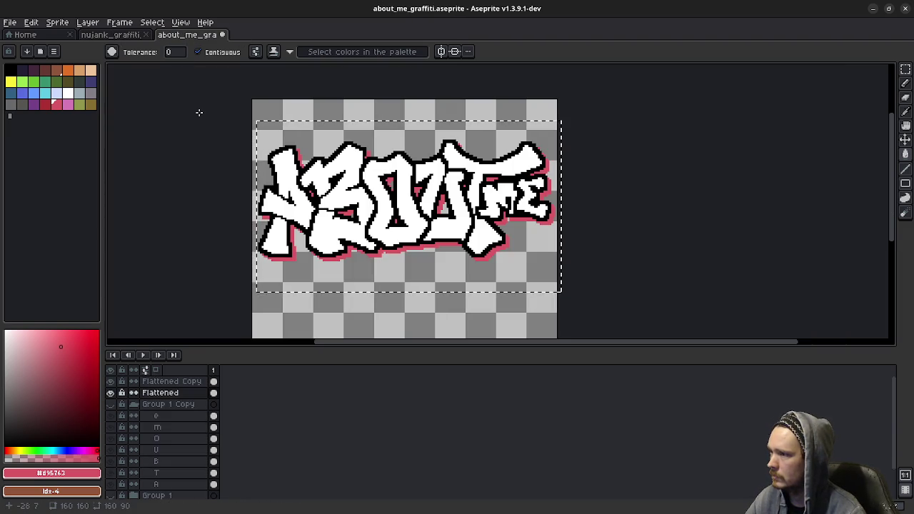
pyautogui.click(123, 36)
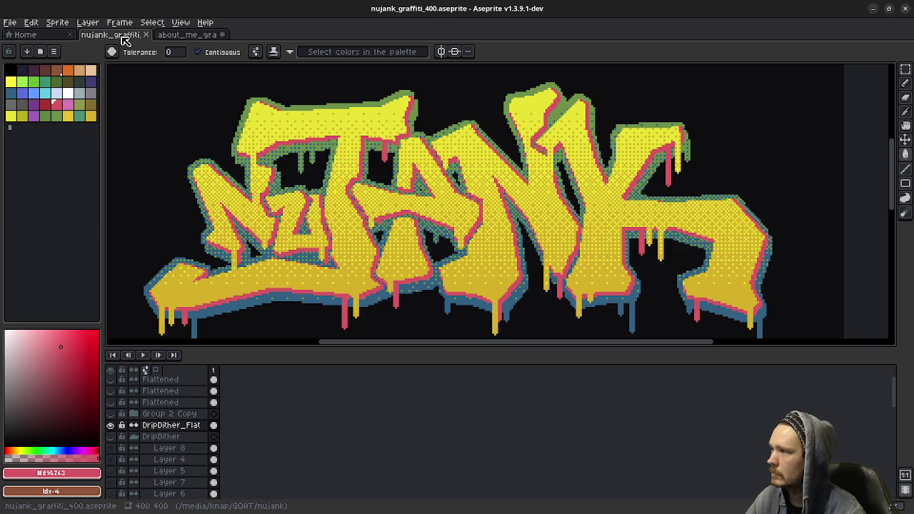
pyautogui.click(192, 34)
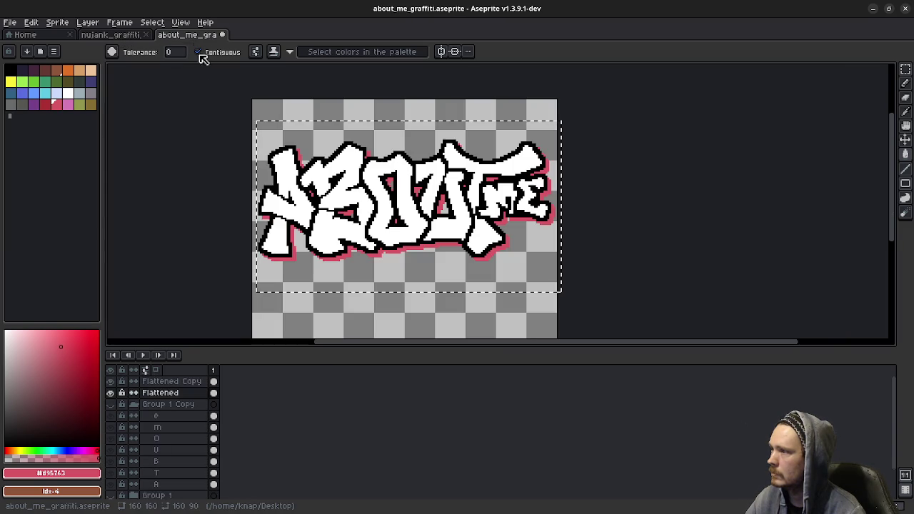
pyautogui.click(161, 382)
pyautogui.click(158, 393)
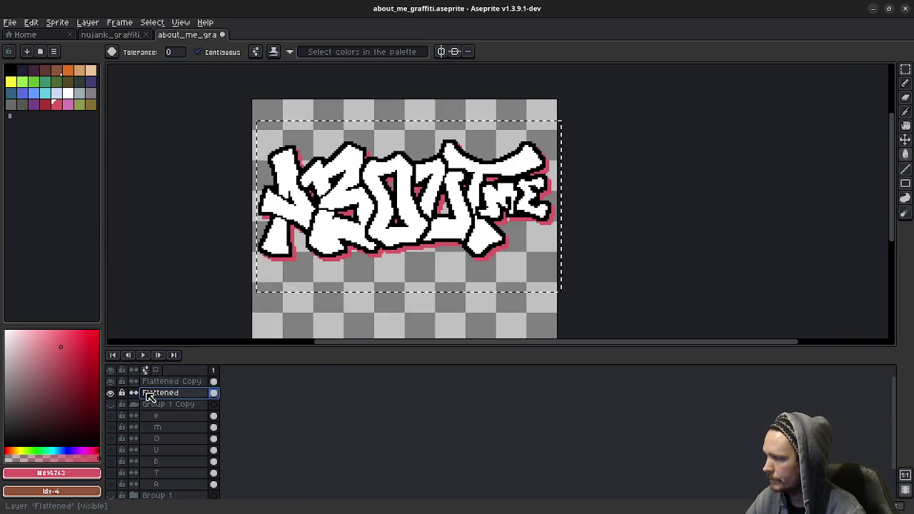
# Delete the pink Flattened shadow layer and choose the Magic Wand tool
pyautogui.rightClick(152, 397)
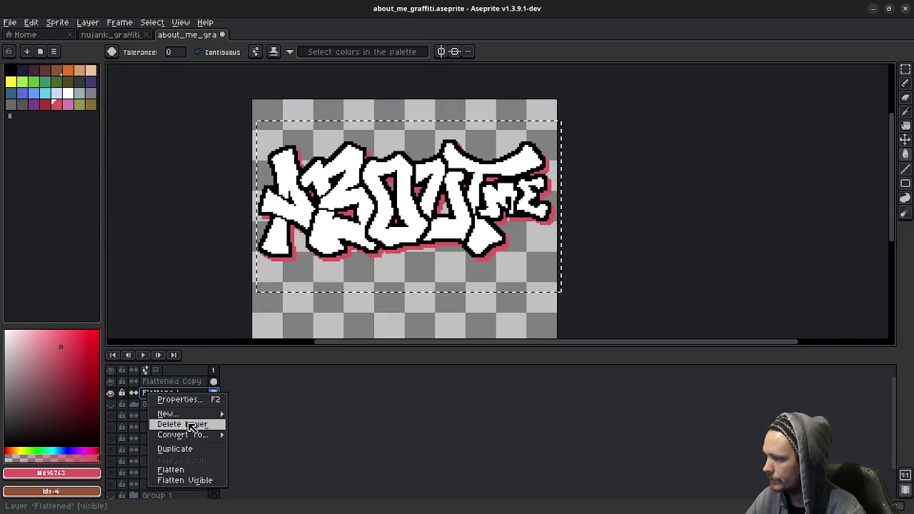
pyautogui.click(183, 424)
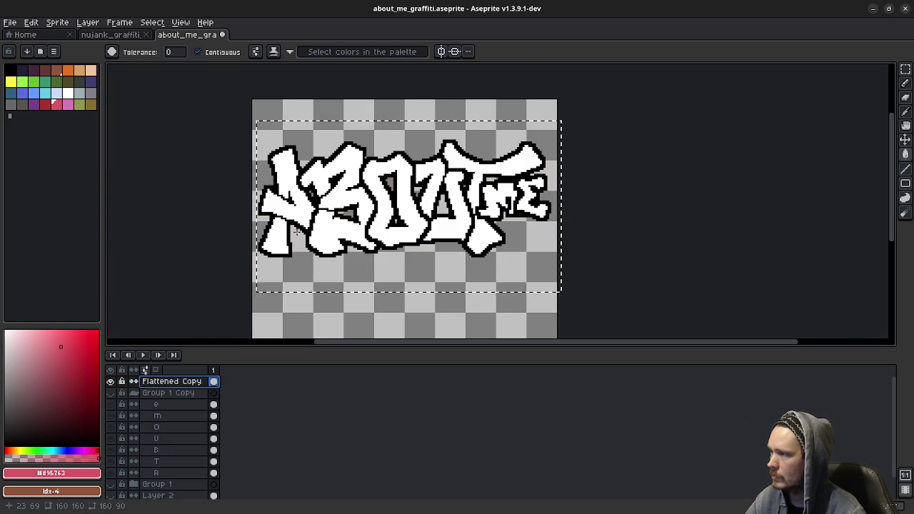
pyautogui.click(905, 69)
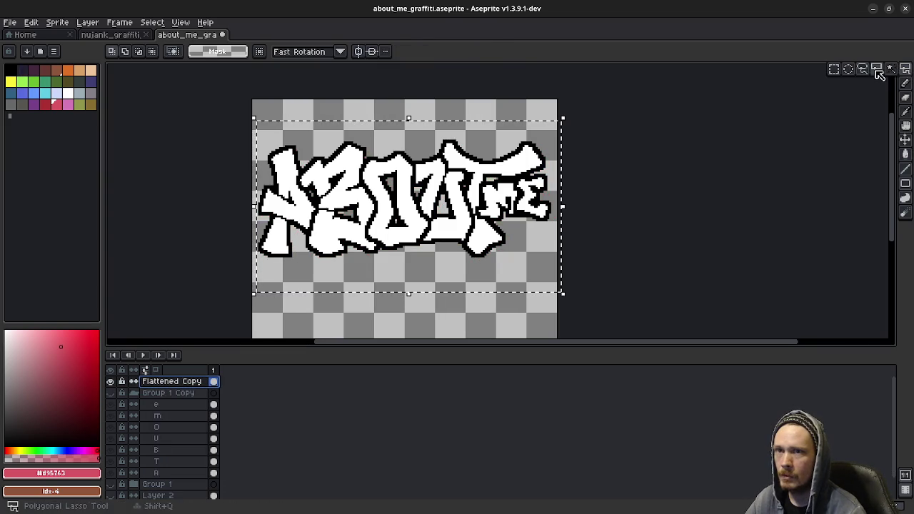
pyautogui.click(889, 69)
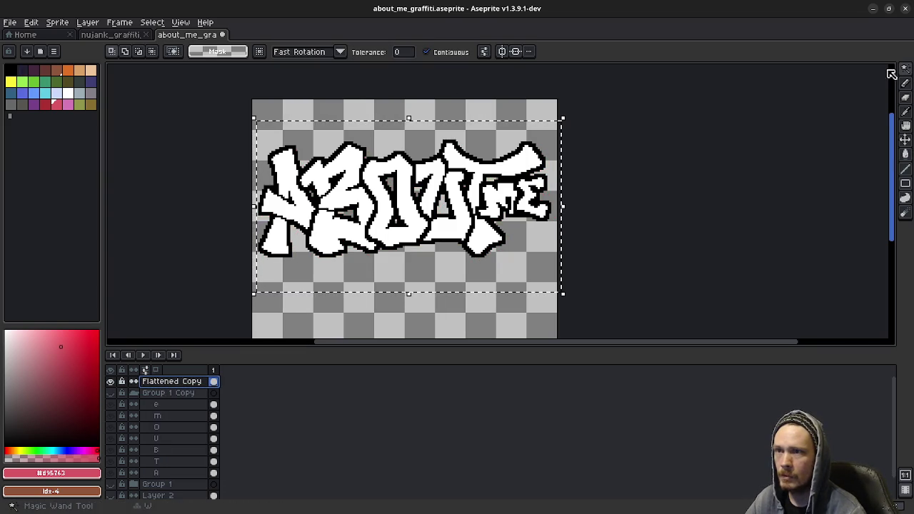
# On Flattened Copy, Magic Wand-select the lettering's pixels with Contiguous turned off
pyautogui.click(159, 395)
pyautogui.click(162, 381)
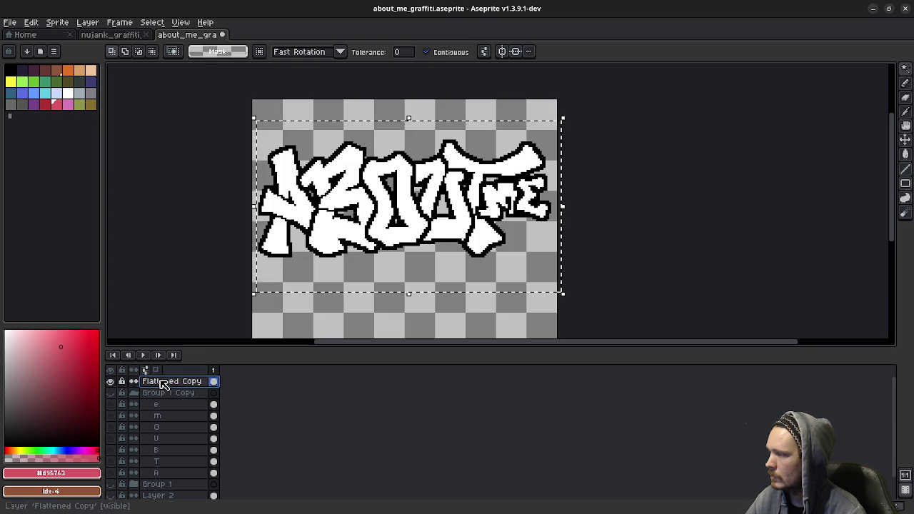
pyautogui.press('m')
pyautogui.hotkey('ctrl', 'd')
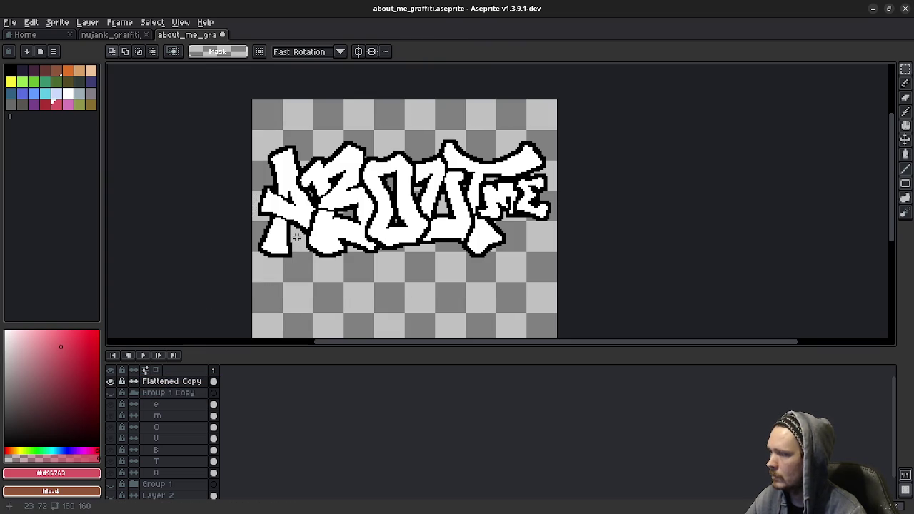
pyautogui.click(905, 68)
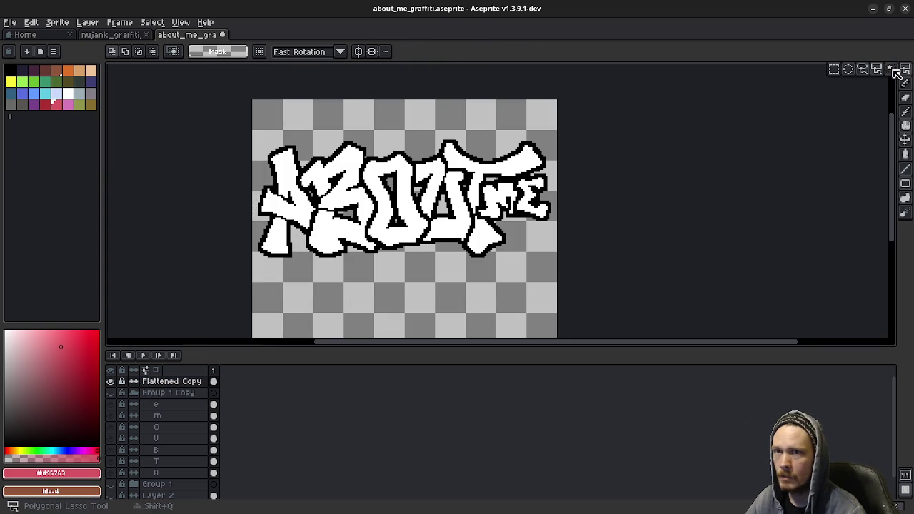
pyautogui.click(890, 69)
pyautogui.click(527, 216)
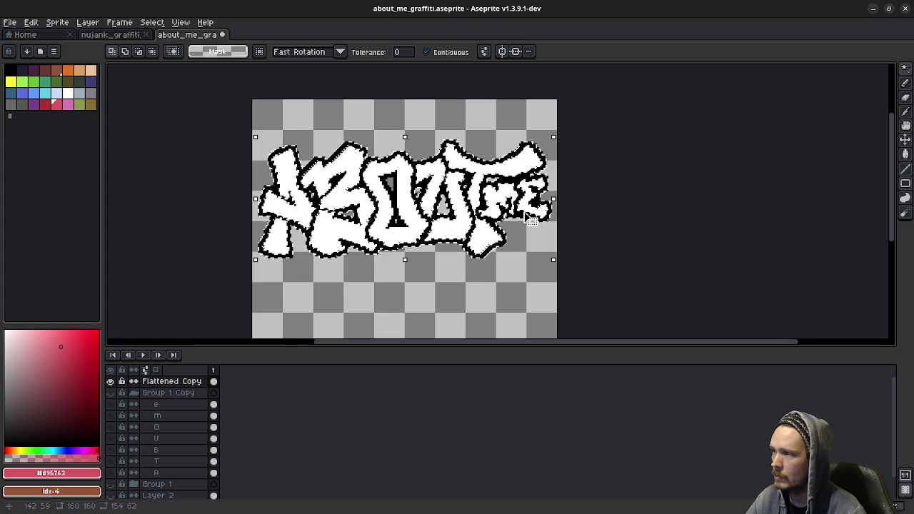
pyautogui.click(426, 51)
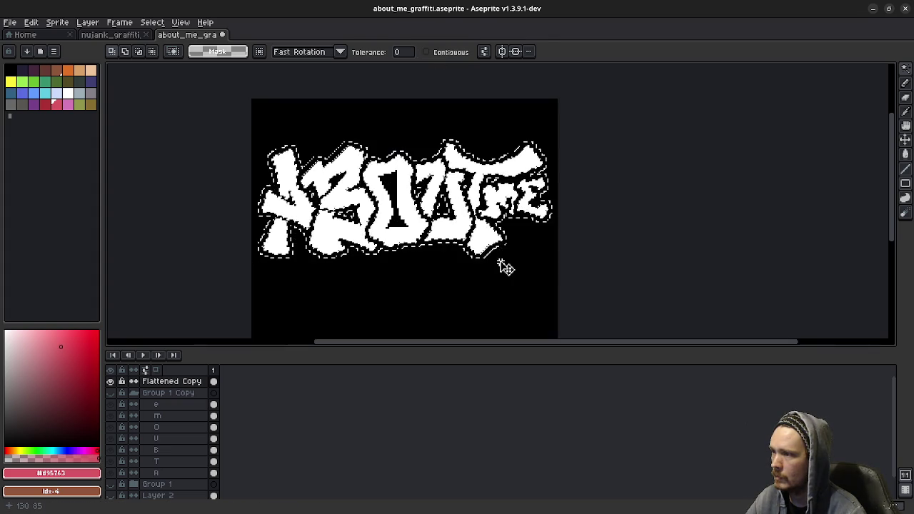
pyautogui.click(504, 264)
pyautogui.click(483, 201)
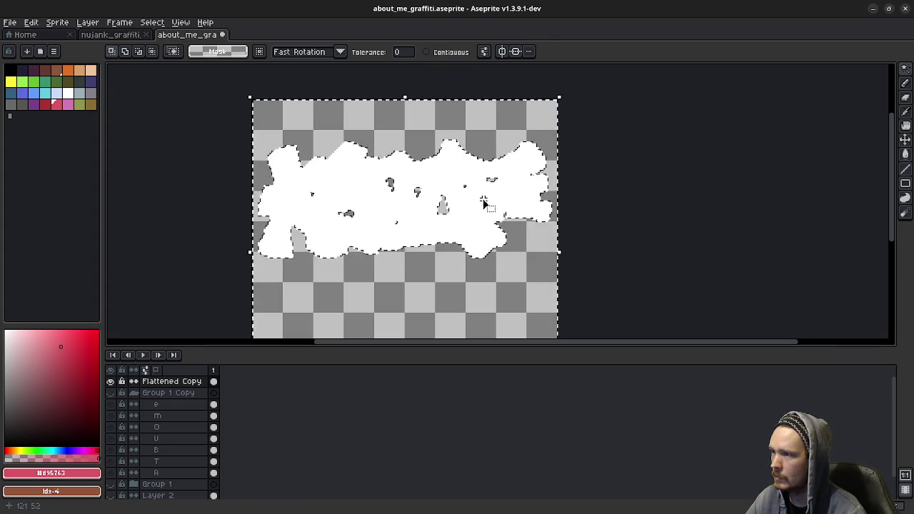